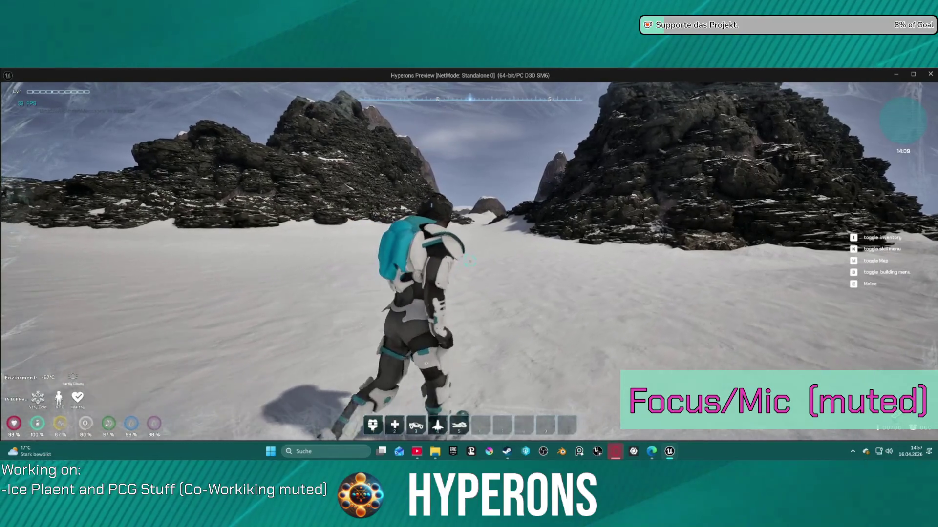
Turn the character left and walk it up the snow slope to the rock mound's base.
{"action": "key", "text": "a"}
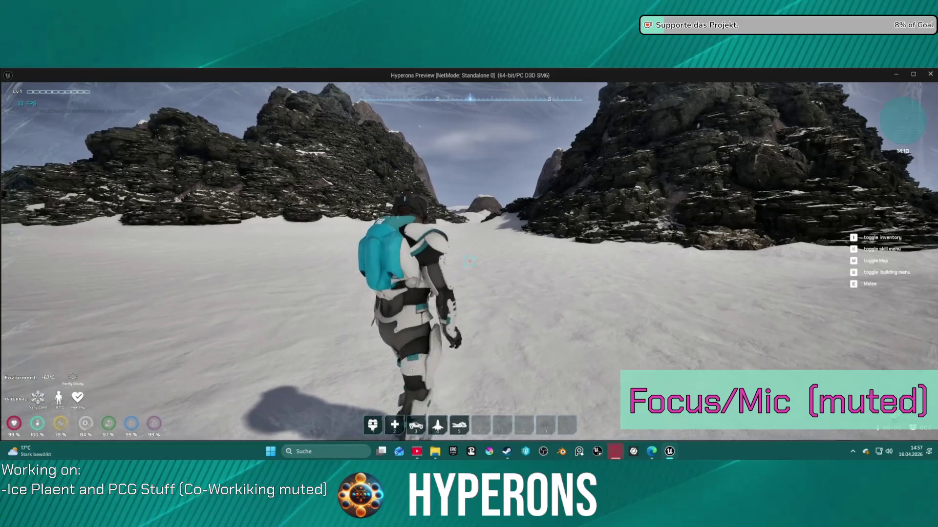
{"action": "key", "text": "w"}
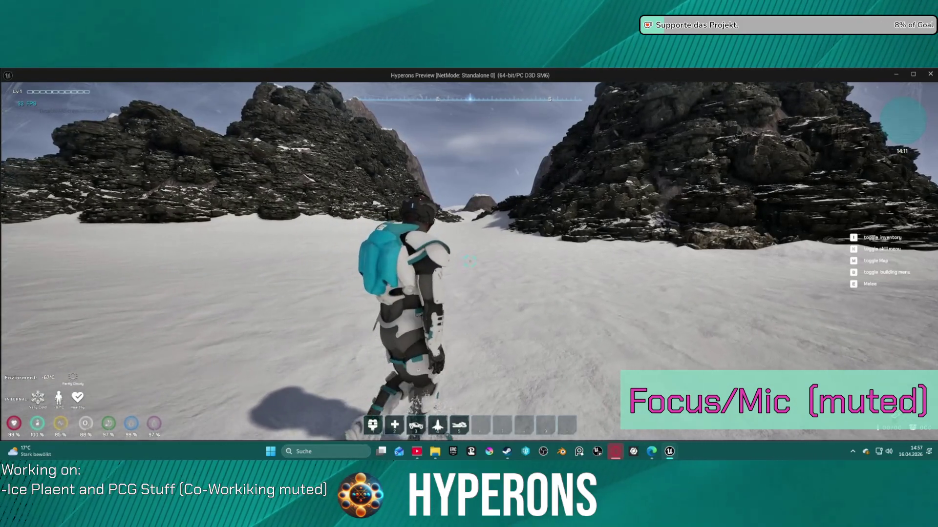
{"action": "key", "text": "w"}
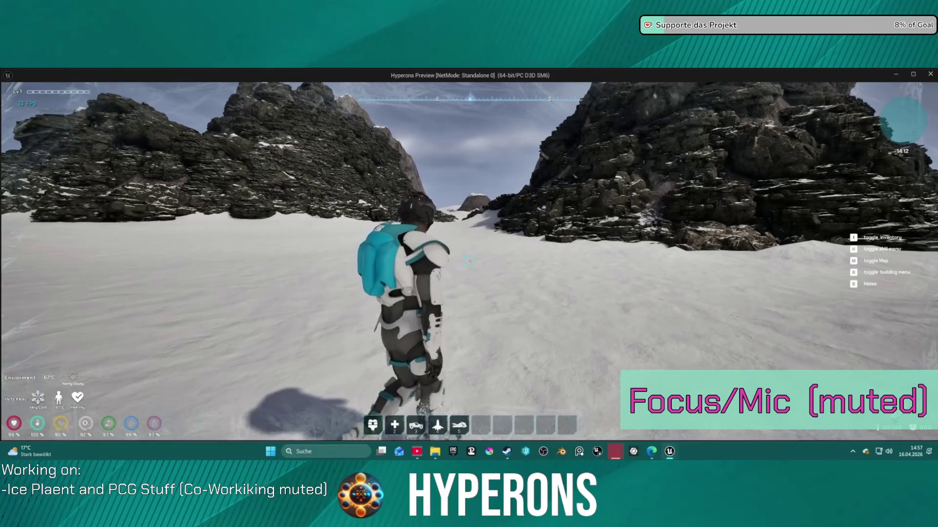
{"action": "key", "text": "w"}
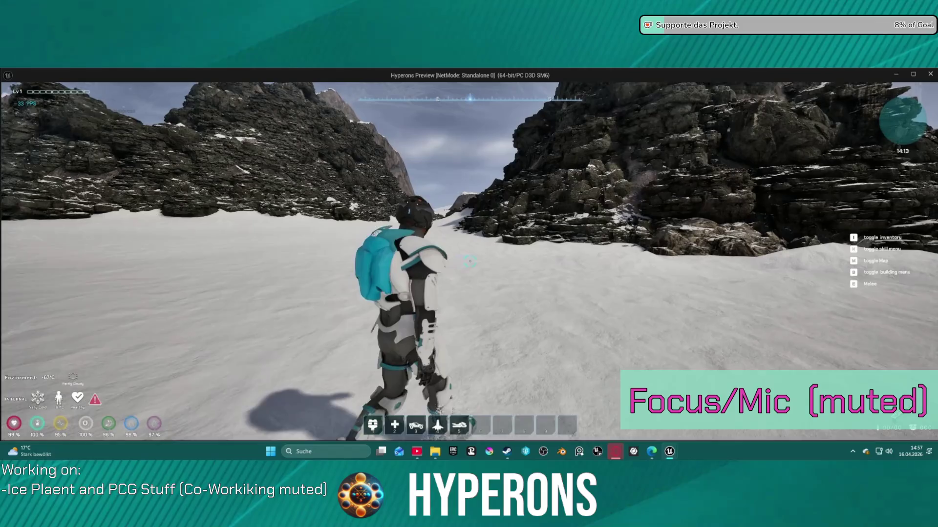
Approach and climb the rock mound, then drop back down to the snowy ground.
{"action": "key", "text": "w"}
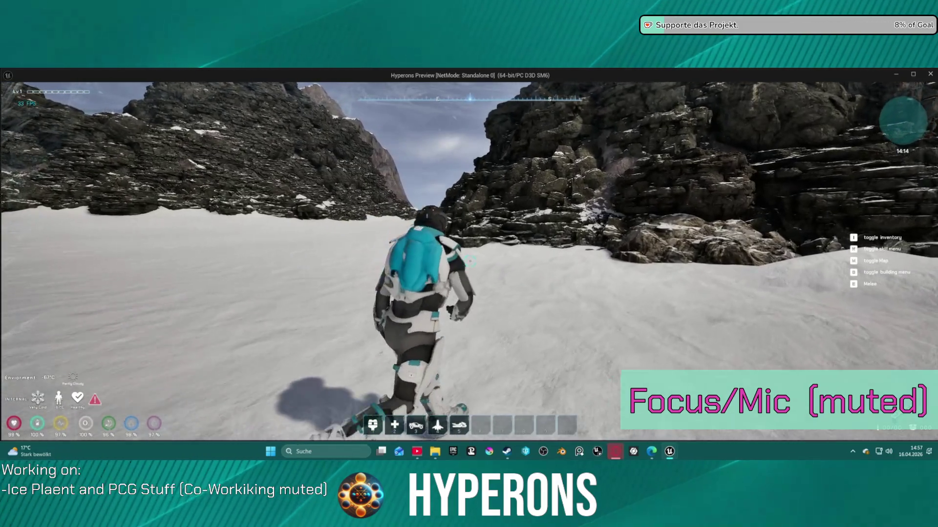
{"action": "key", "text": "w"}
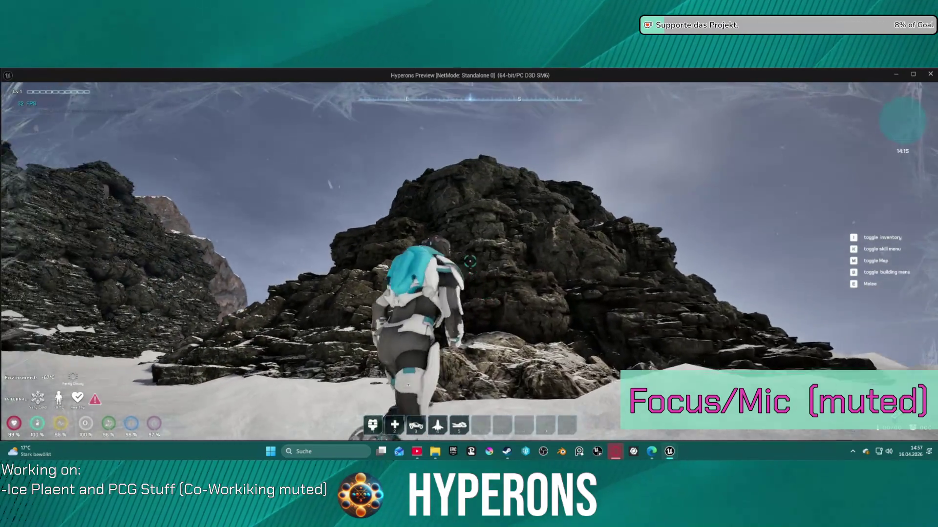
{"action": "key", "text": "w"}
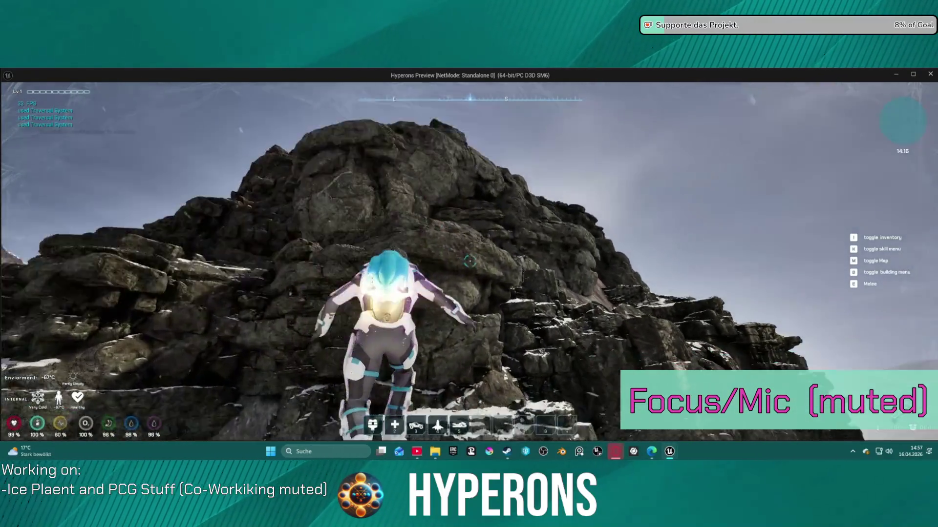
{"action": "key", "text": "w"}
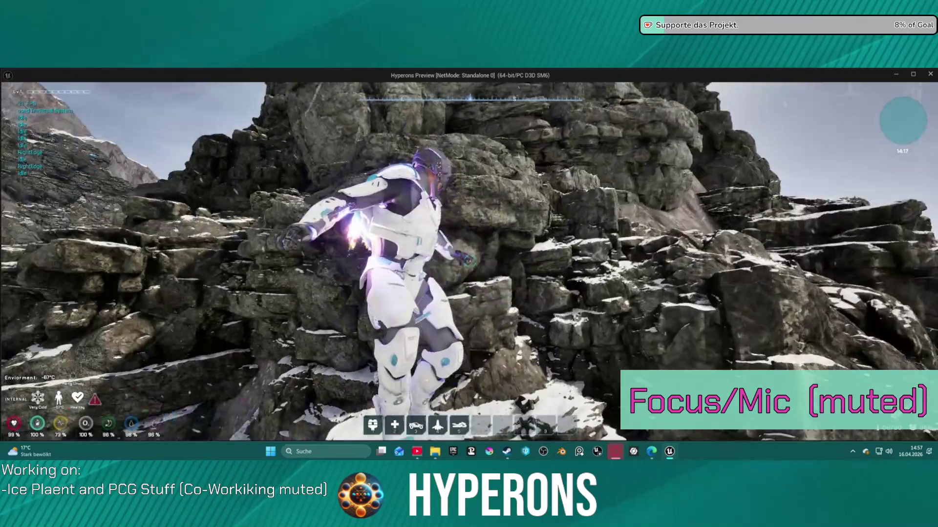
{"action": "key", "text": "s"}
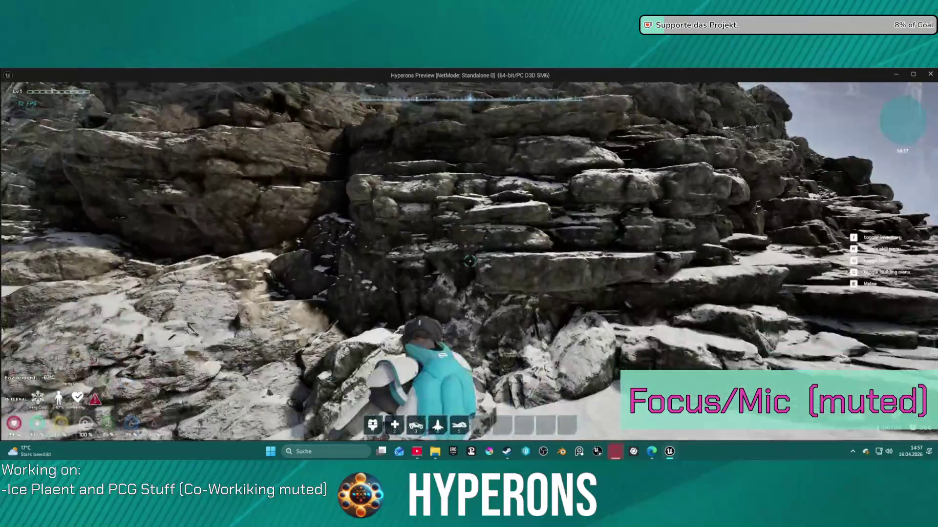
{"action": "key", "text": "w"}
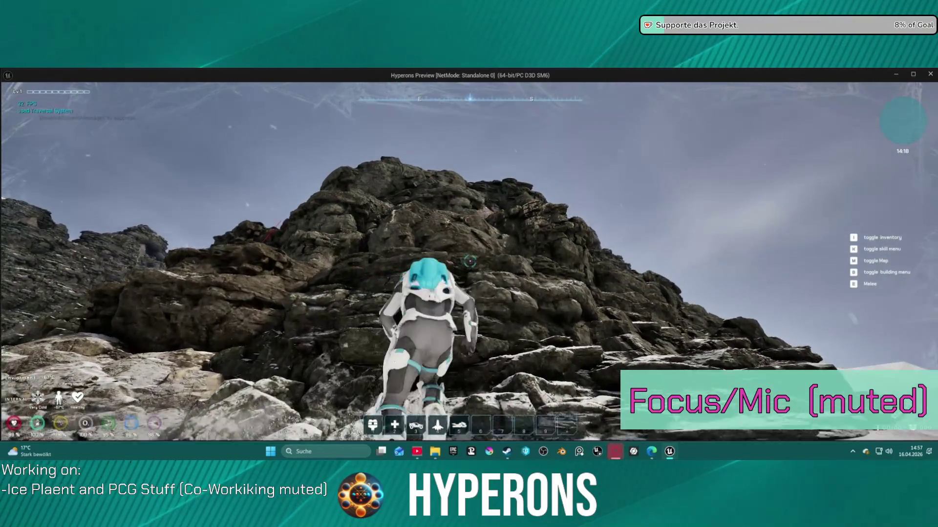
{"action": "key", "text": "s"}
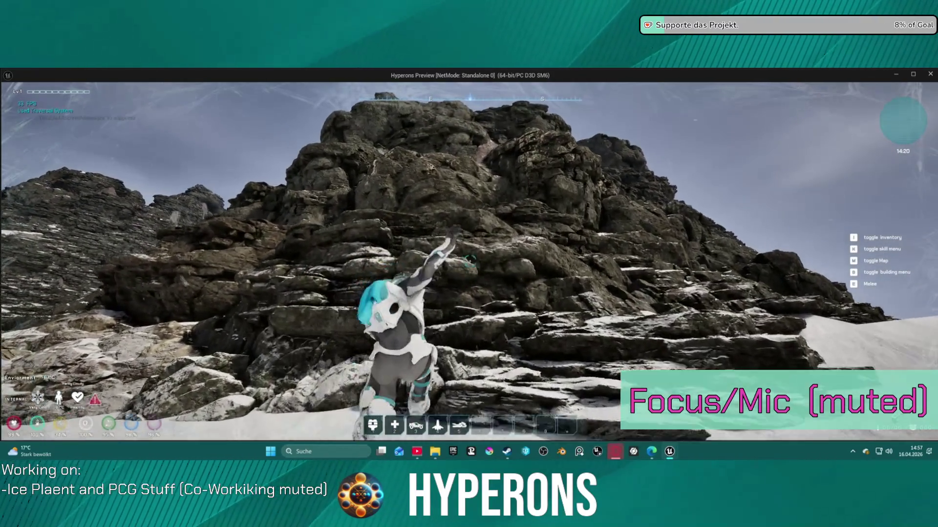
{"action": "key", "text": "s"}
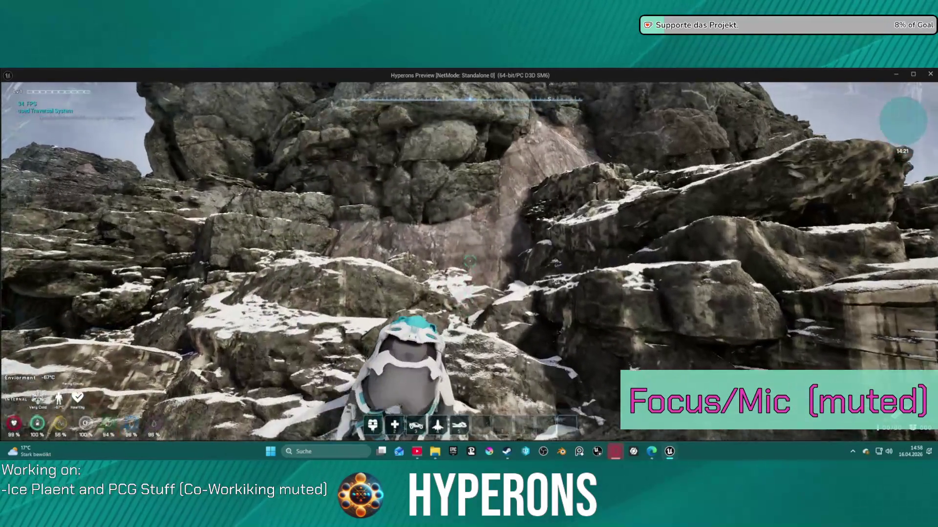
Climb the rock ledge and slope, up and over onto the snowy top.
{"action": "key", "text": "w"}
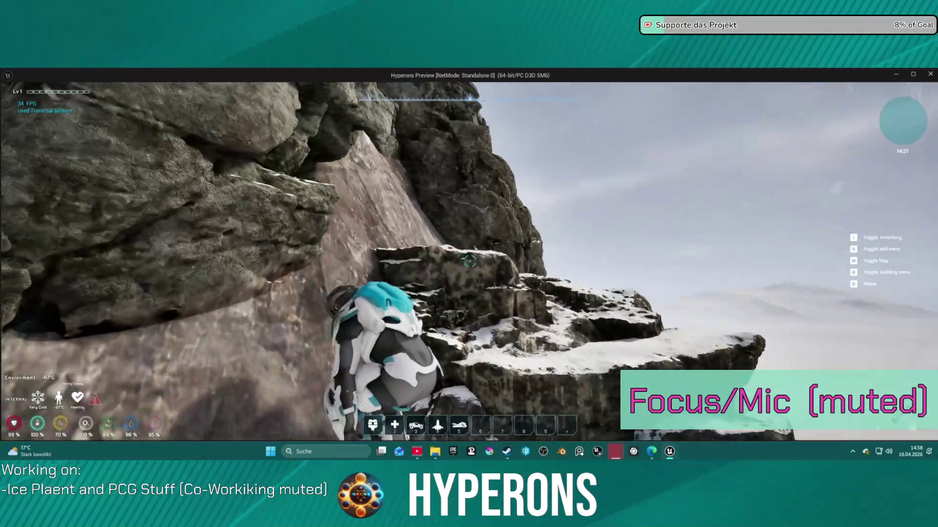
{"action": "key", "text": "w"}
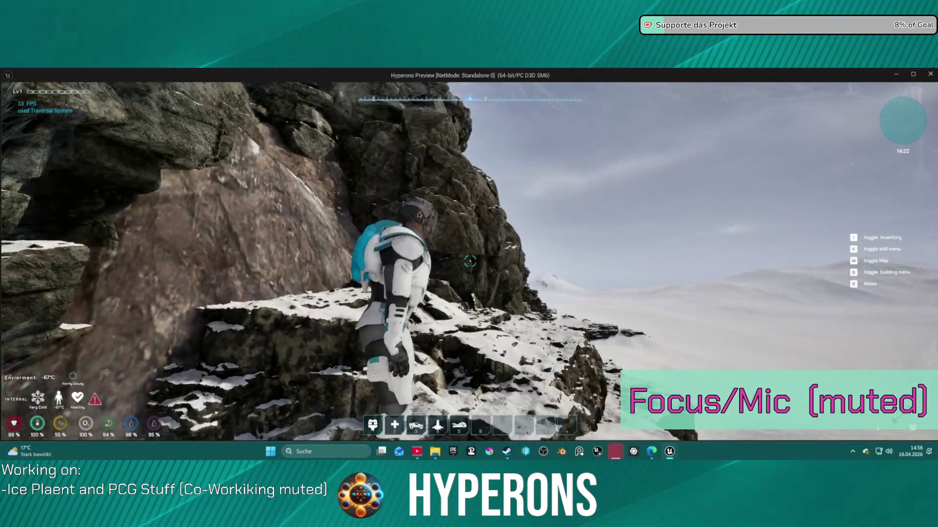
{"action": "key", "text": "w"}
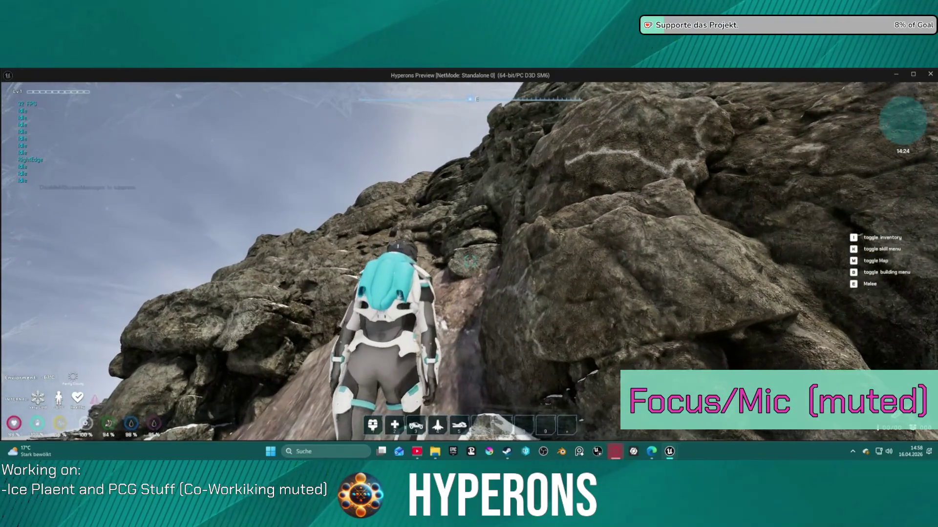
{"action": "key", "text": "w"}
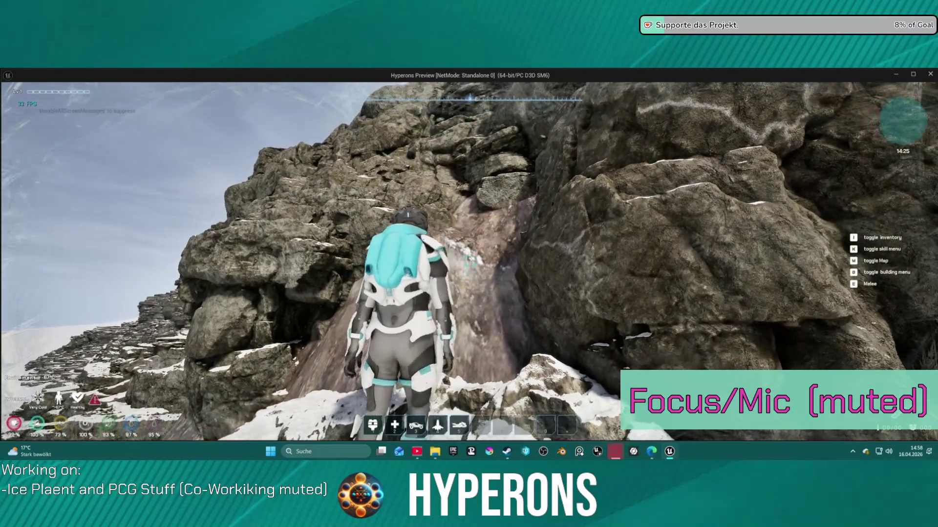
{"action": "key", "text": "w"}
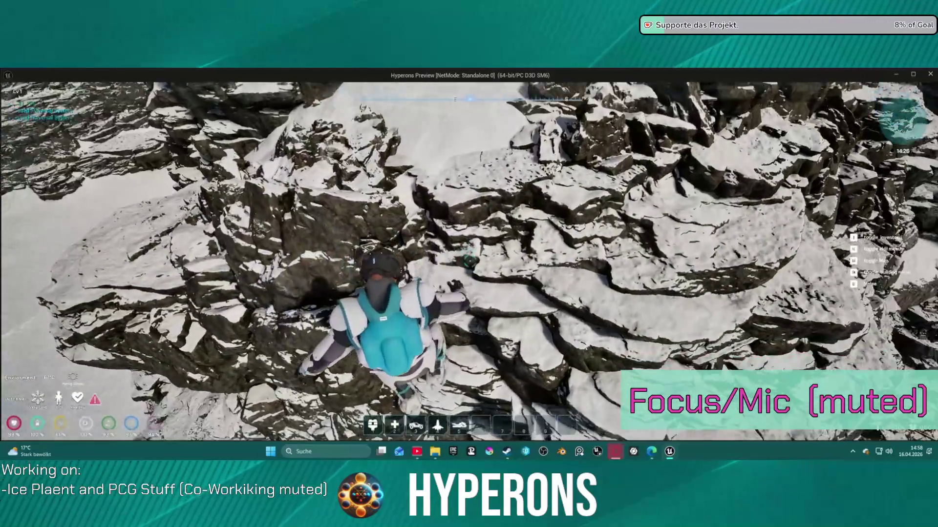
Move along the tall rock face onto a ledge, then jet up to a snowier slope.
{"action": "key", "text": "w"}
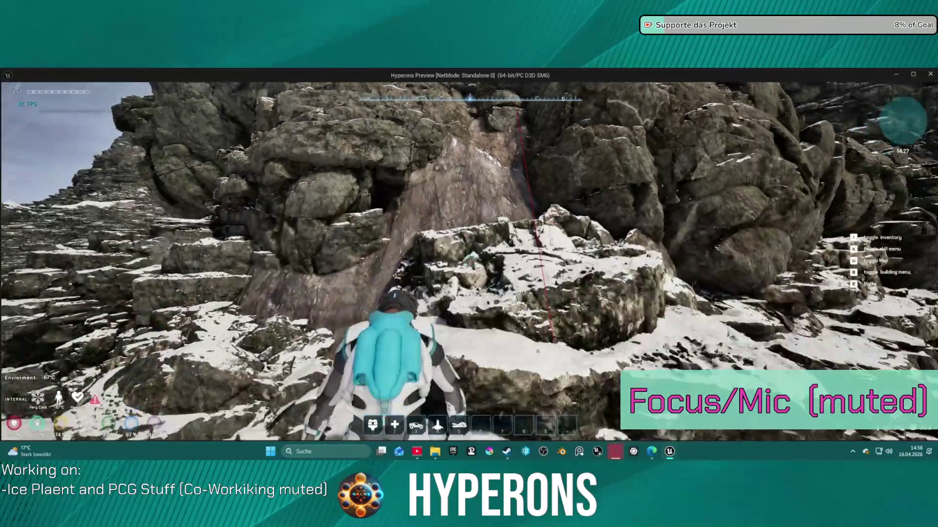
{"action": "key", "text": "w"}
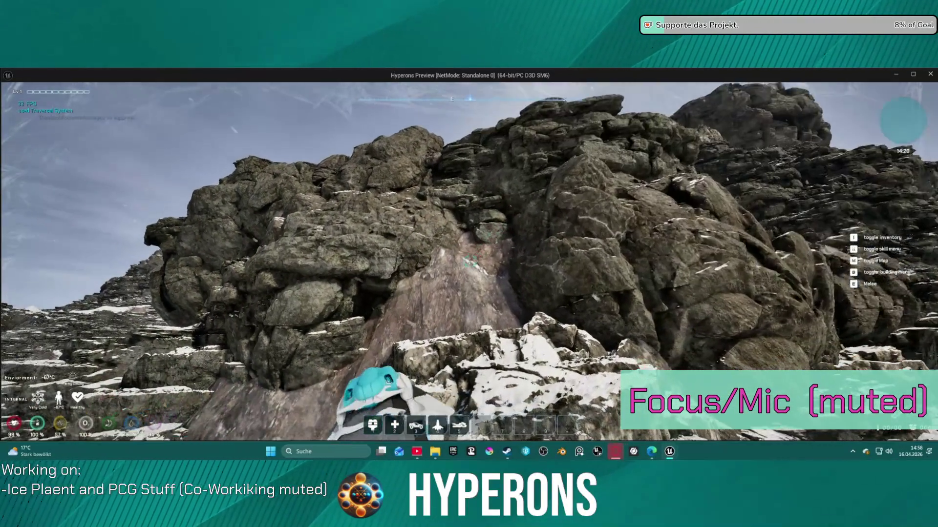
{"action": "key", "text": "w"}
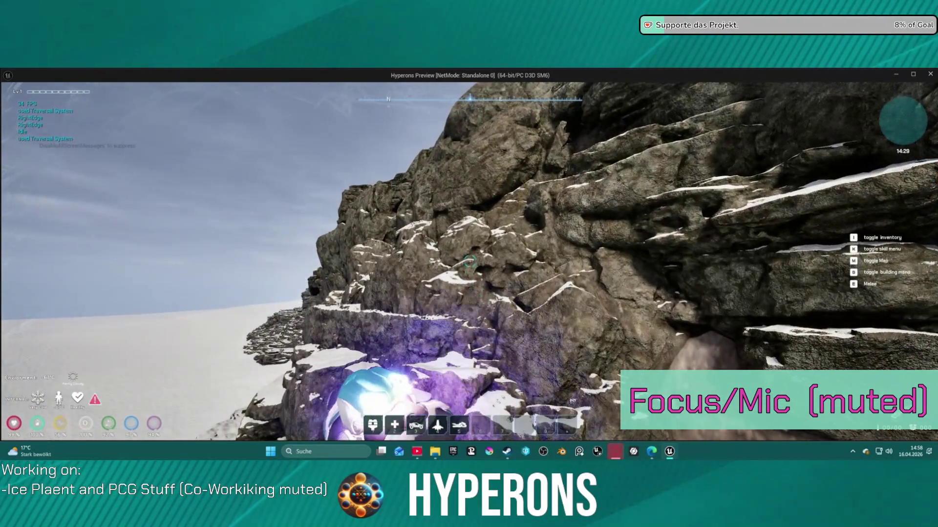
{"action": "key", "text": "w"}
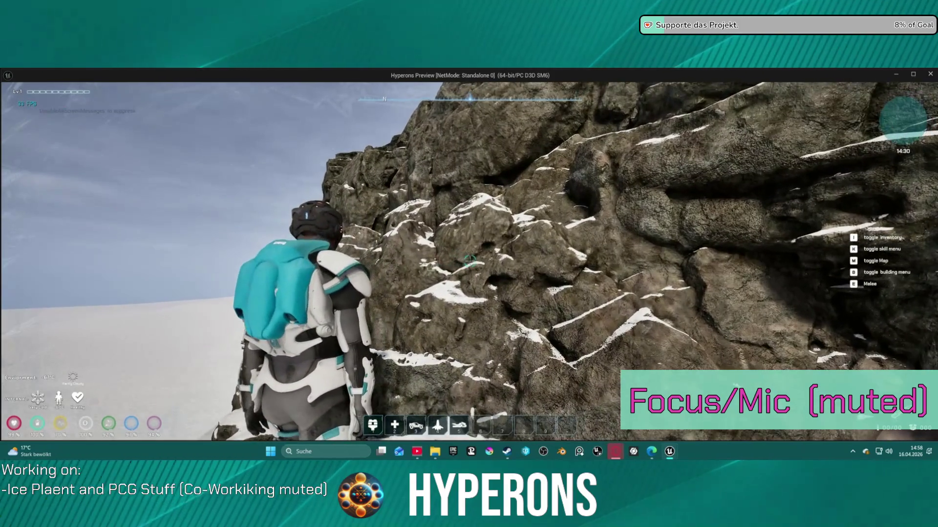
{"action": "key", "text": "w"}
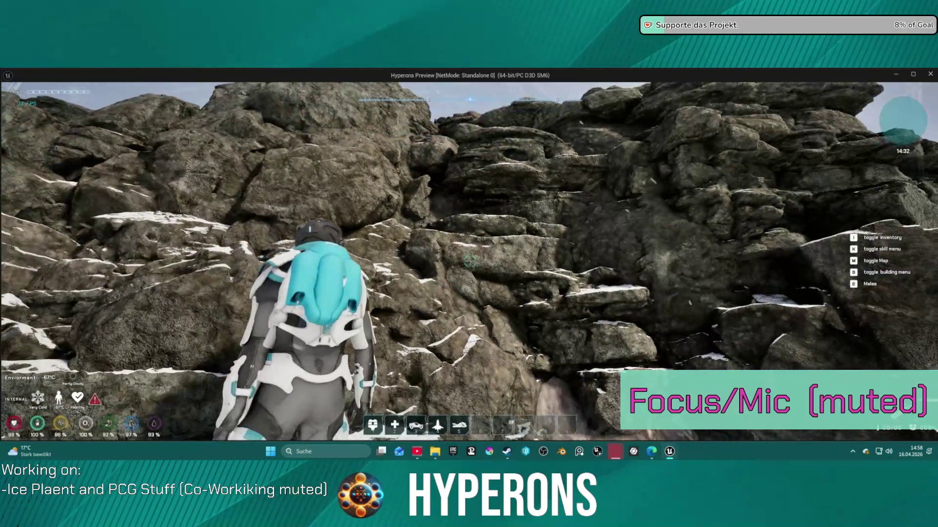
{"action": "key", "text": "w"}
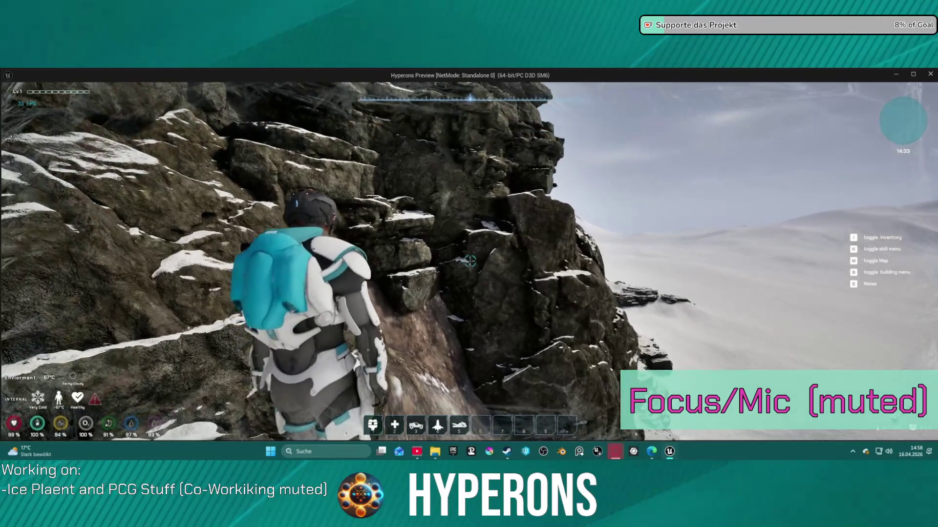
{"action": "key", "text": "space"}
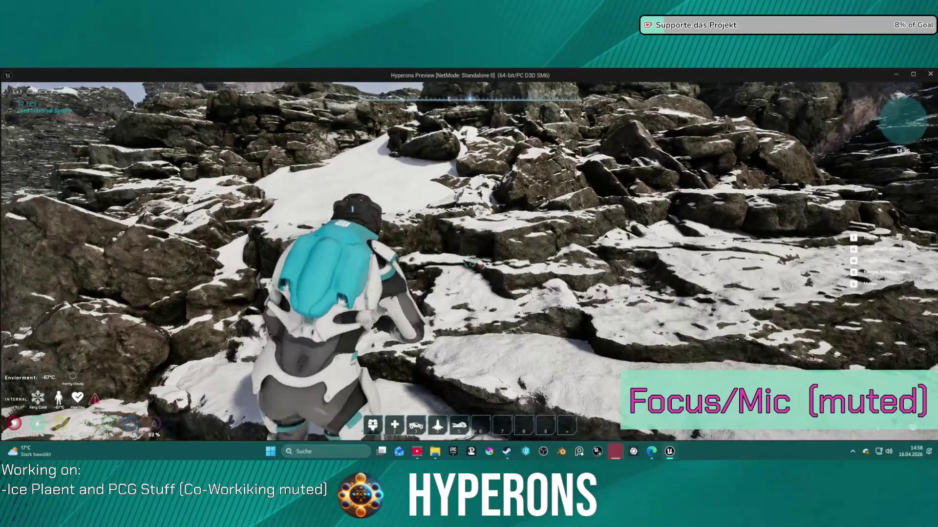
Walk up the snowy gully and across the ridge toward the large rock wall.
{"action": "key", "text": "w"}
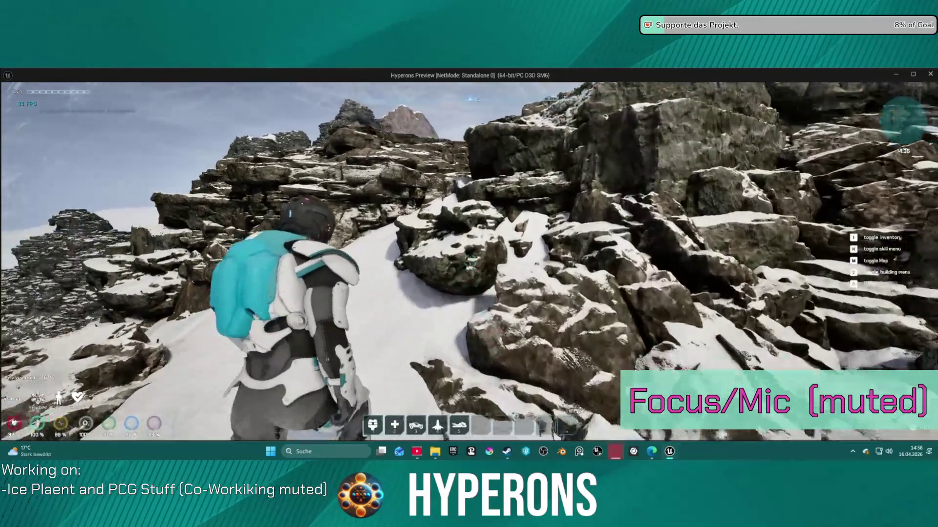
{"action": "key", "text": "w"}
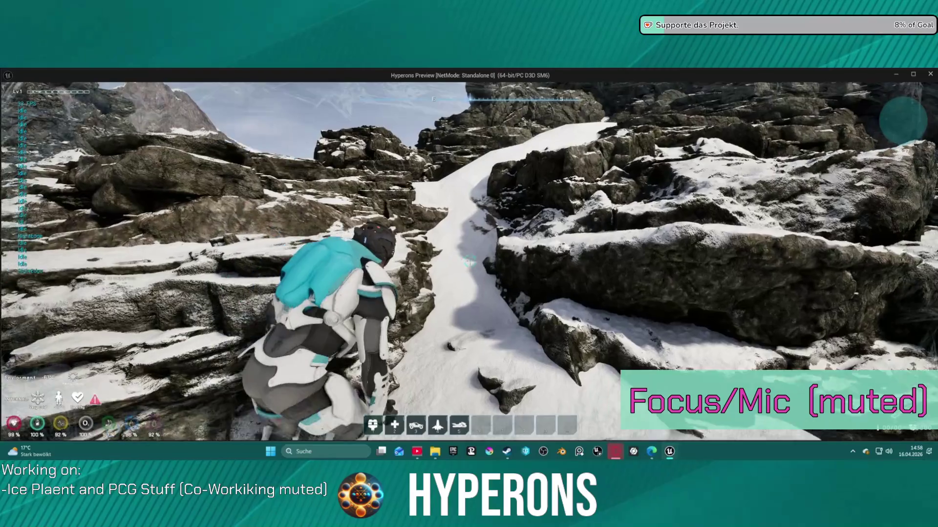
{"action": "key", "text": "w"}
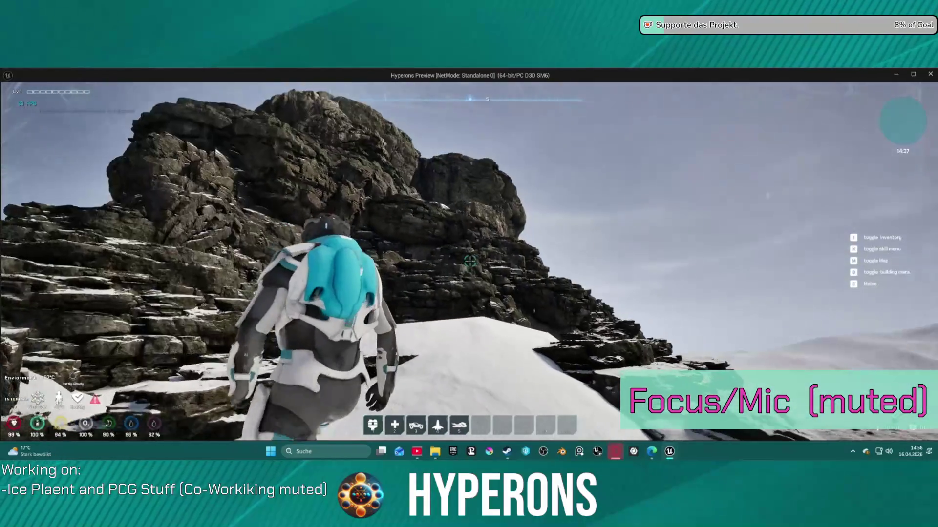
{"action": "key", "text": "w"}
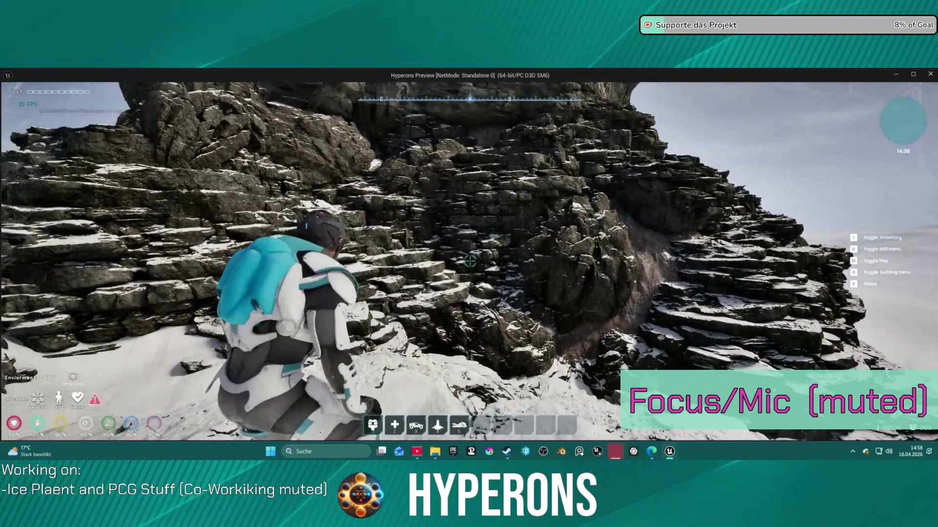
{"action": "key", "text": "w"}
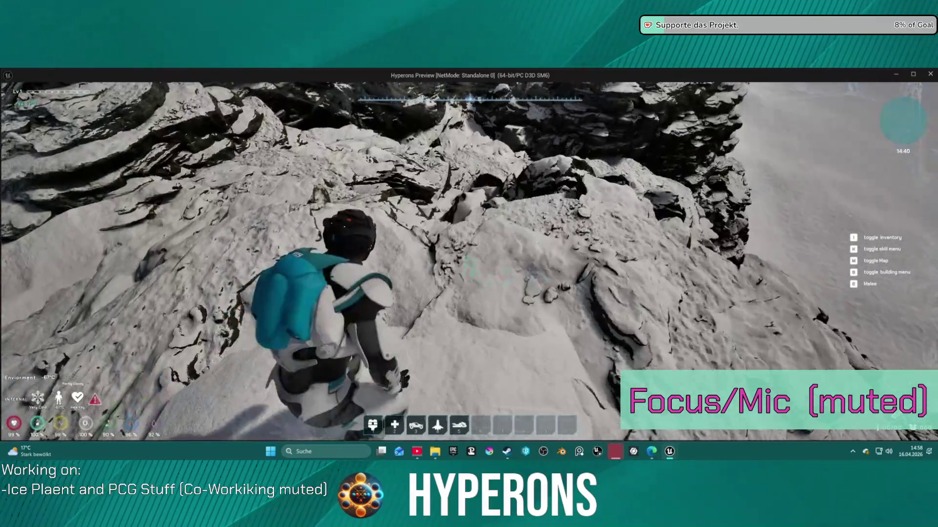
{"action": "key", "text": "w"}
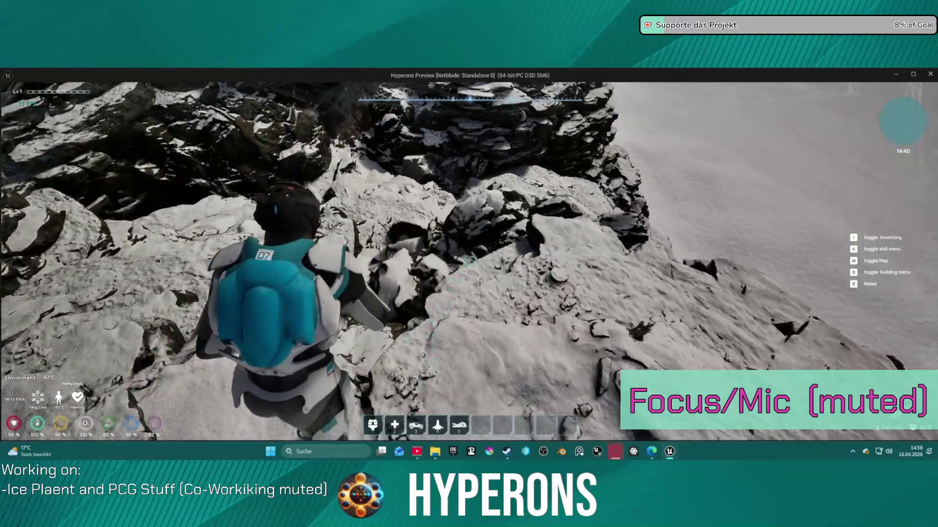
{"action": "key", "text": "w"}
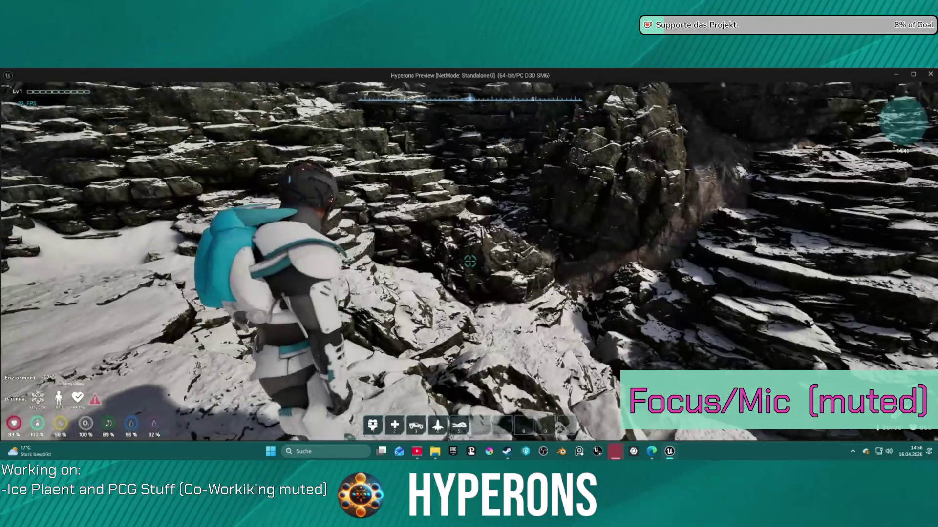
{"action": "key", "text": "w"}
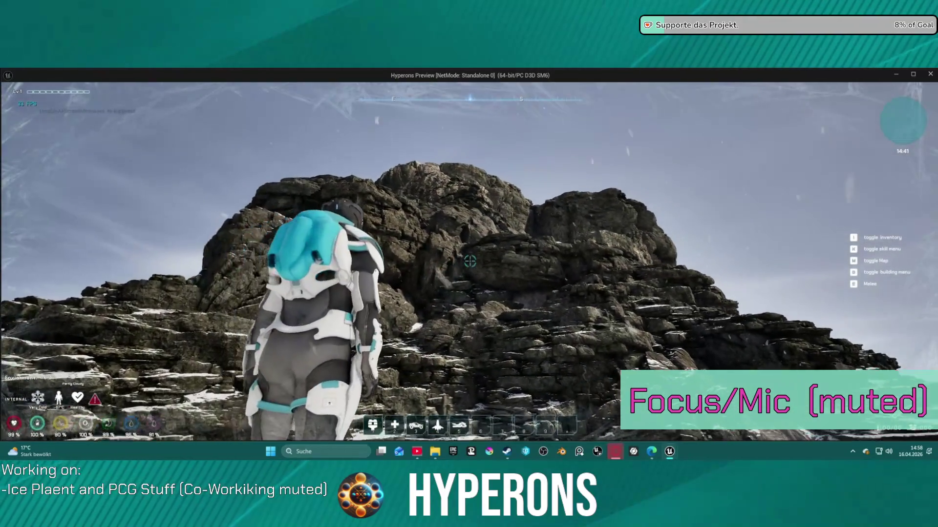
Vault twice up the rock wall and climb onto the snowy rock ledge.
{"action": "key", "text": "space"}
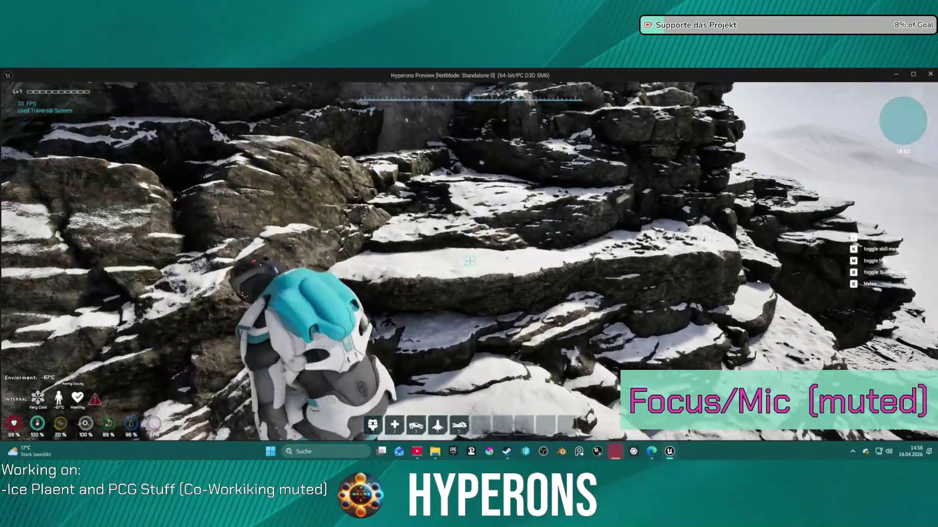
{"action": "key", "text": "space"}
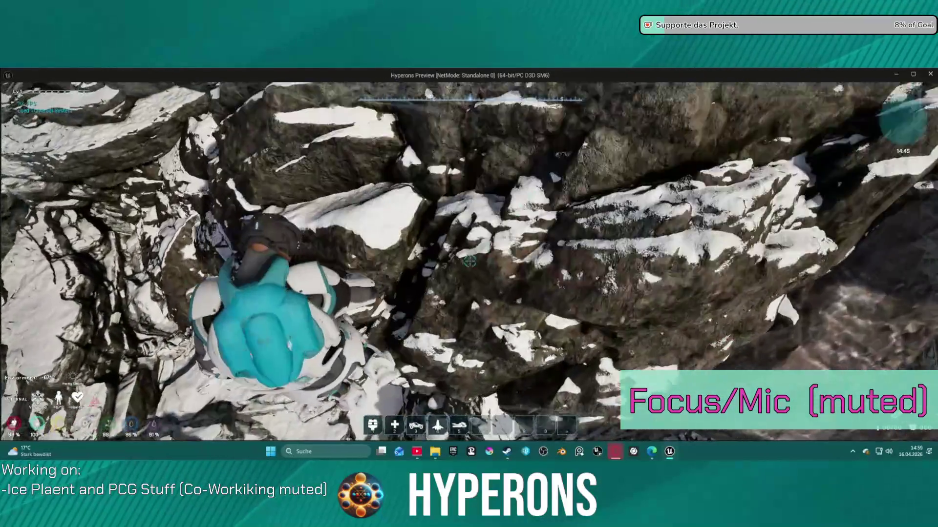
{"action": "key", "text": "w"}
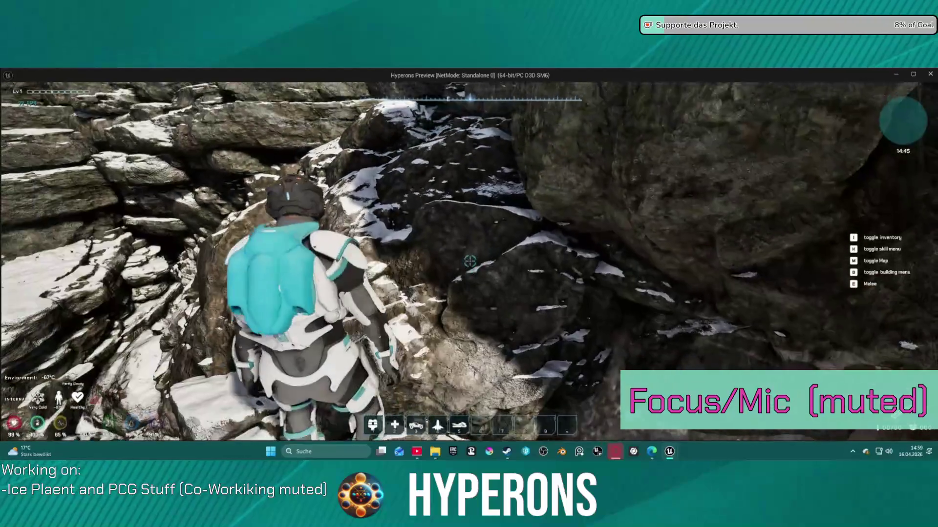
{"action": "key", "text": "w"}
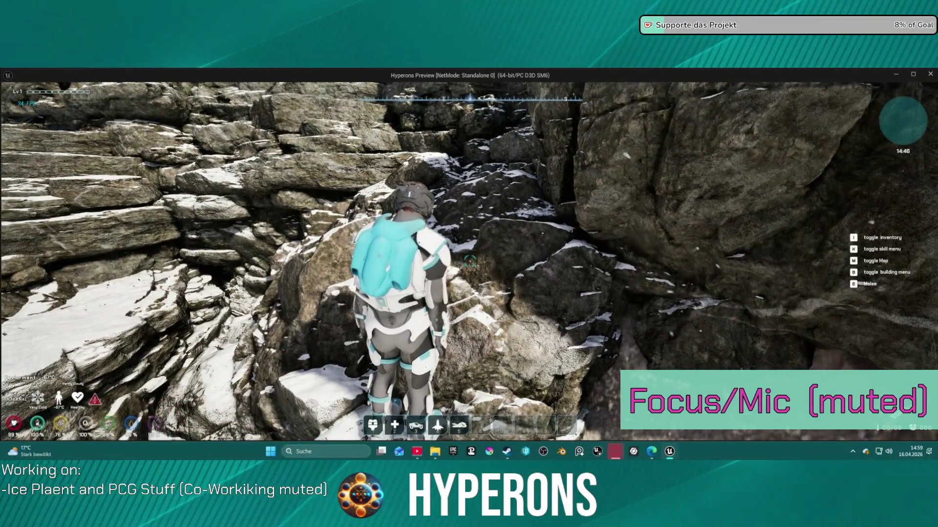
{"action": "key", "text": "w"}
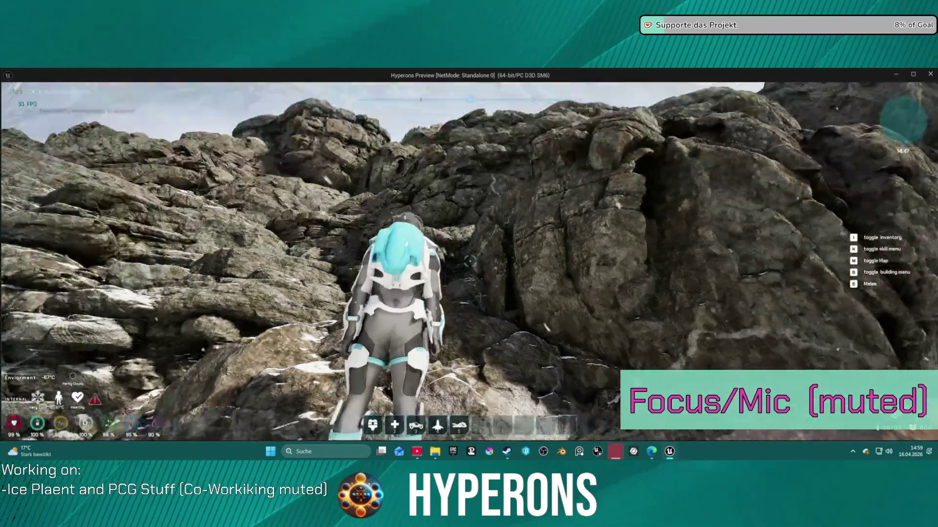
{"action": "key", "text": "w"}
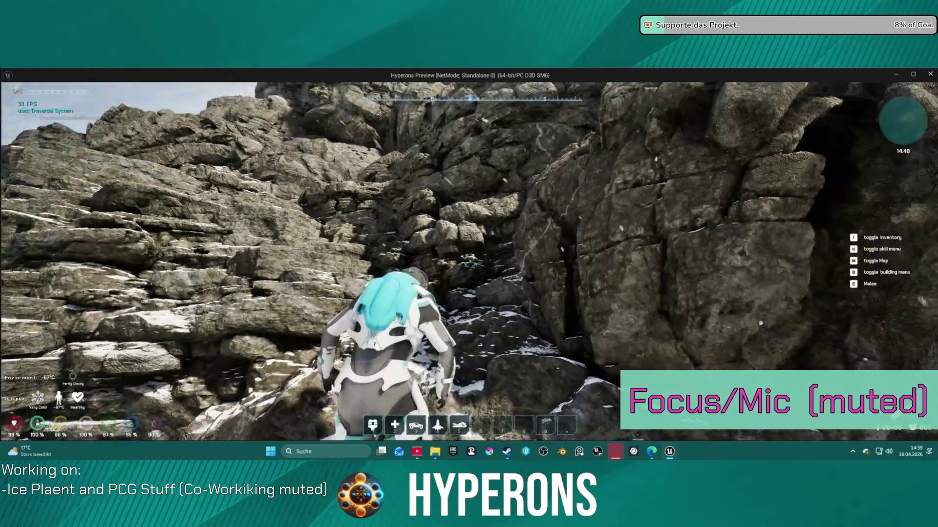
{"action": "key", "text": "w"}
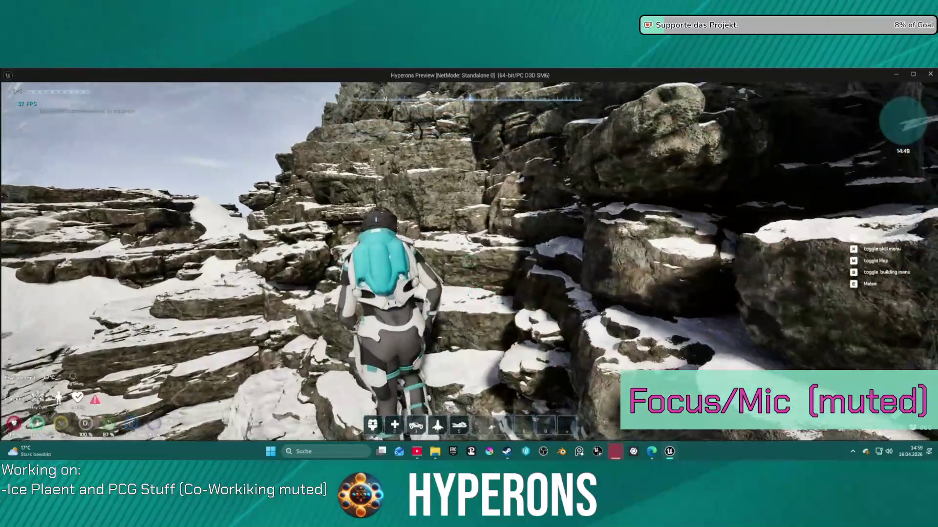
Cross to another rock face, climb over its ledge and traverse along the cliff.
{"action": "key", "text": "w"}
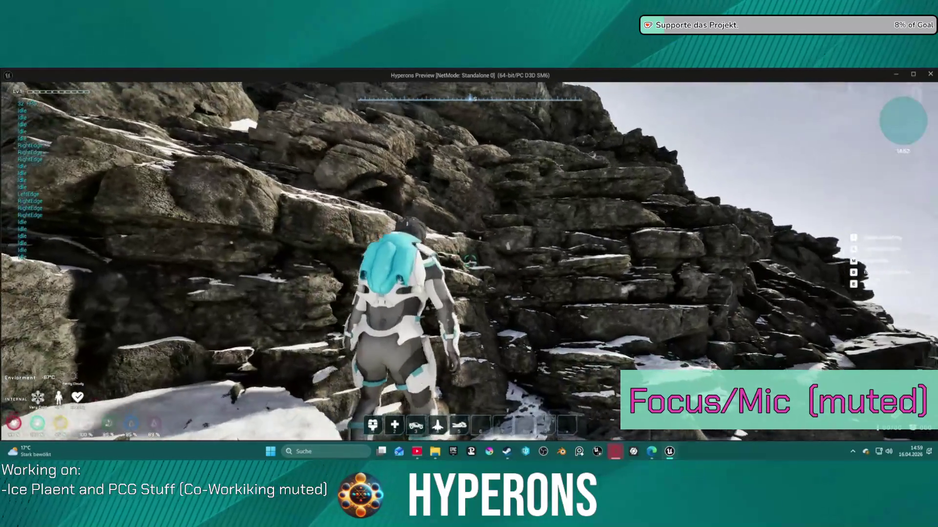
{"action": "key", "text": "w"}
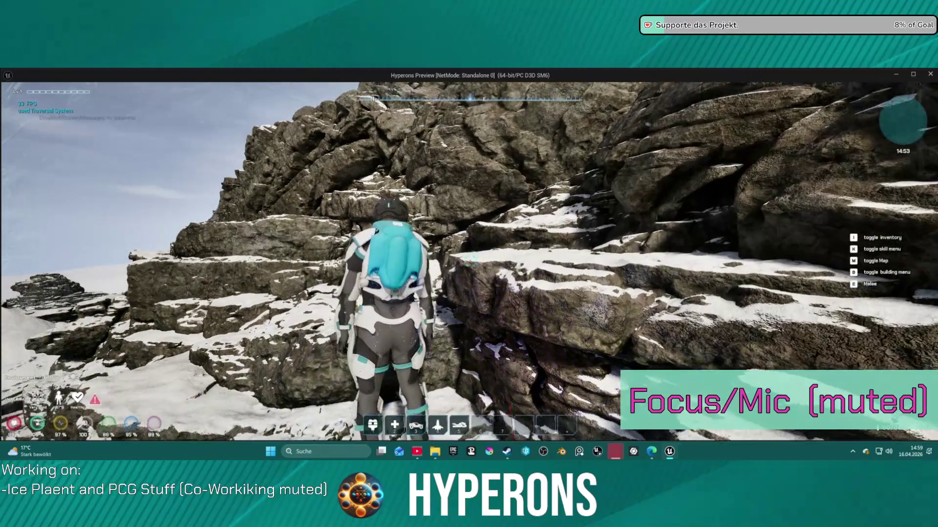
{"action": "key", "text": "w"}
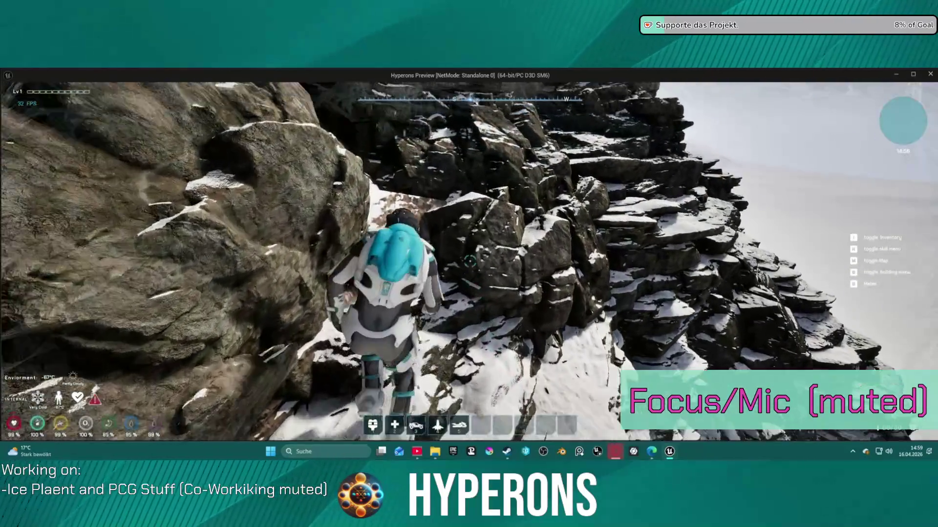
{"action": "key", "text": "w"}
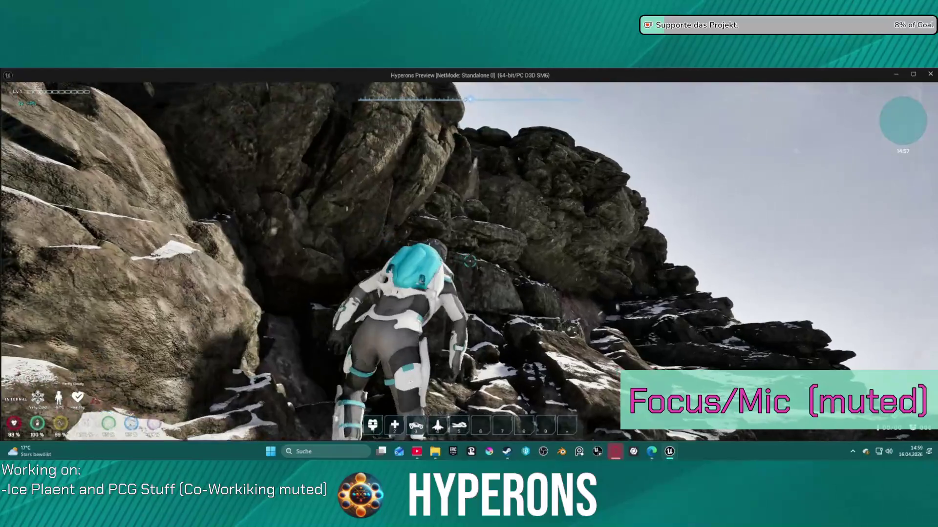
{"action": "key", "text": "w"}
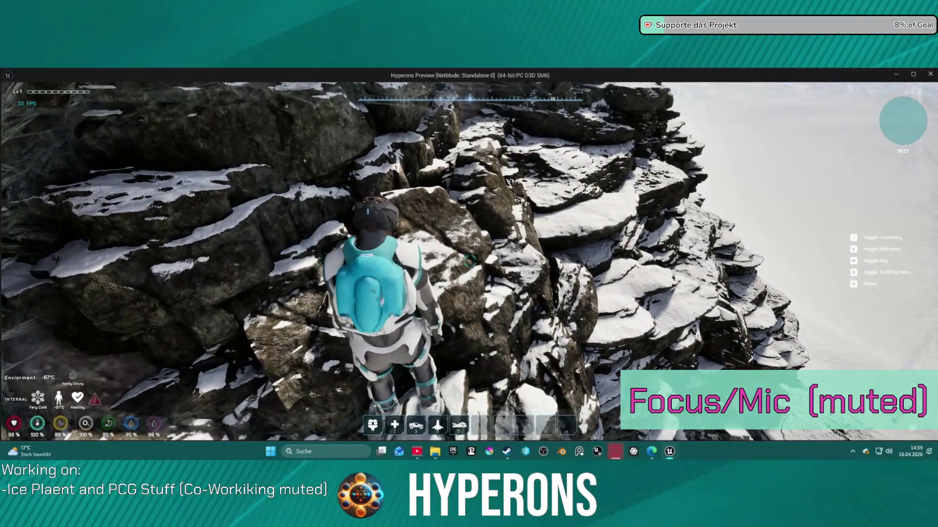
{"action": "key", "text": "w"}
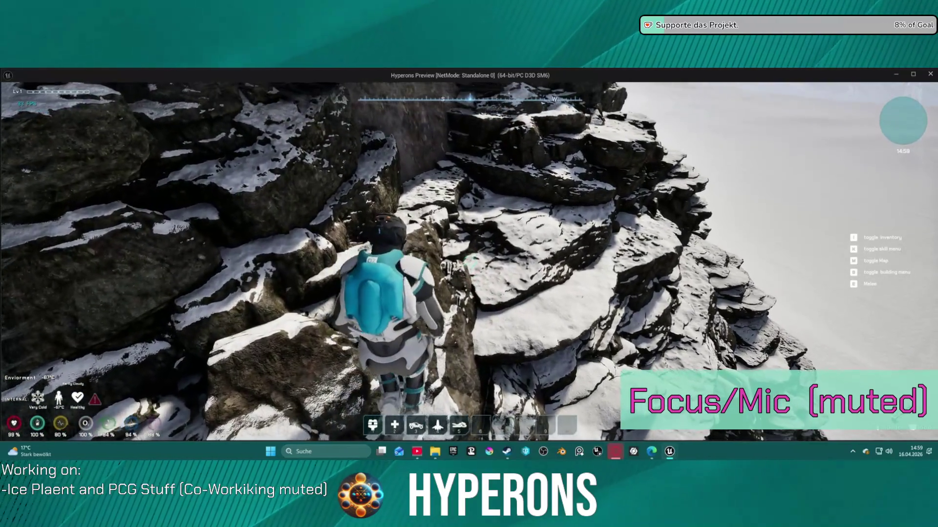
Step back down, then climb the snowy cliff again onto its ledge.
{"action": "key", "text": "s"}
{"action": "key", "text": "w"}
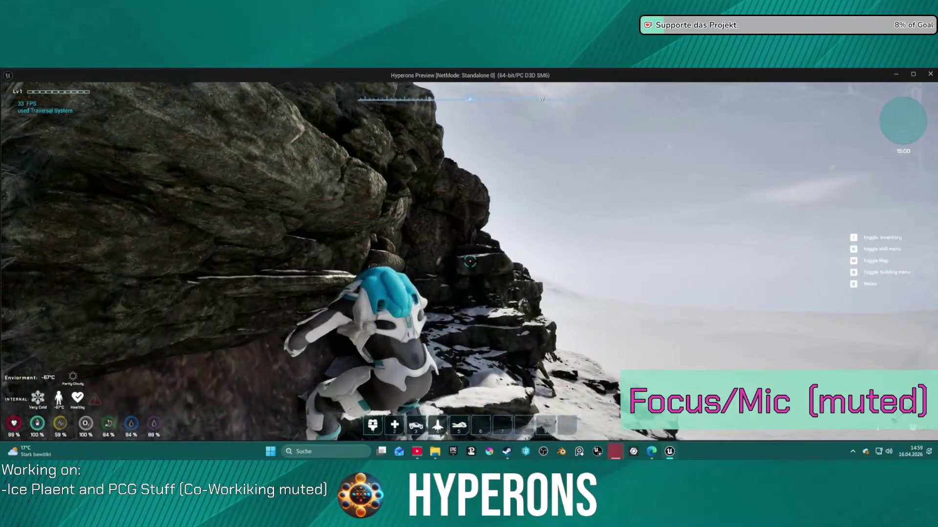
{"action": "key", "text": "w"}
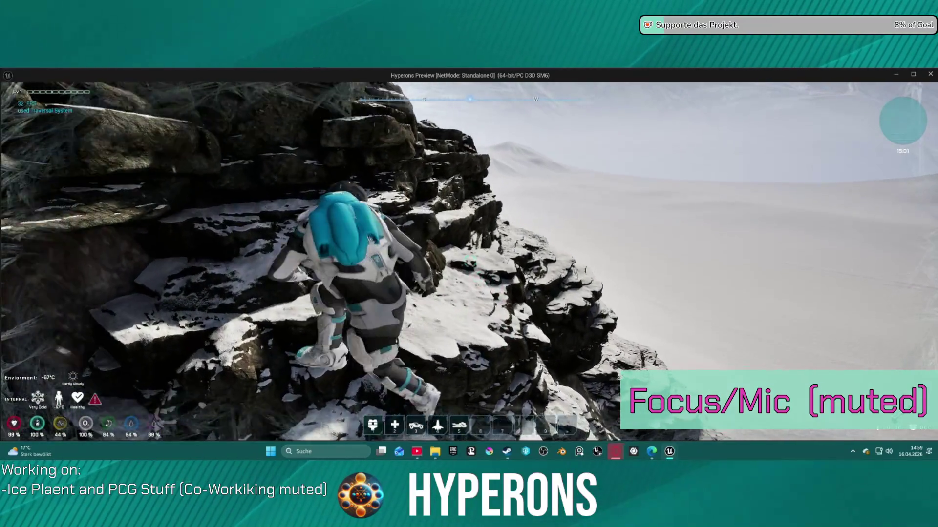
{"action": "key", "text": "w"}
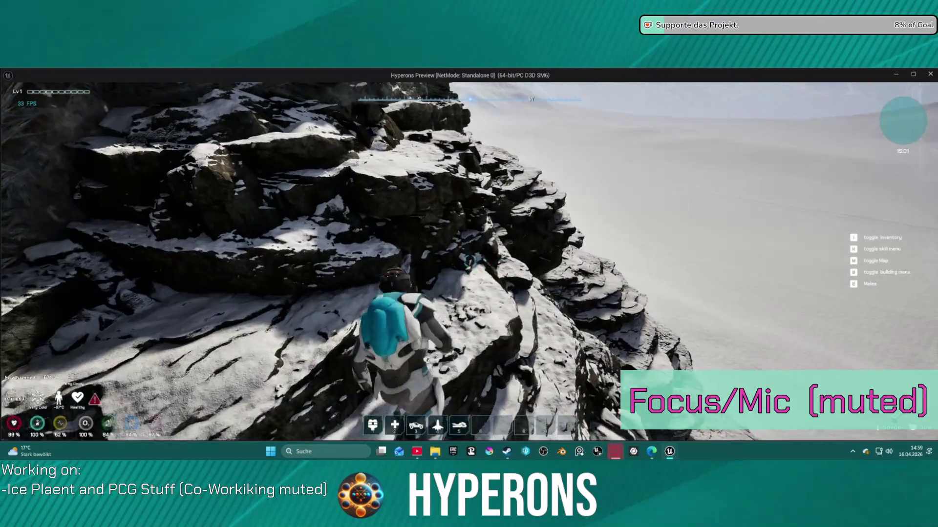
{"action": "key", "text": "w"}
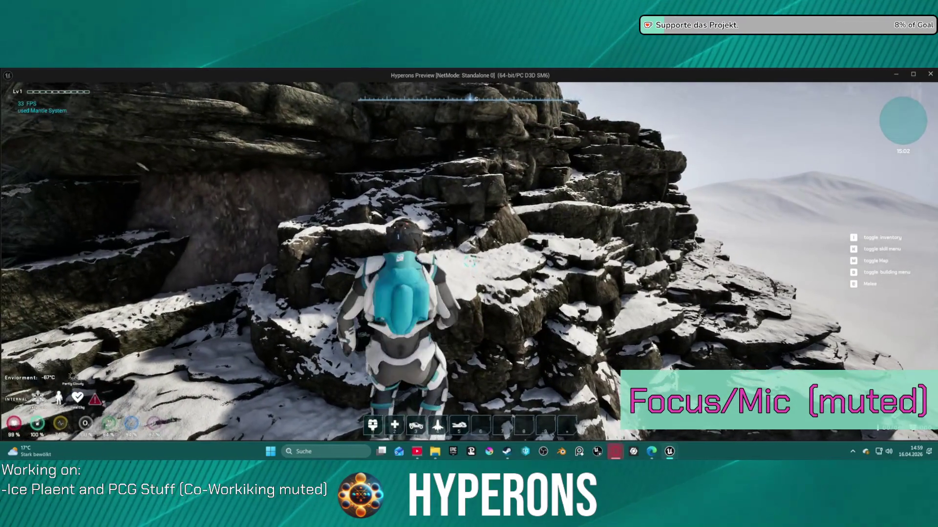
{"action": "key", "text": "w"}
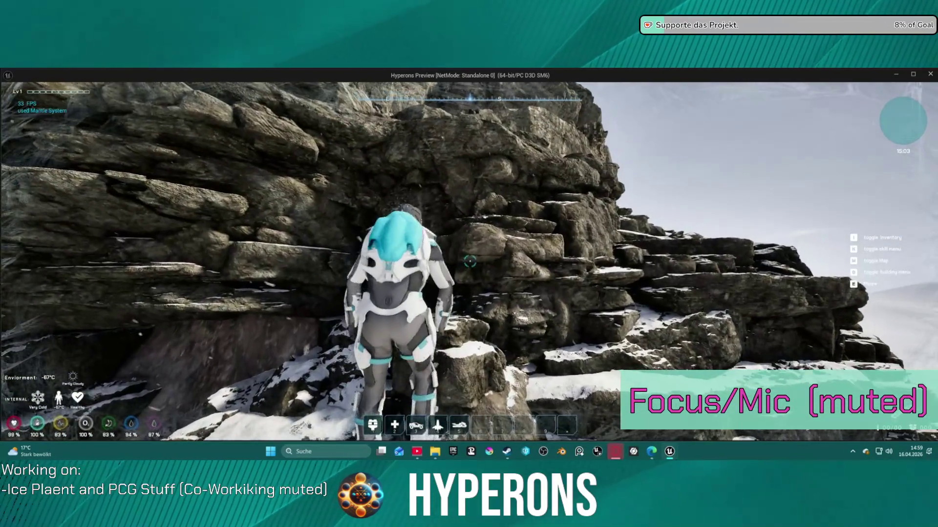
{"action": "key", "text": "w"}
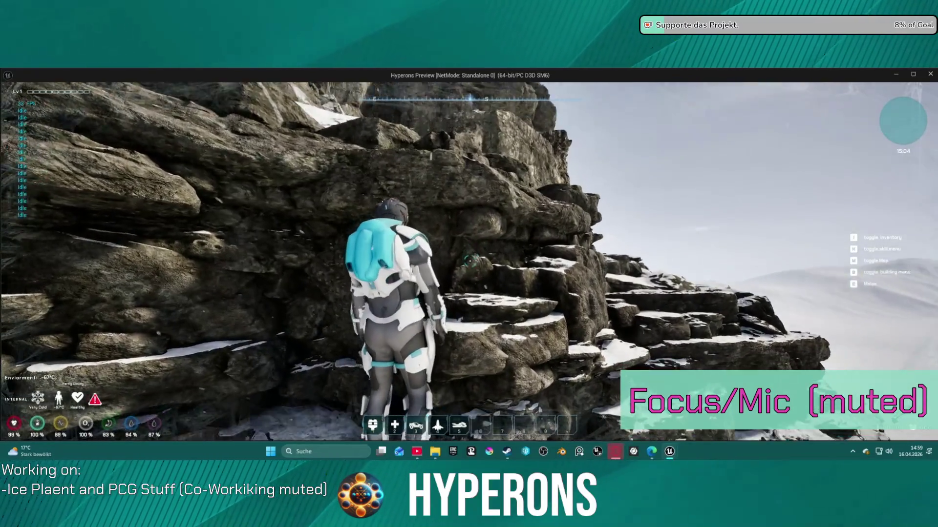
Mantle onto a higher ledge and climb the rocky steps up the crevice wall.
{"action": "key", "text": "w"}
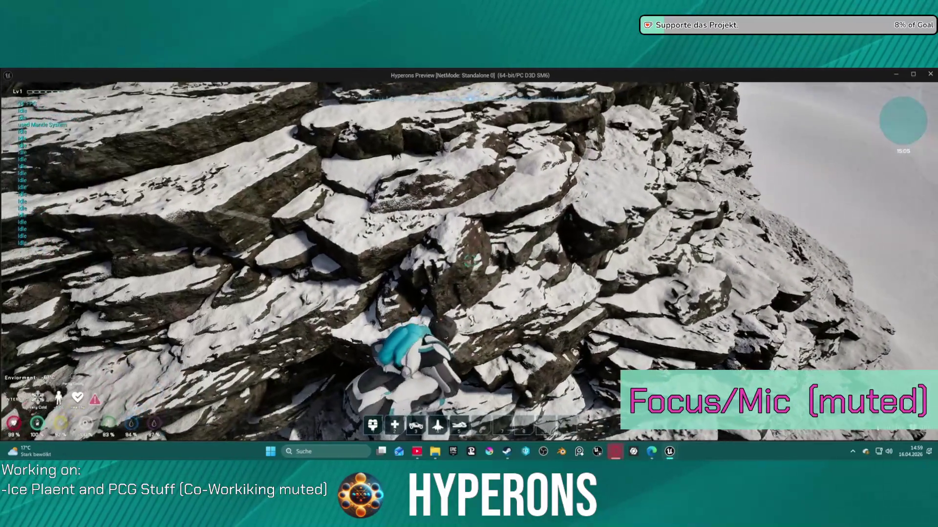
{"action": "key", "text": "w"}
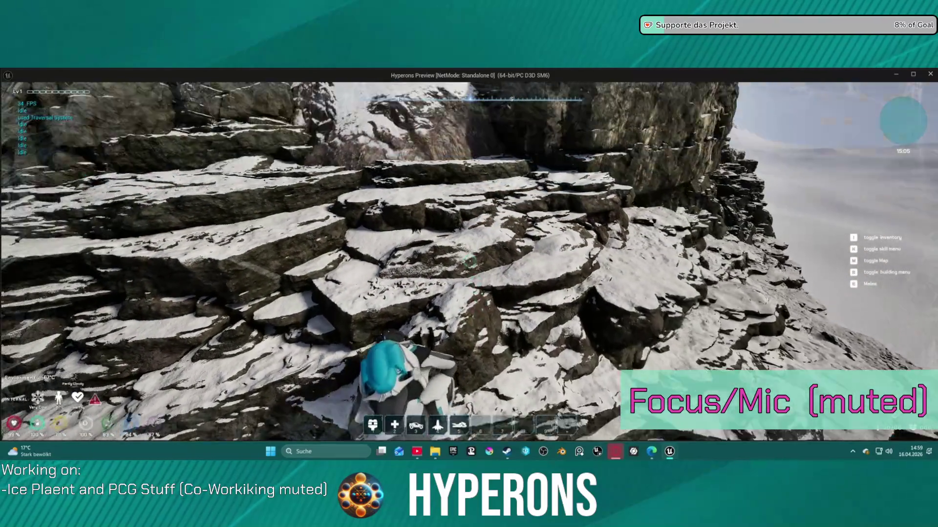
{"action": "key", "text": "w"}
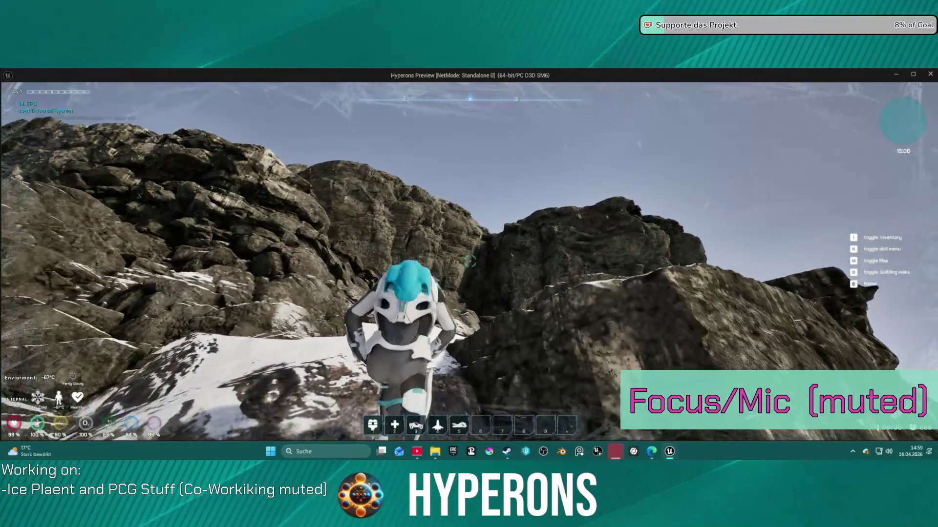
{"action": "key", "text": "w"}
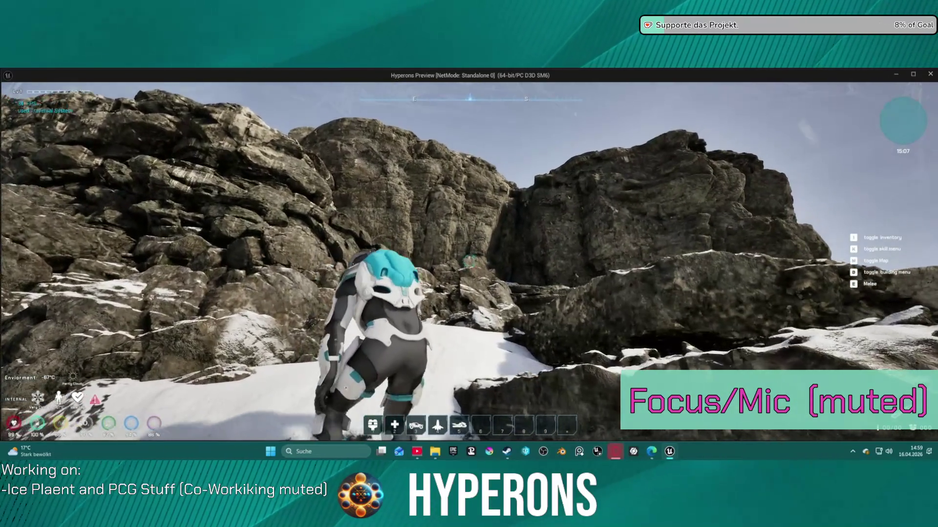
{"action": "key", "text": "w"}
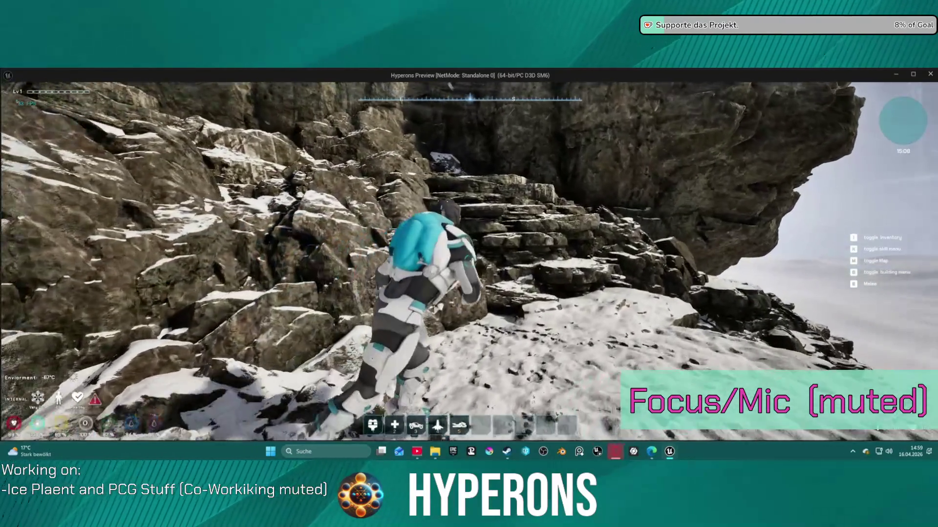
{"action": "key", "text": "w"}
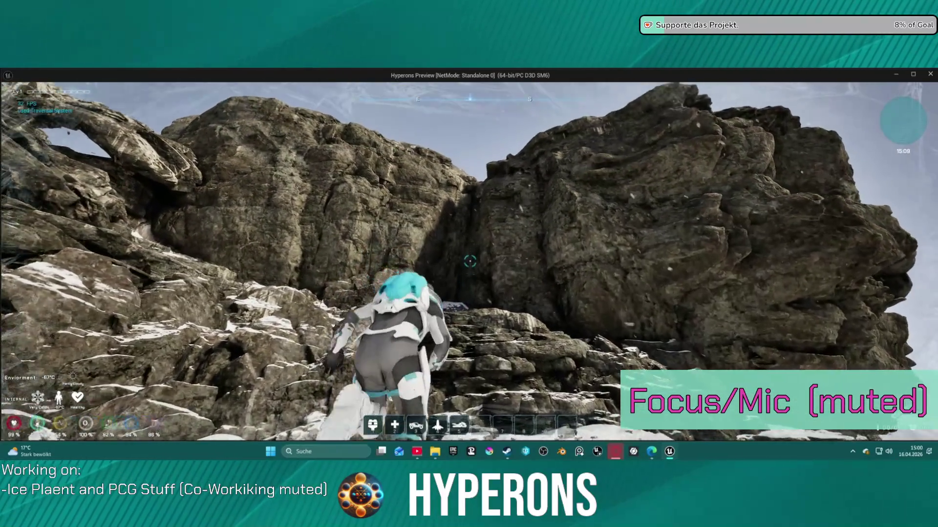
{"action": "key", "text": "w"}
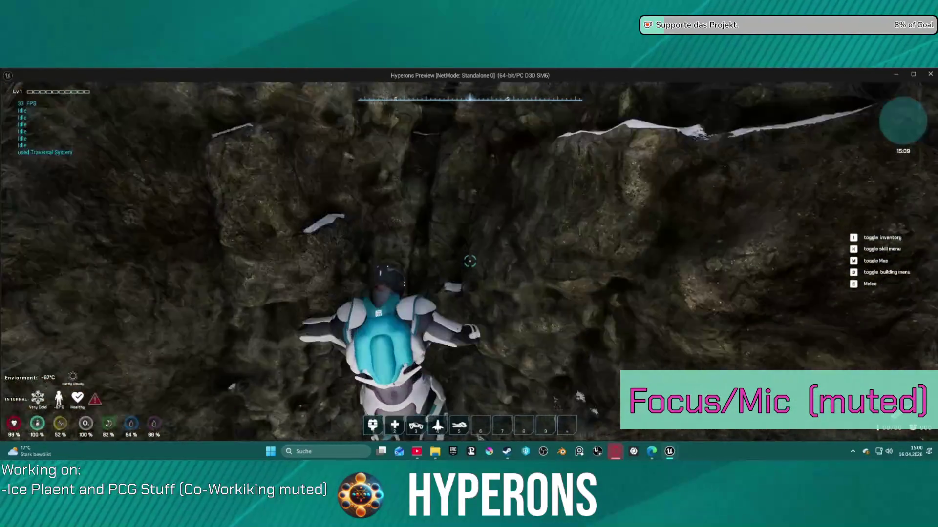
Drop off the crevice wall, cross the snowy rocks and climb the rock wall.
{"action": "key", "text": "w"}
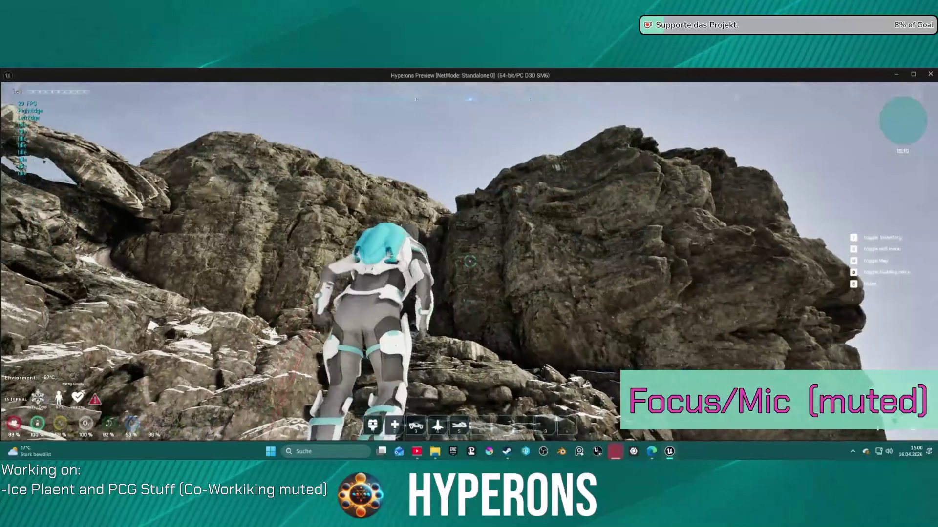
{"action": "key", "text": "w"}
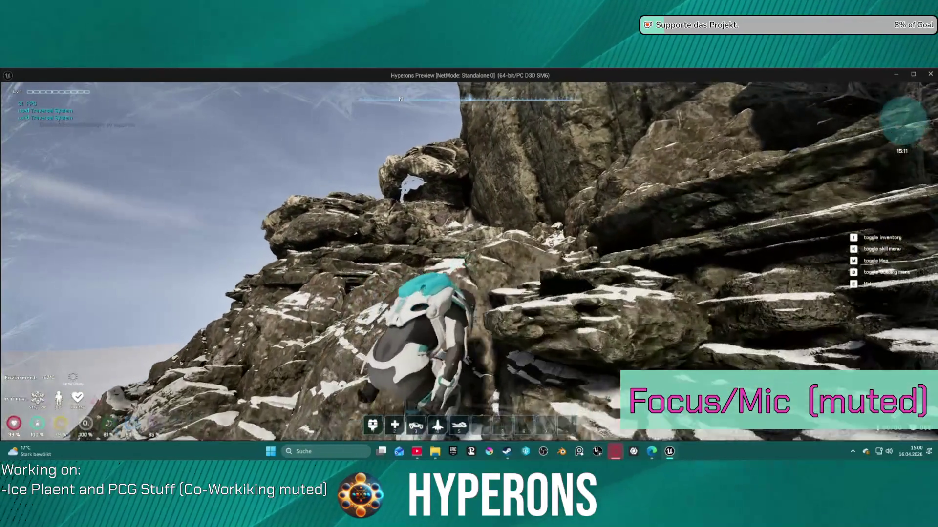
{"action": "key", "text": "w"}
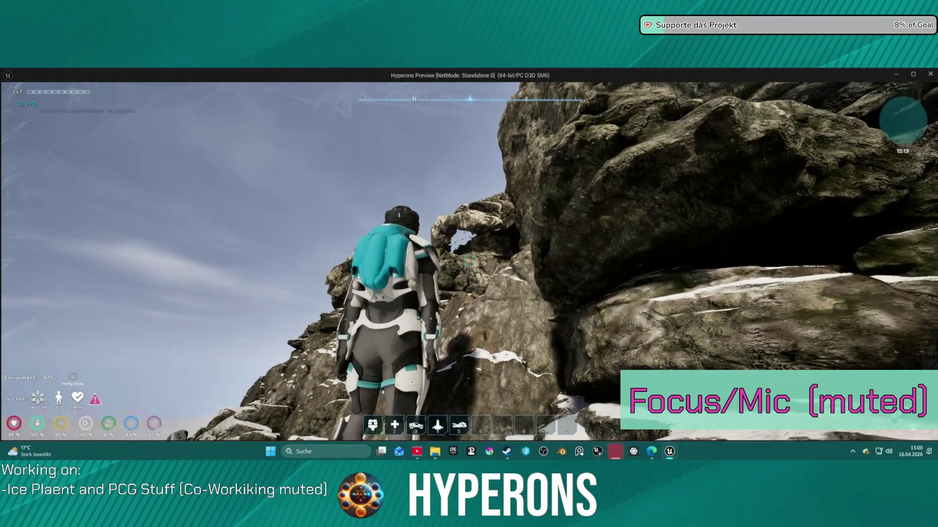
{"action": "key", "text": "w"}
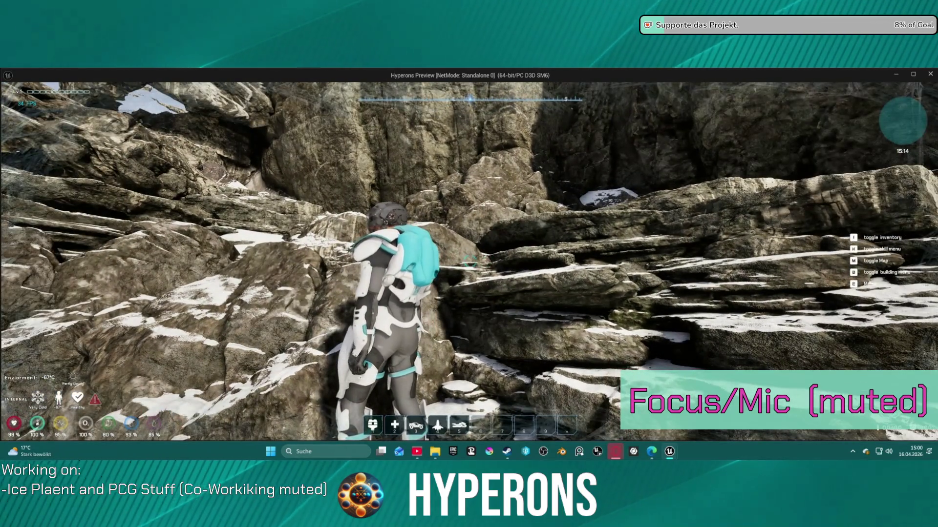
{"action": "key", "text": "w"}
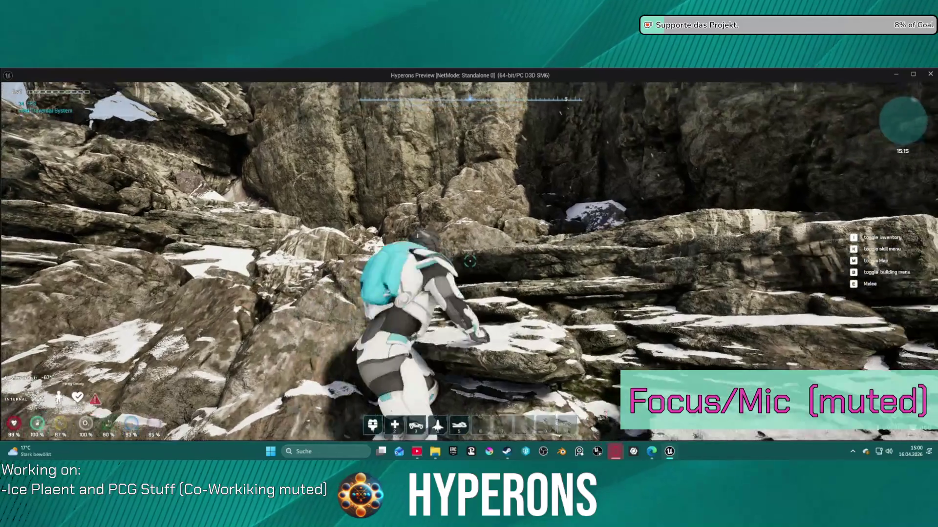
Climb along the rock formation over the top ledge onto the rock plateau.
{"action": "key", "text": "w"}
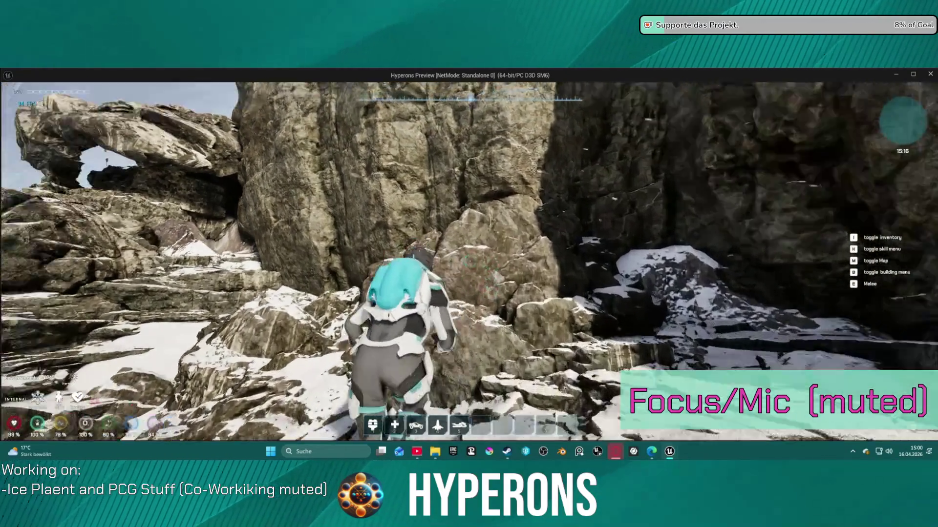
{"action": "key", "text": "w"}
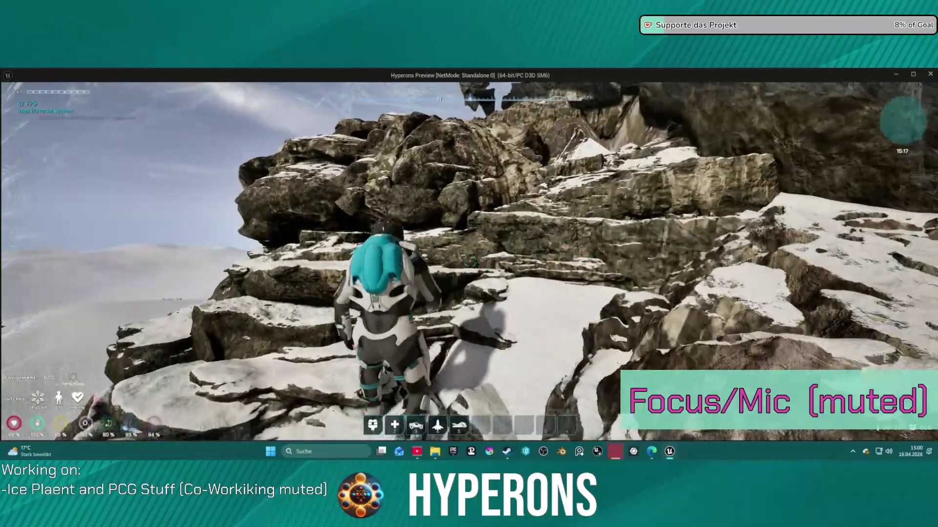
{"action": "key", "text": "w"}
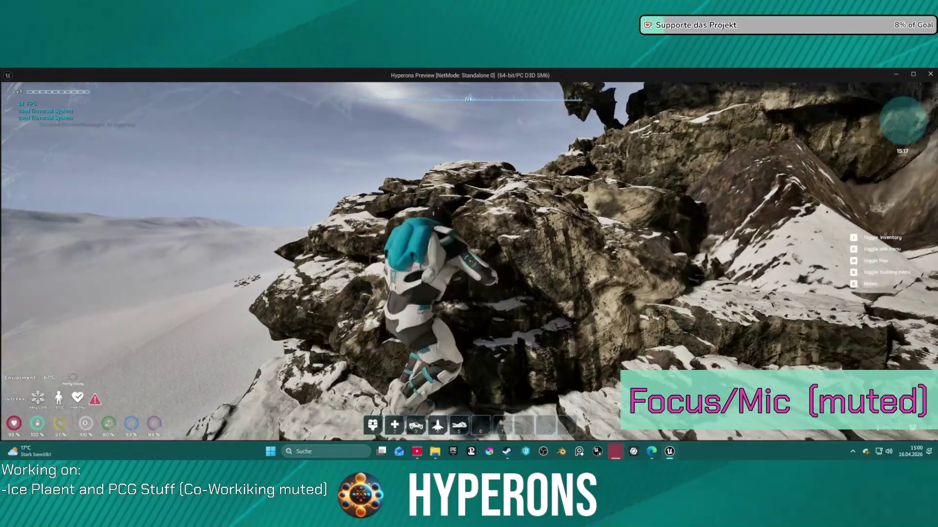
{"action": "key", "text": "w"}
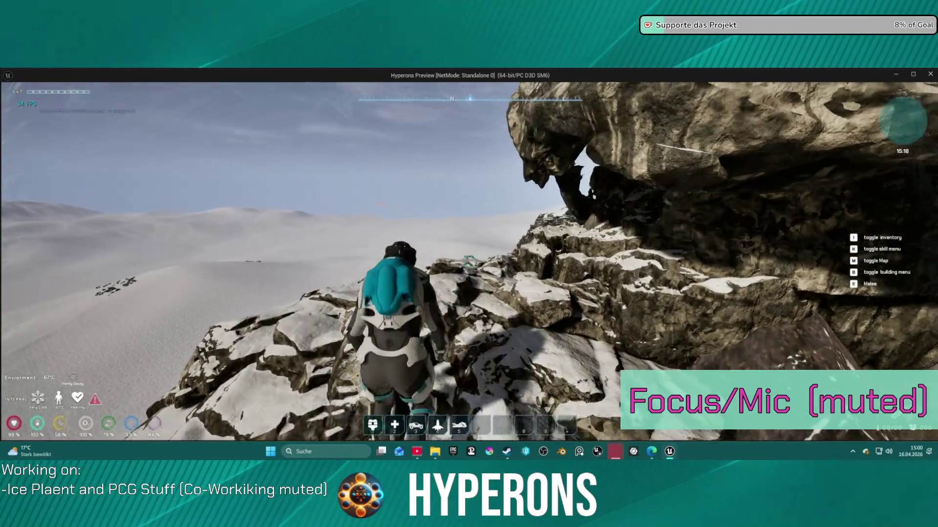
{"action": "key", "text": "w"}
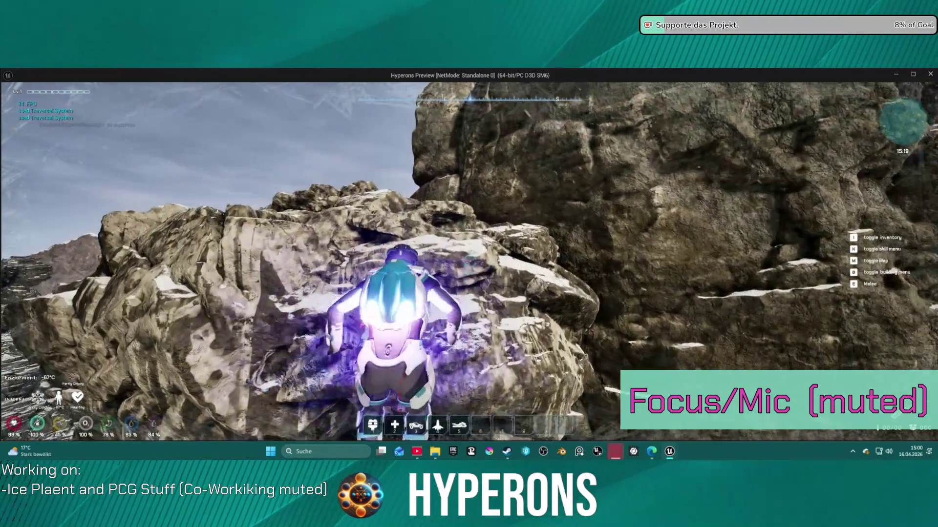
{"action": "key", "text": "w"}
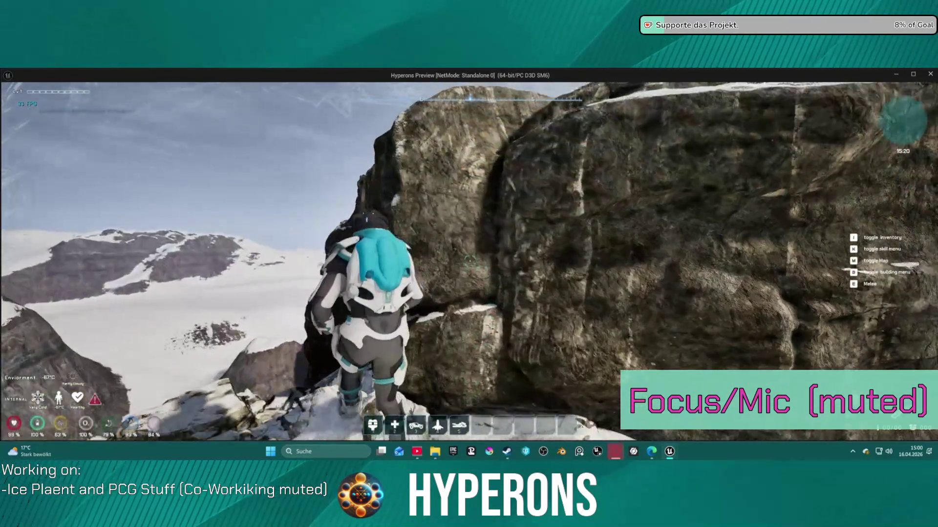
{"action": "key", "text": "w"}
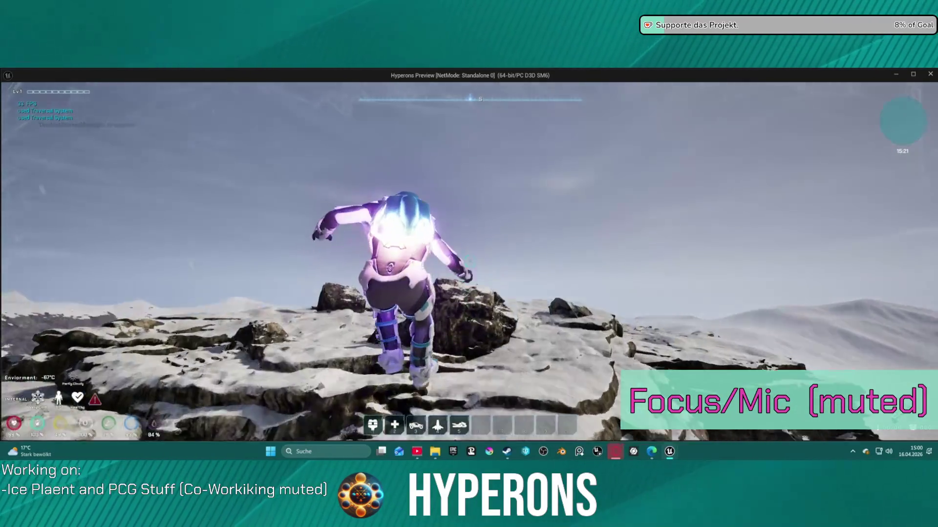
{"action": "key", "text": "w"}
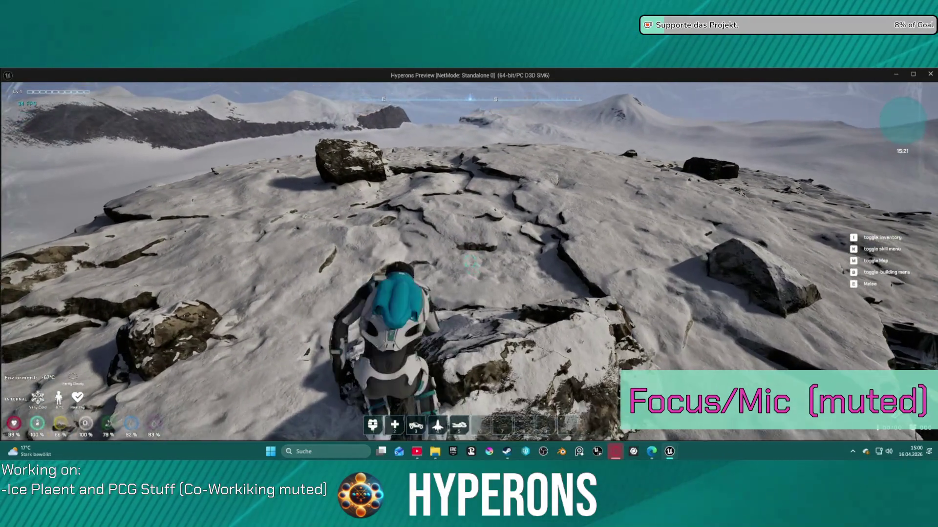
Walk across the snowy plateau along the ridge, then end the play-test with Esc.
{"action": "key", "text": "w"}
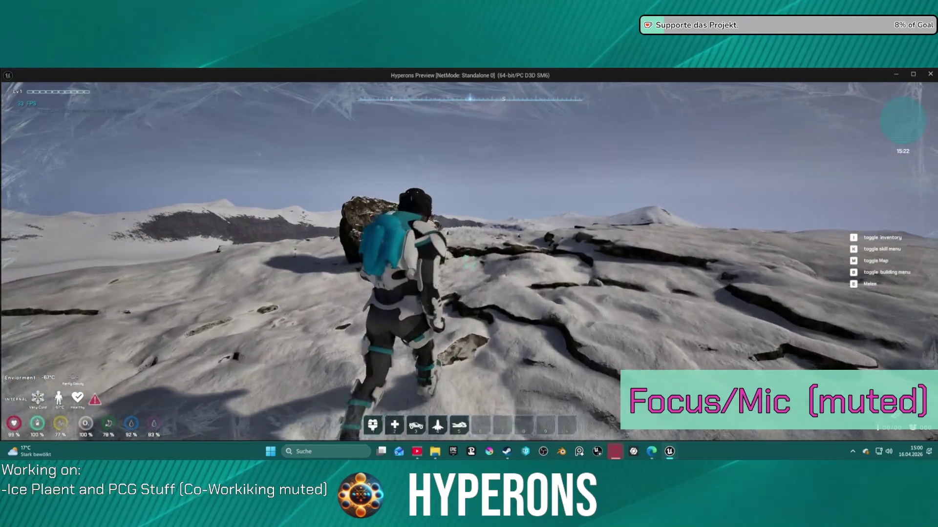
{"action": "key", "text": "w"}
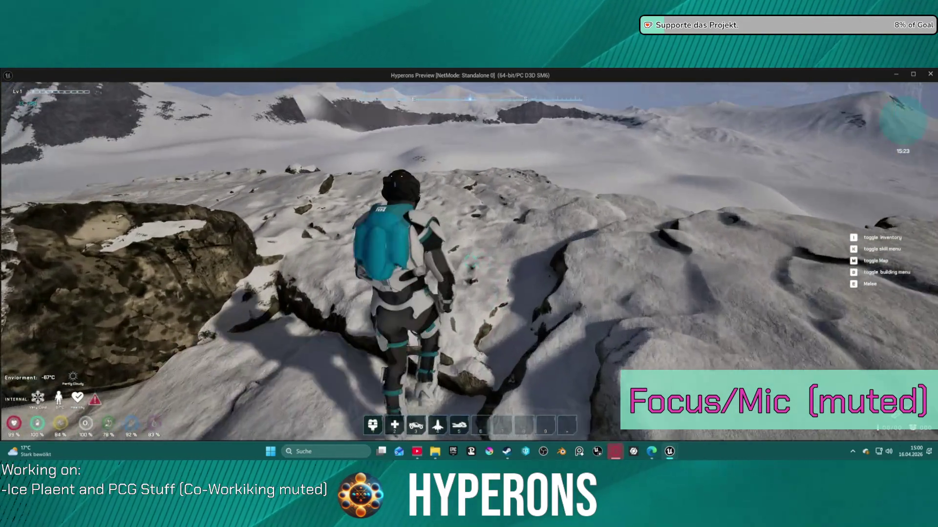
{"action": "key", "text": "w"}
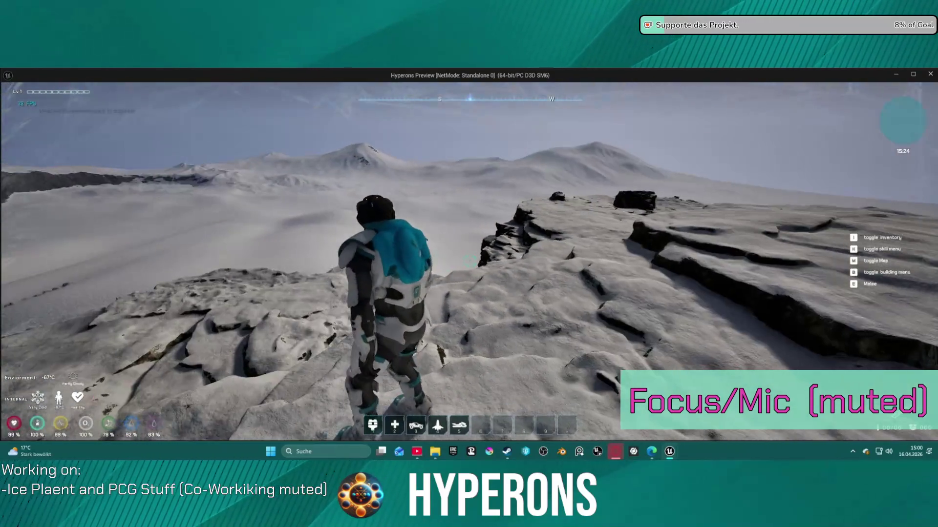
{"action": "key", "text": "w"}
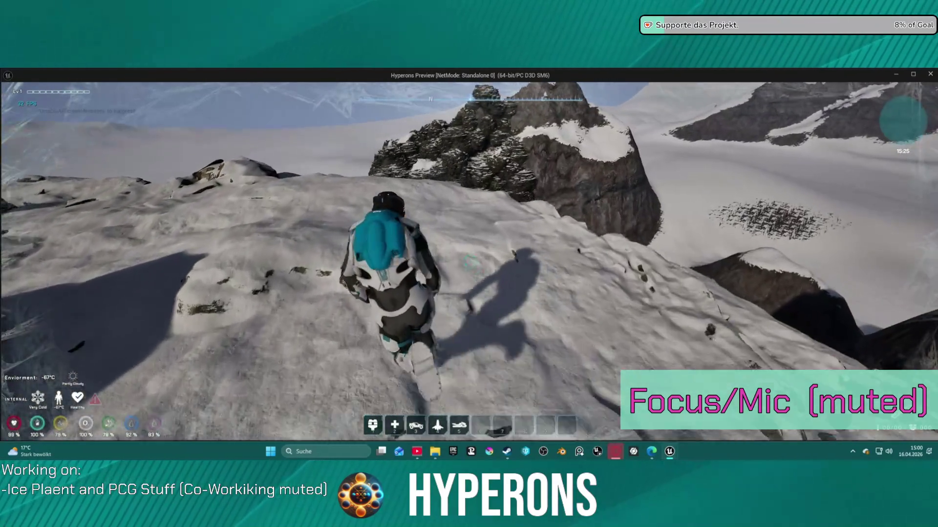
{"action": "key", "text": "w"}
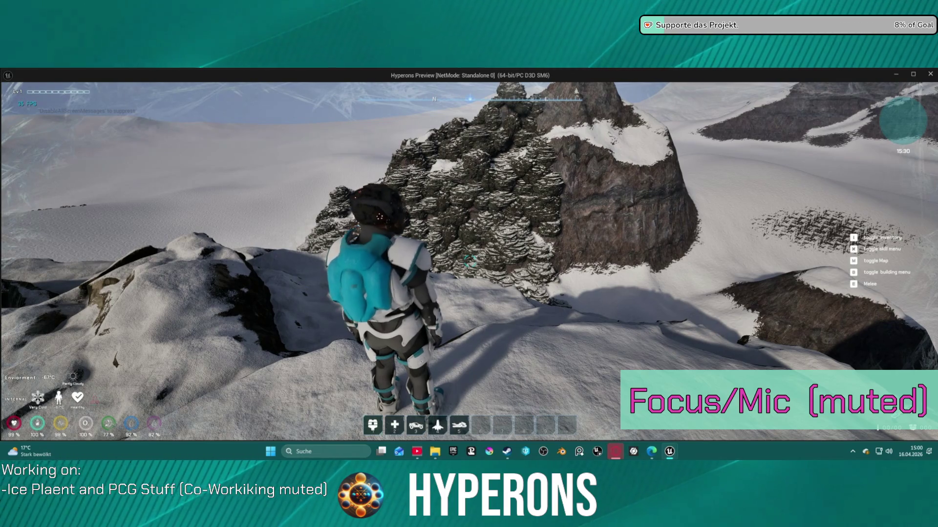
{"action": "key", "text": "Escape"}
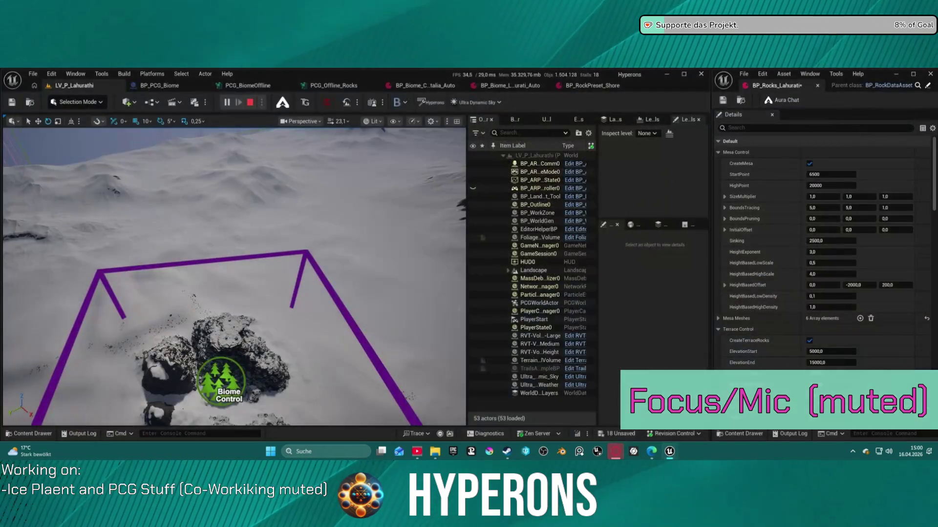
Collapse the Landscape tiles in the Outliner and delete FoliageTrampleVolume and TerrainTrailVolume together.
{"action": "scroll", "coordinate": [234, 274], "scroll_direction": "down", "scroll_amount": 5}
{"action": "mouse_move", "coordinate": [234, 274]}
{"action": "left_mouse_down"}
{"action": "mouse_move", "coordinate": [335, 195]}
{"action": "mouse_move", "coordinate": [104, 226]}
{"action": "mouse_move", "coordinate": [132, 220]}
{"action": "mouse_move", "coordinate": [140, 273]}
{"action": "mouse_move", "coordinate": [142, 259]}
{"action": "mouse_move", "coordinate": [348, 322]}
{"action": "left_mouse_up"}
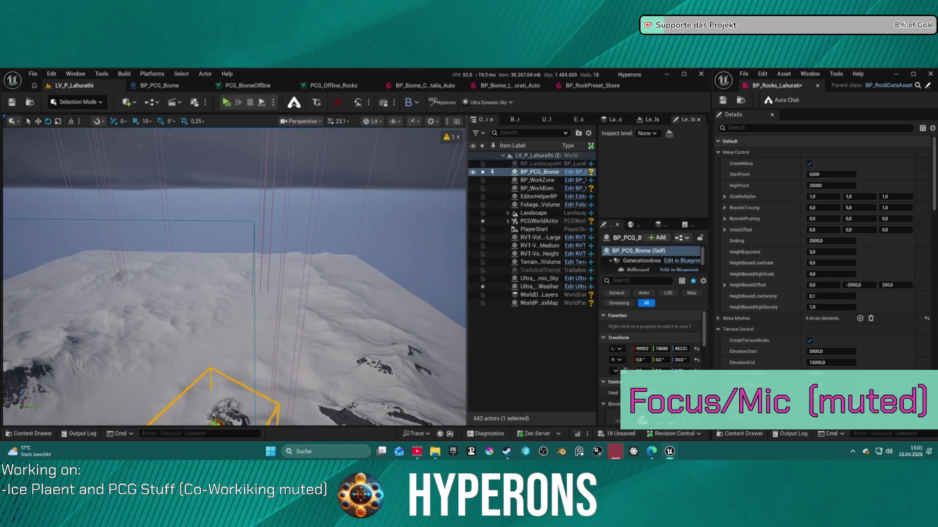
{"action": "left_click", "coordinate": [255, 320]}
{"action": "scroll", "coordinate": [254, 309], "scroll_direction": "up", "scroll_amount": 8}
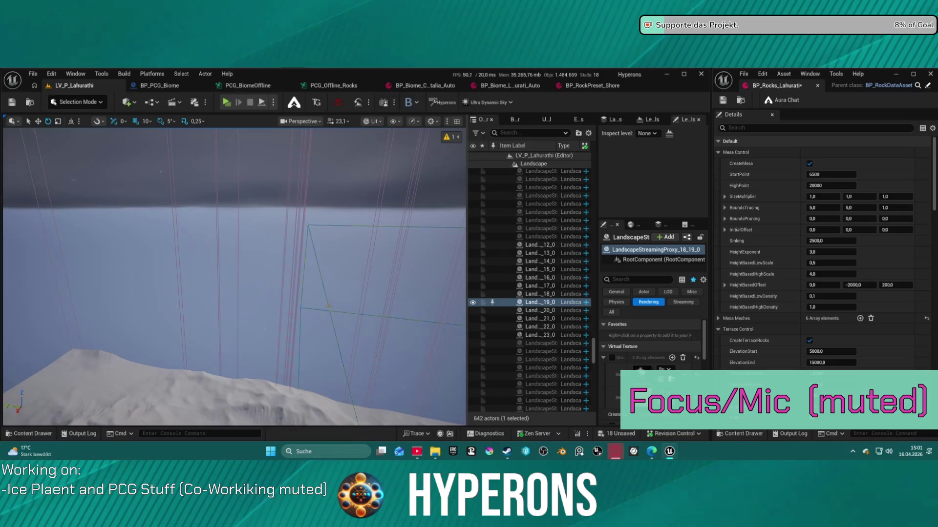
{"action": "scroll", "coordinate": [526, 215], "scroll_direction": "up", "scroll_amount": 10}
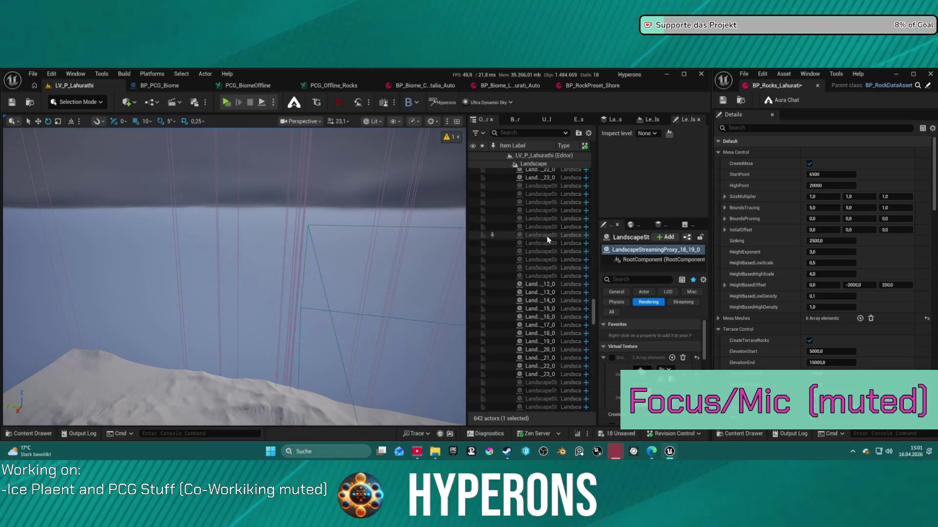
{"action": "scroll", "coordinate": [526, 216], "scroll_direction": "up", "scroll_amount": 10}
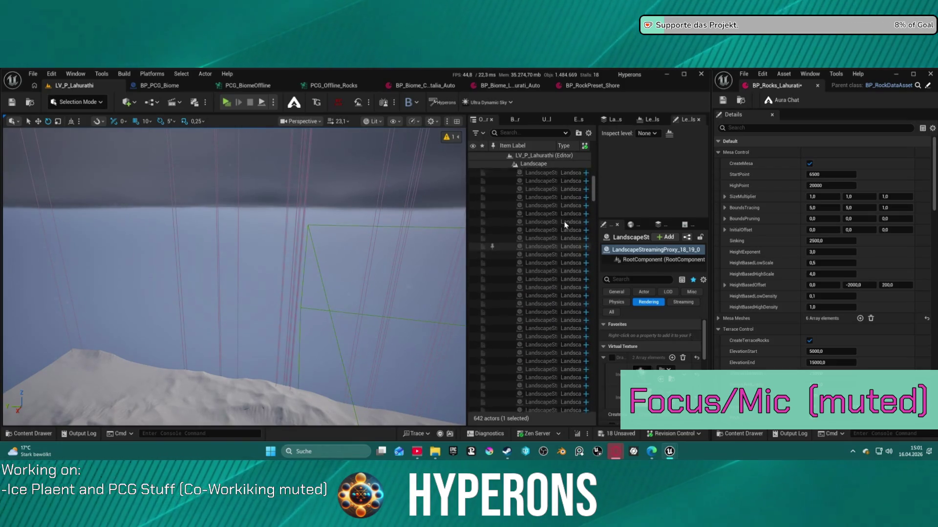
{"action": "left_click", "coordinate": [508, 213]}
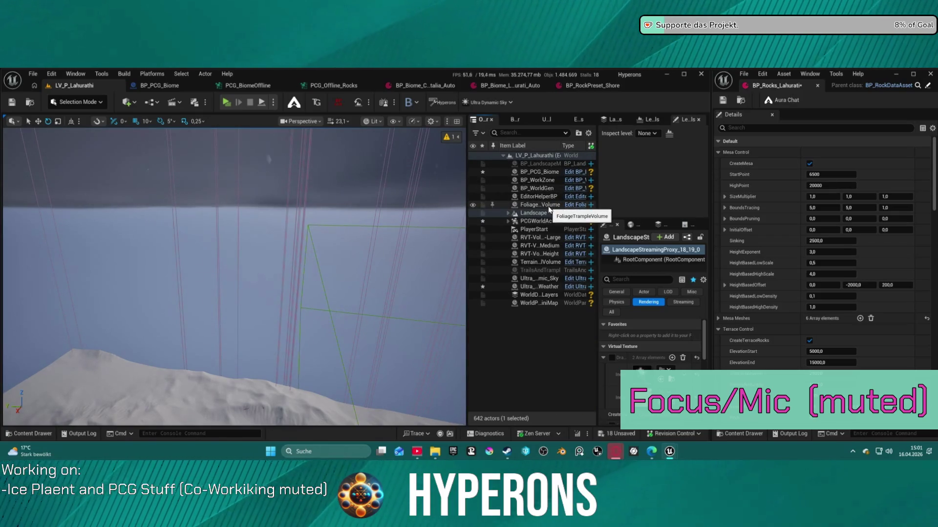
{"action": "left_click", "coordinate": [549, 207]}
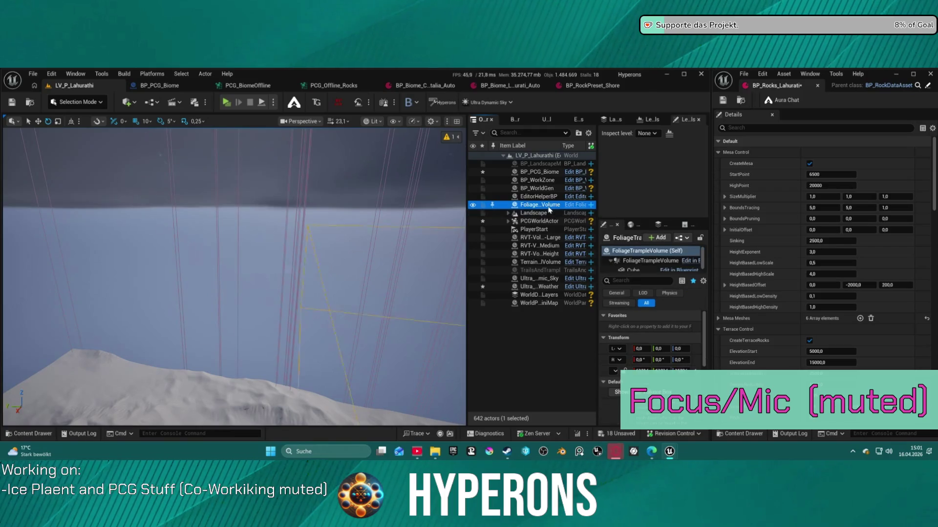
{"action": "left_click", "coordinate": [535, 263], "text": "ctrl"}
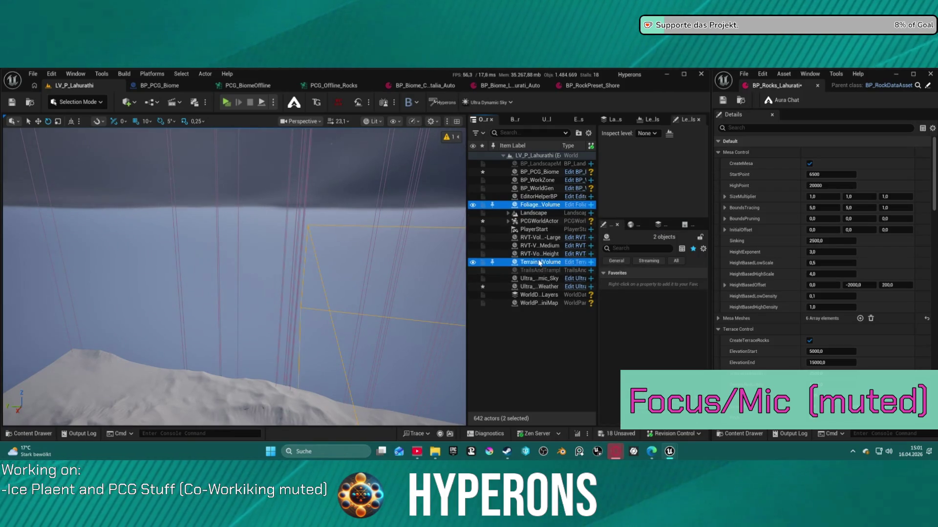
{"action": "key", "text": "Delete"}
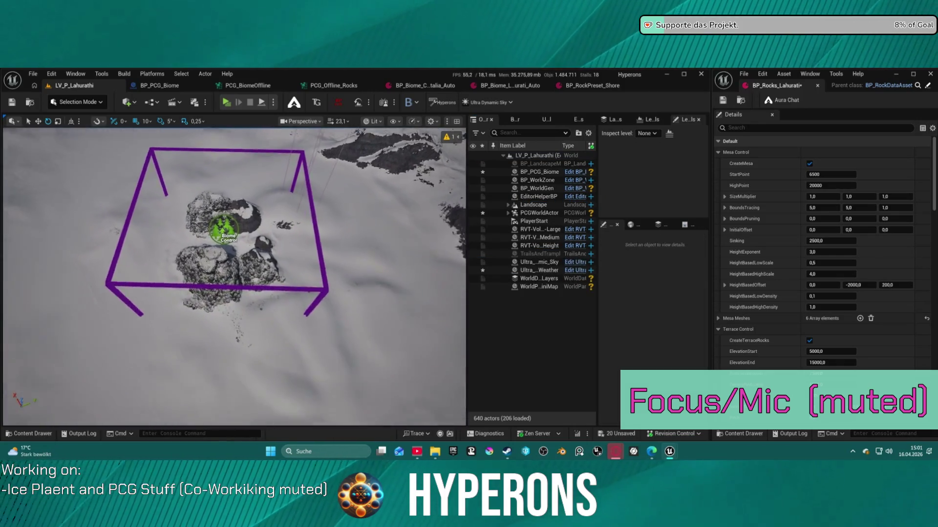
Run Clean Biome and Generate Biome Content twice on BP_PCG_Biome, then select BP_WorkZone and BP_WorldGen.
{"action": "left_click", "coordinate": [224, 292]}
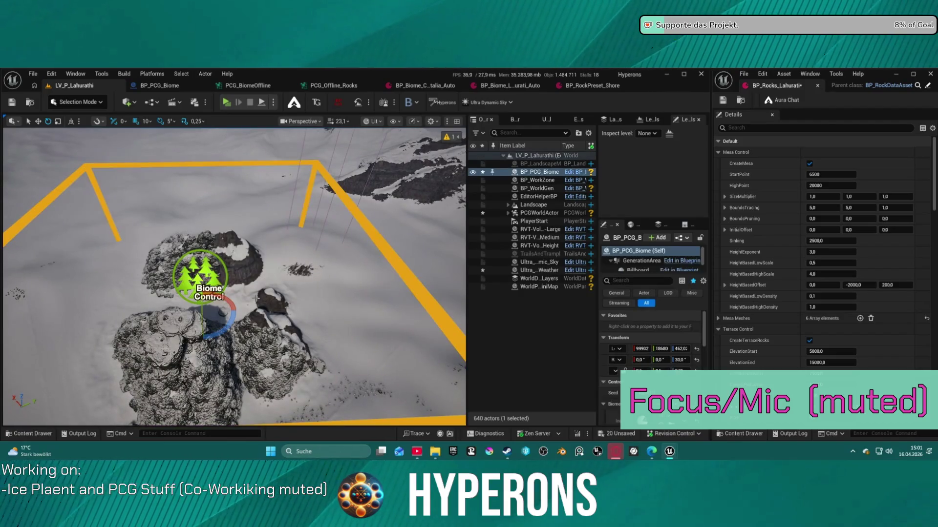
{"action": "scroll", "coordinate": [676, 371], "scroll_direction": "down", "scroll_amount": 10}
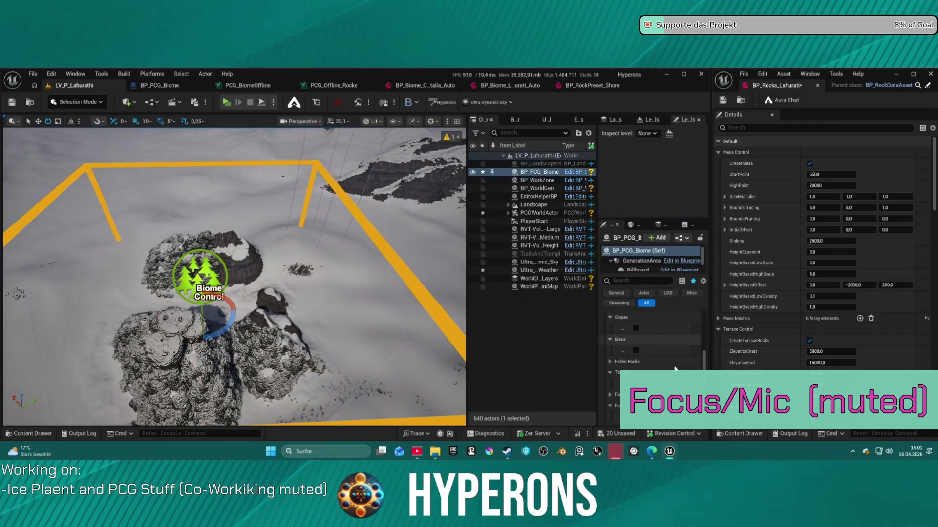
{"action": "left_click", "coordinate": [631, 358]}
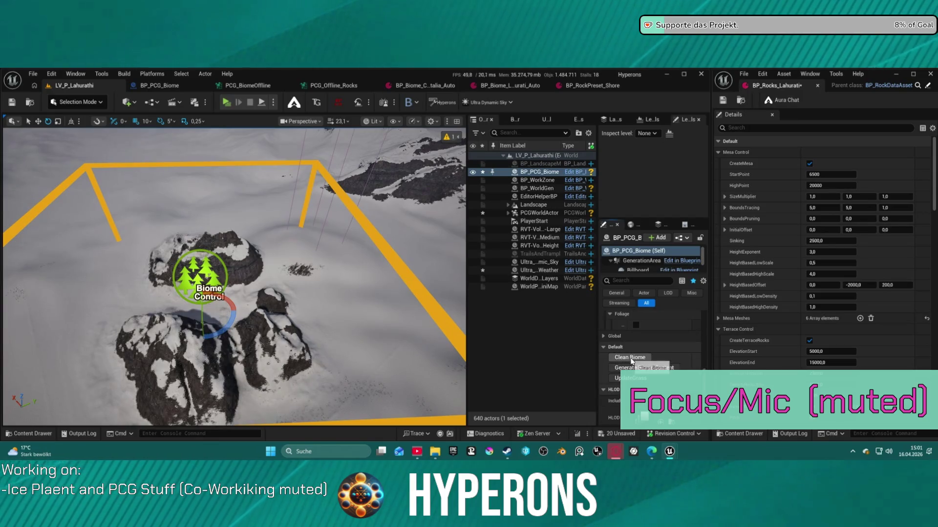
{"action": "left_click", "coordinate": [649, 368]}
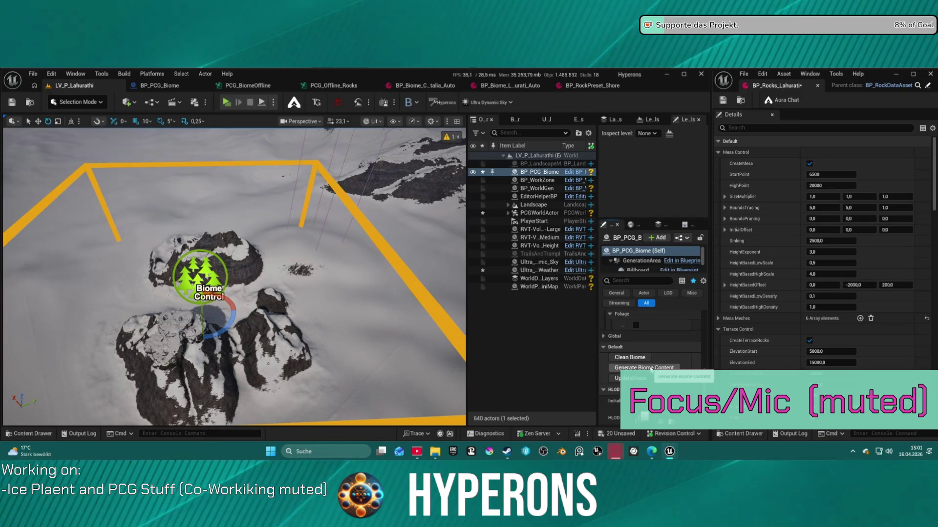
{"action": "left_click", "coordinate": [650, 369]}
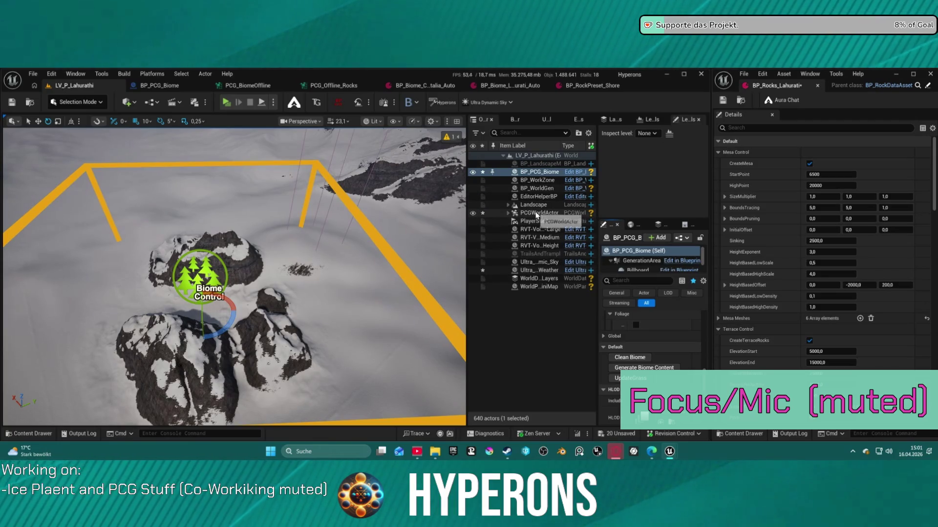
{"action": "left_click", "coordinate": [537, 181]}
{"action": "left_click", "coordinate": [566, 189], "text": "shift"}
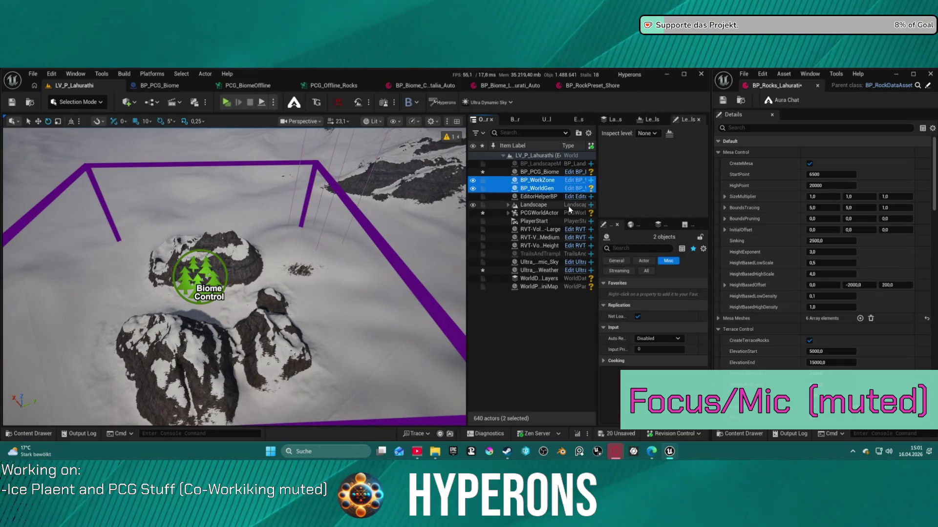
Delete BP_WorkZone and BP_WorldGen, then regenerate the Biome Control rock content.
{"action": "key", "text": "Delete"}
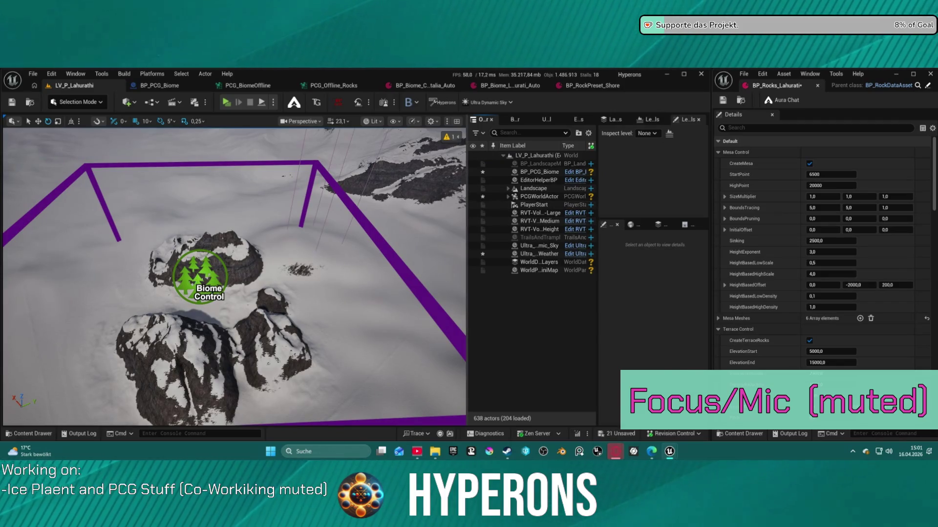
{"action": "left_click", "coordinate": [538, 172]}
{"action": "scroll", "coordinate": [635, 359], "scroll_direction": "down", "scroll_amount": 5}
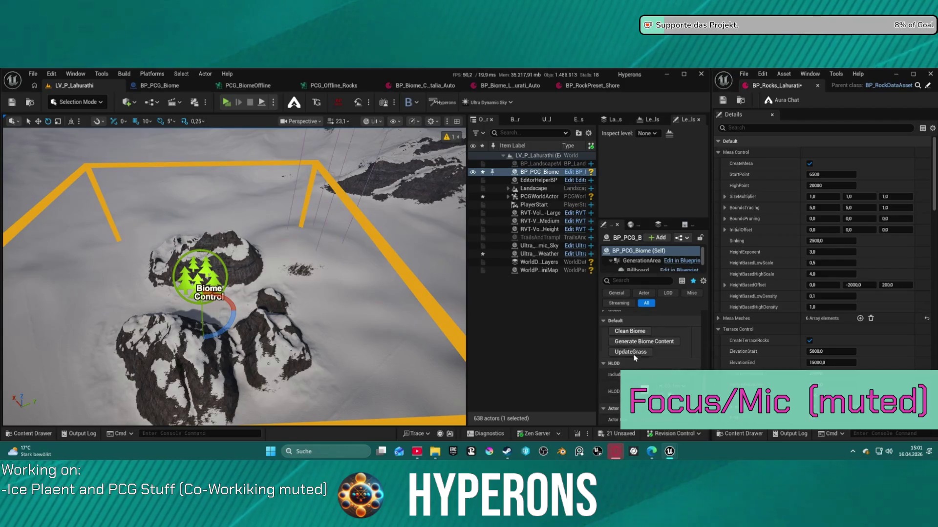
{"action": "left_click", "coordinate": [631, 343]}
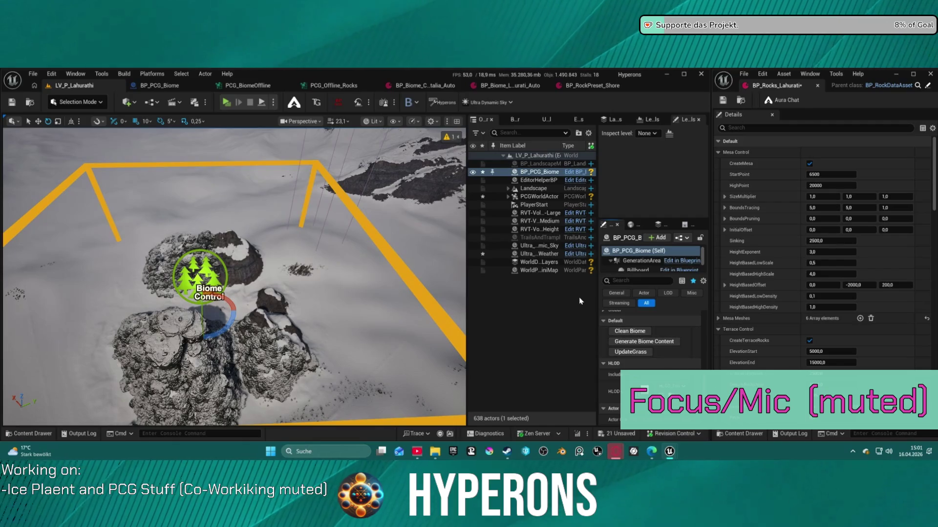
Delete the TrailsAndTrampleBP, EditorHelperBP and BP_LandscapeMat_Tool actors from the level.
{"action": "left_click", "coordinate": [543, 238]}
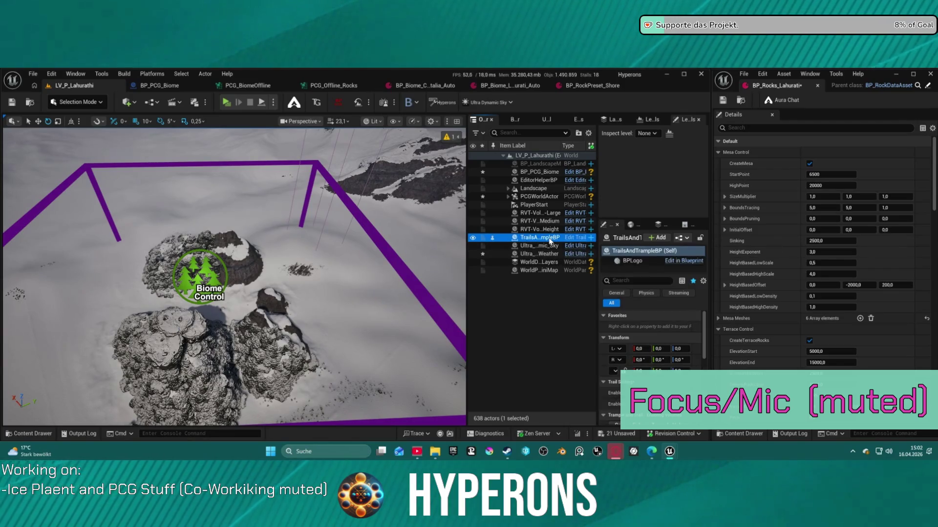
{"action": "key", "text": "Delete"}
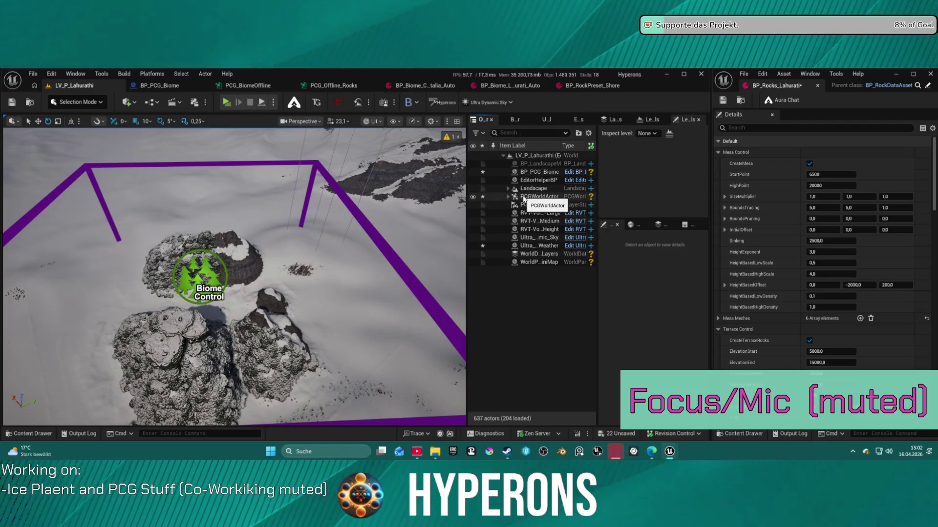
{"action": "left_click", "coordinate": [536, 181]}
{"action": "key", "text": "Delete"}
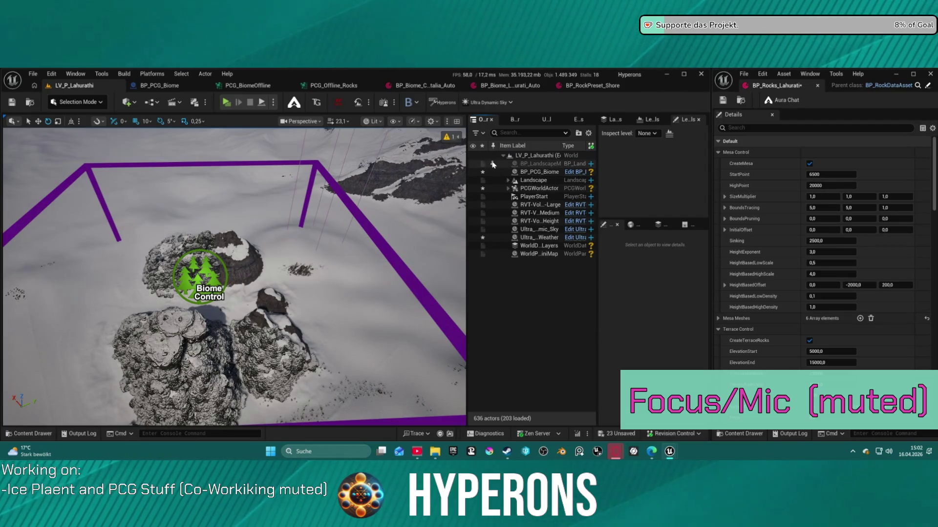
{"action": "left_click", "coordinate": [527, 165]}
{"action": "left_click", "coordinate": [541, 165]}
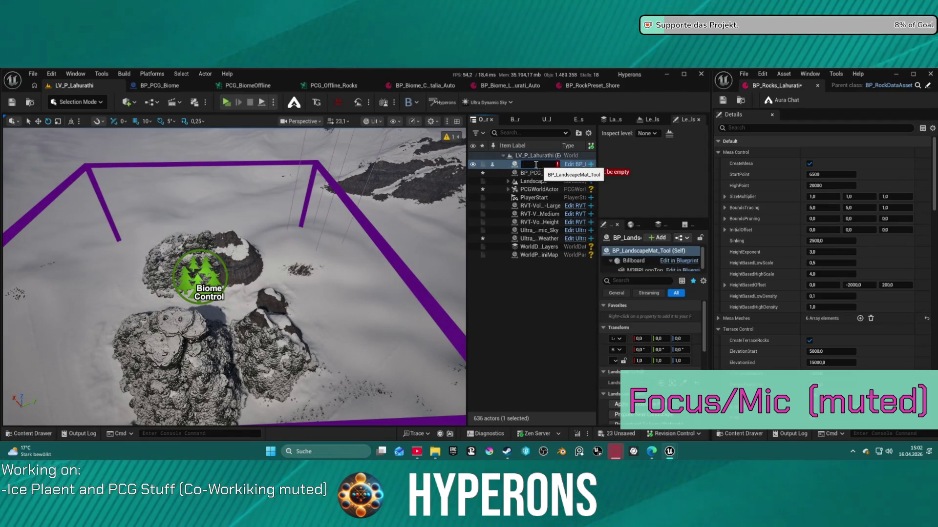
{"action": "key", "text": "Escape"}
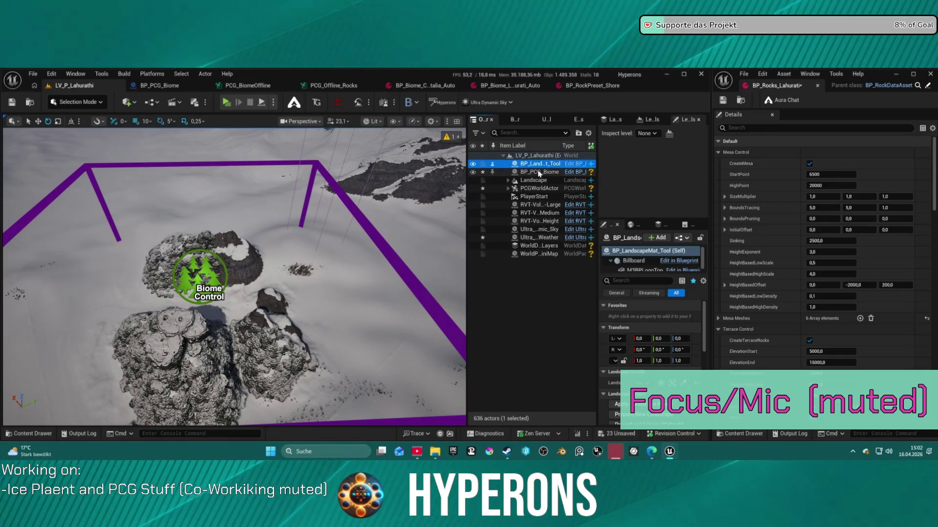
{"action": "key", "text": "Delete"}
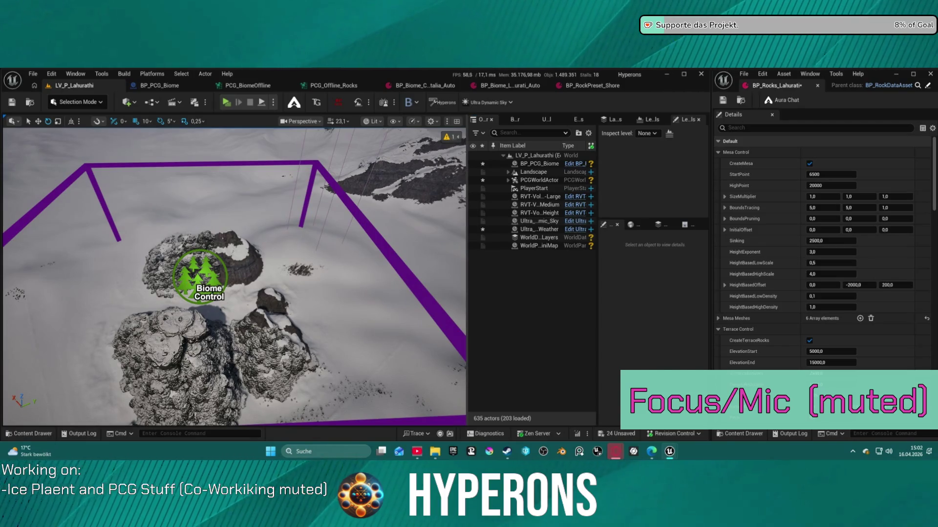
Select the Biome Control actor and clear its generated biome rocks.
{"action": "left_click", "coordinate": [201, 276]}
{"action": "scroll", "coordinate": [611, 364], "scroll_direction": "down", "scroll_amount": 3}
{"action": "scroll", "coordinate": [618, 360], "scroll_direction": "down", "scroll_amount": 2}
{"action": "left_click", "coordinate": [629, 318]}
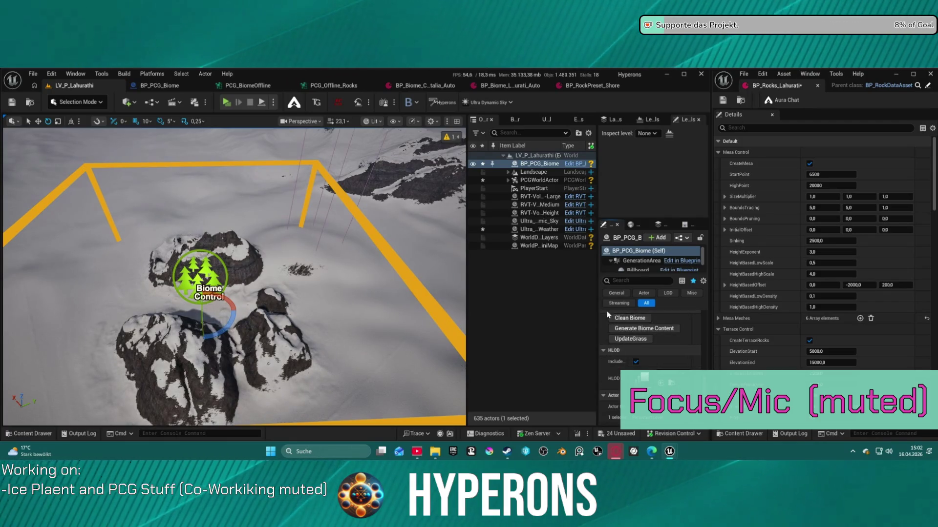
Reselect BP_PCG_Biome and run Generate Biome Content to produce a fresh rock set.
{"action": "left_click", "coordinate": [593, 293]}
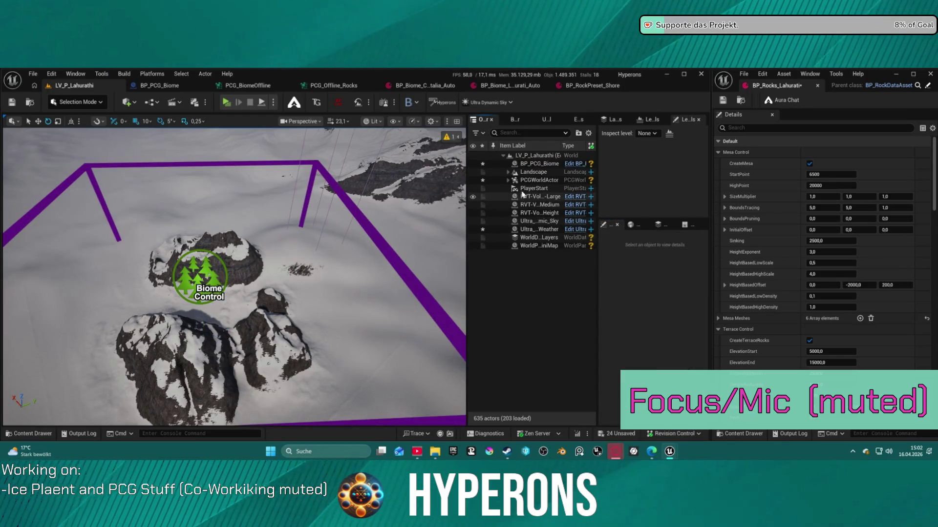
{"action": "left_click", "coordinate": [543, 165]}
{"action": "scroll", "coordinate": [647, 381], "scroll_direction": "down", "scroll_amount": 5}
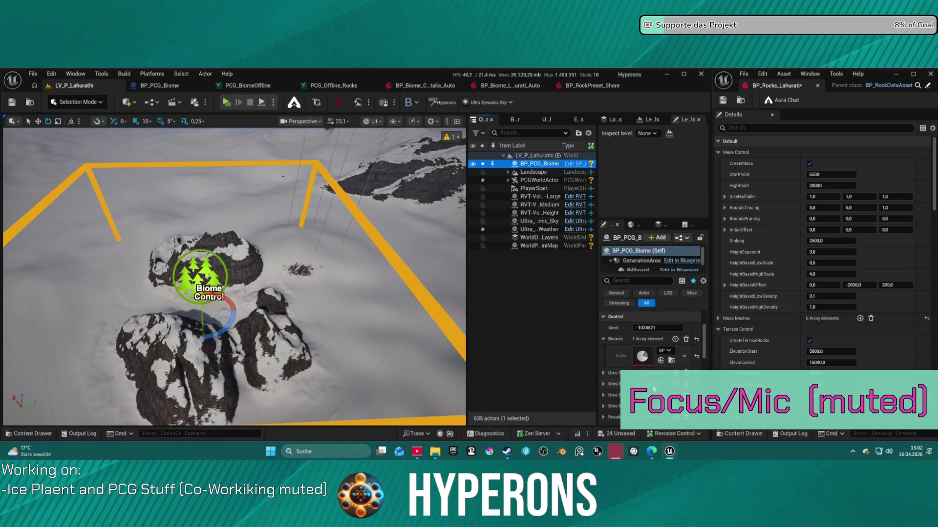
{"action": "scroll", "coordinate": [654, 386], "scroll_direction": "down", "scroll_amount": 3}
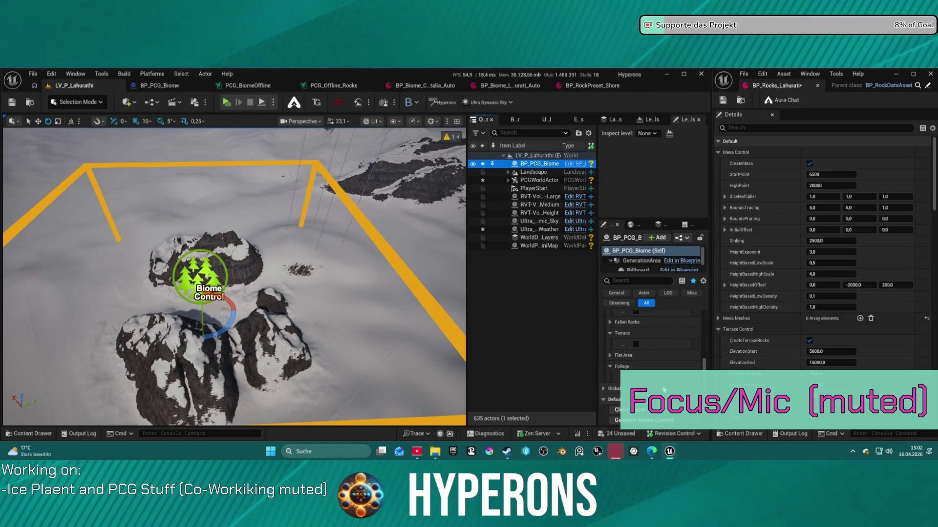
{"action": "left_click", "coordinate": [644, 420]}
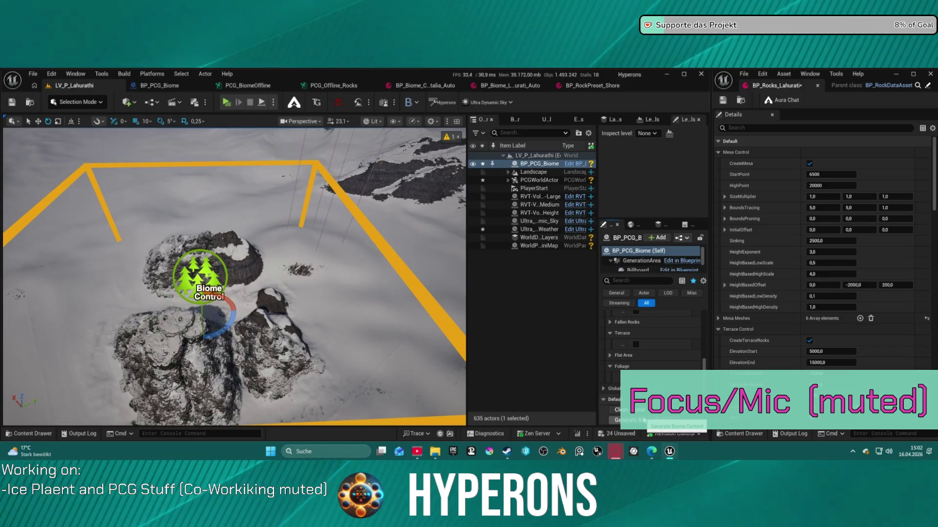
{"action": "mouse_move", "coordinate": [234, 293]}
{"action": "left_mouse_down"}
{"action": "mouse_move", "coordinate": [231, 190]}
{"action": "mouse_move", "coordinate": [232, 235]}
{"action": "left_mouse_up"}
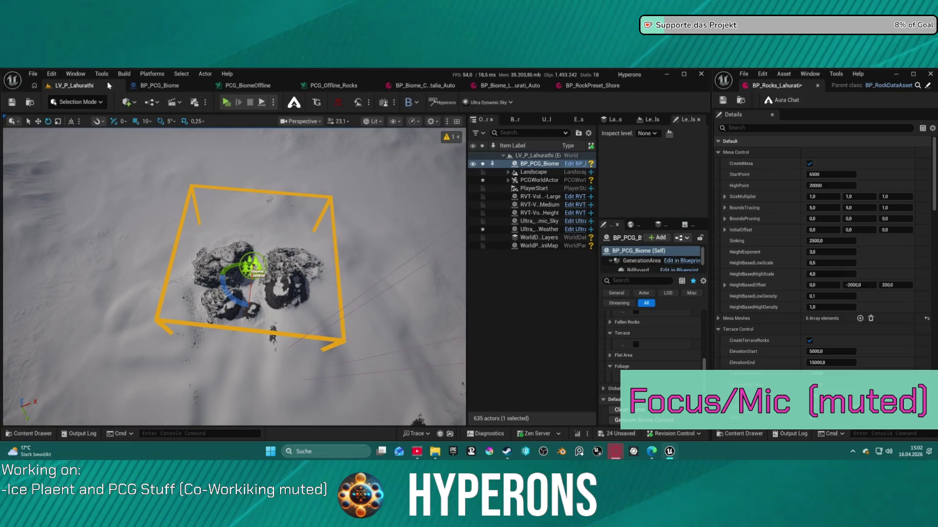
Browse the Tools > PCG Framework menu without running anything, then regenerate the biome content.
{"action": "left_click", "coordinate": [101, 73]}
{"action": "scroll", "coordinate": [146, 293], "scroll_direction": "down", "scroll_amount": 3}
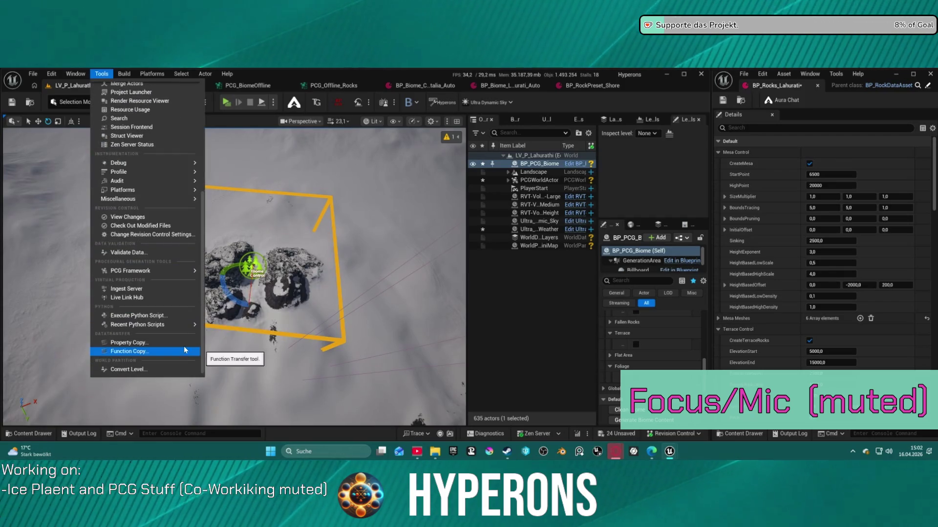
{"action": "mouse_move", "coordinate": [161, 270]}
{"action": "mouse_move", "coordinate": [284, 304]}
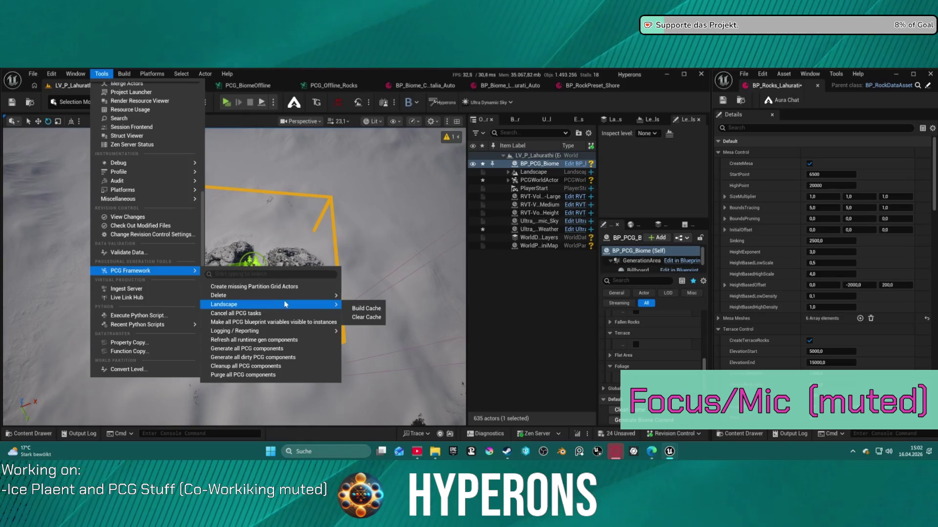
{"action": "mouse_move", "coordinate": [323, 296]}
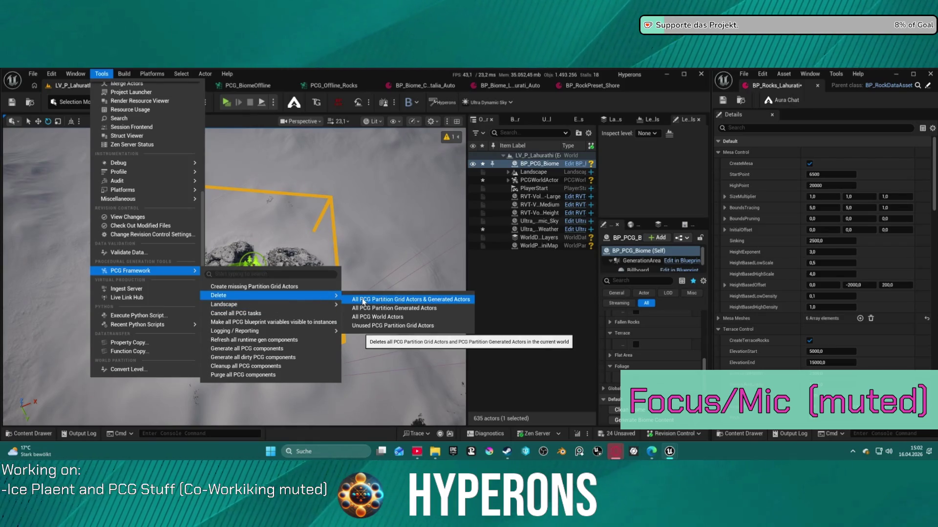
{"action": "left_click", "coordinate": [325, 287]}
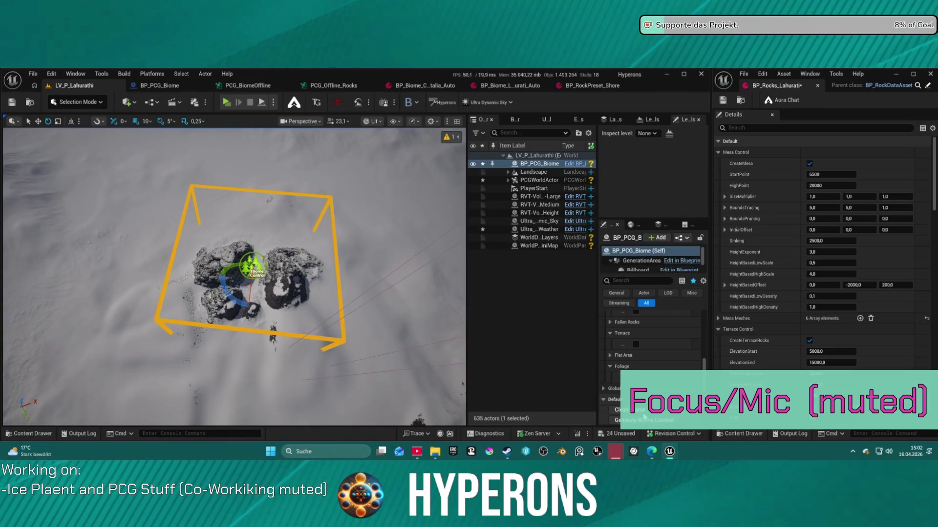
{"action": "left_click", "coordinate": [644, 419]}
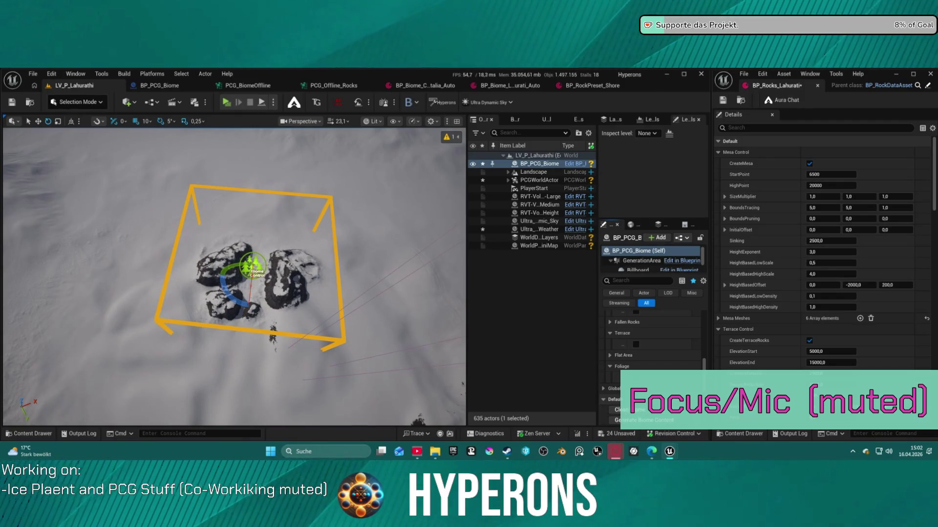
Delete all PCG World Actors via Tools > PCG Framework > Delete.
{"action": "left_click", "coordinate": [102, 73]}
{"action": "scroll", "coordinate": [168, 245], "scroll_direction": "down", "scroll_amount": 5}
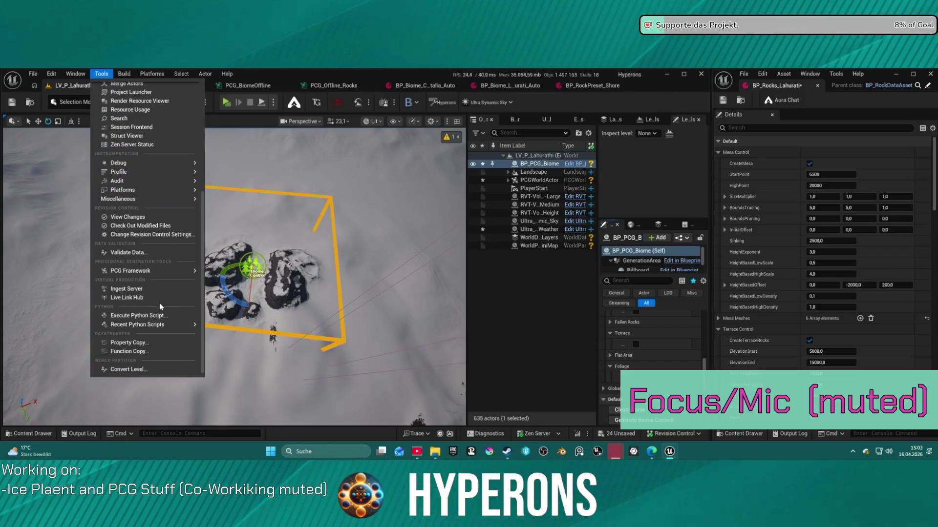
{"action": "mouse_move", "coordinate": [171, 272]}
{"action": "mouse_move", "coordinate": [283, 296]}
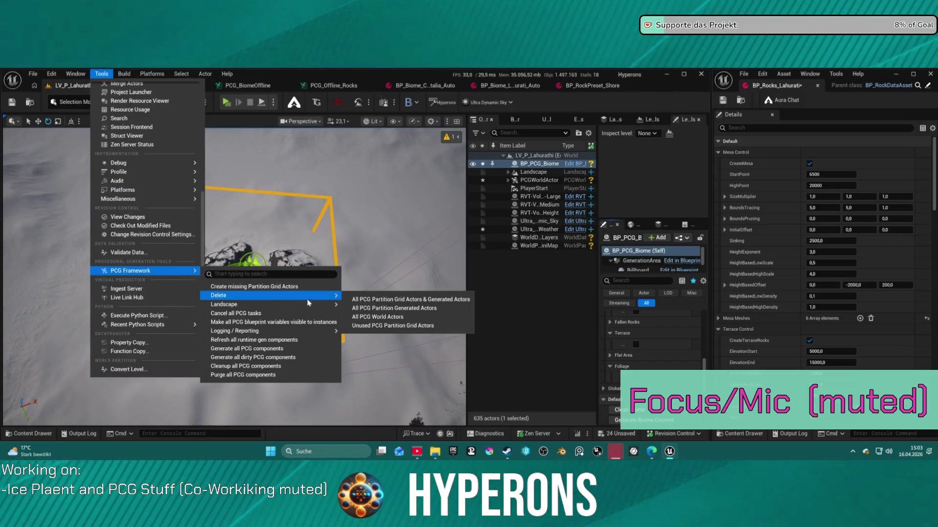
{"action": "left_click", "coordinate": [378, 318]}
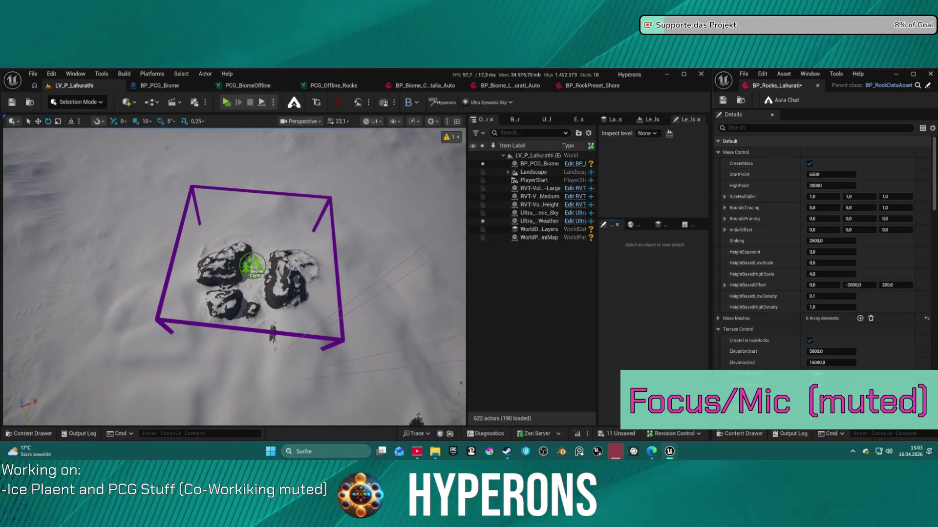
Clean up all PCG components from Tools > PCG Framework, then reselect BP_PCG_Biome.
{"action": "left_click", "coordinate": [101, 74]}
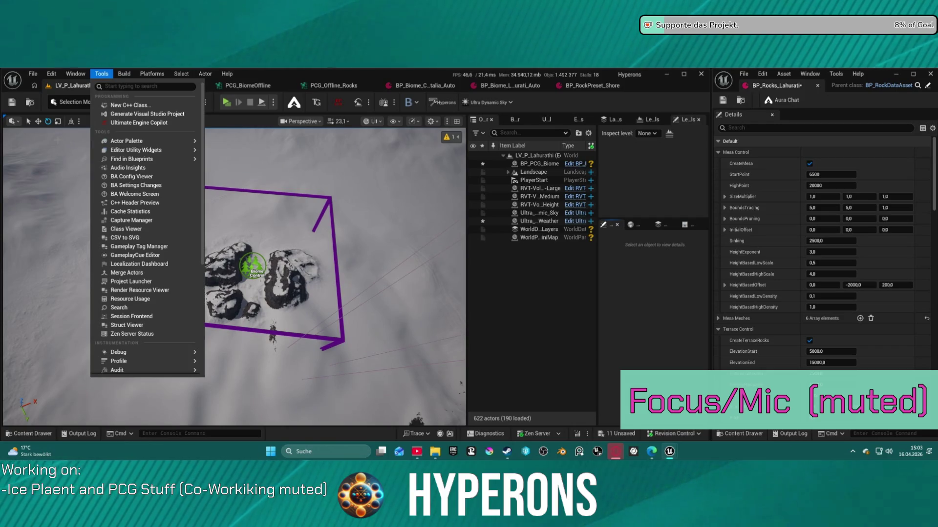
{"action": "mouse_move", "coordinate": [170, 369]}
{"action": "scroll", "coordinate": [171, 362], "scroll_direction": "down", "scroll_amount": 5}
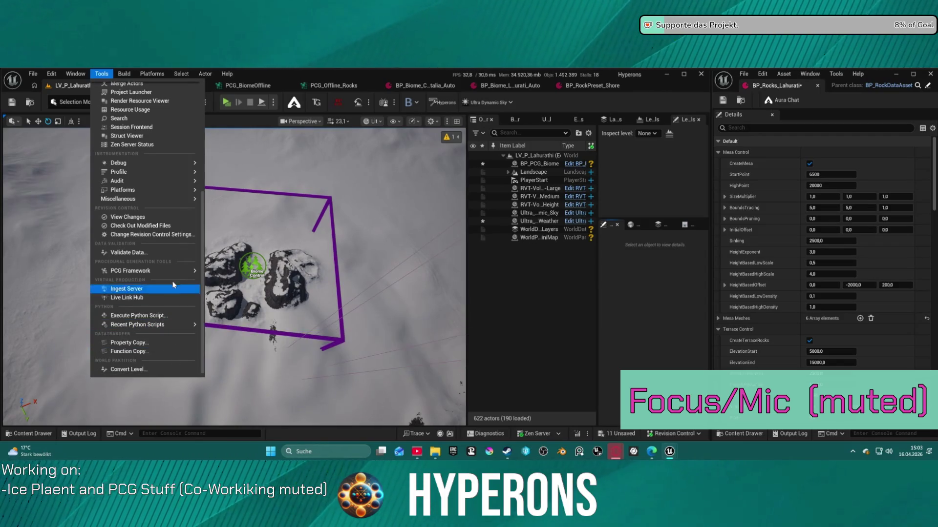
{"action": "mouse_move", "coordinate": [177, 272]}
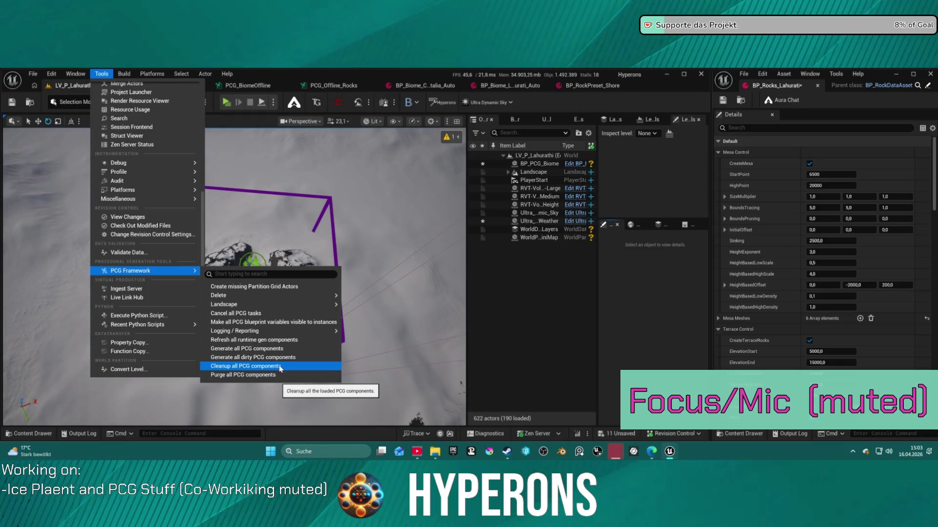
{"action": "left_click", "coordinate": [281, 367]}
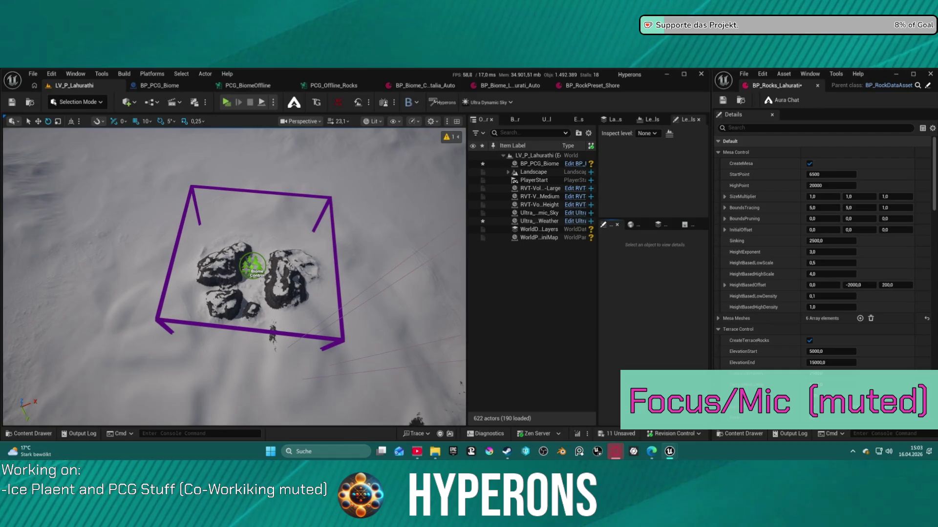
{"action": "left_click", "coordinate": [253, 266]}
{"action": "scroll", "coordinate": [677, 386], "scroll_direction": "down", "scroll_amount": 8}
Generate the biome rocks, inspect them from an oblique angle, then clean and regenerate the formation.
{"action": "left_click", "coordinate": [644, 368]}
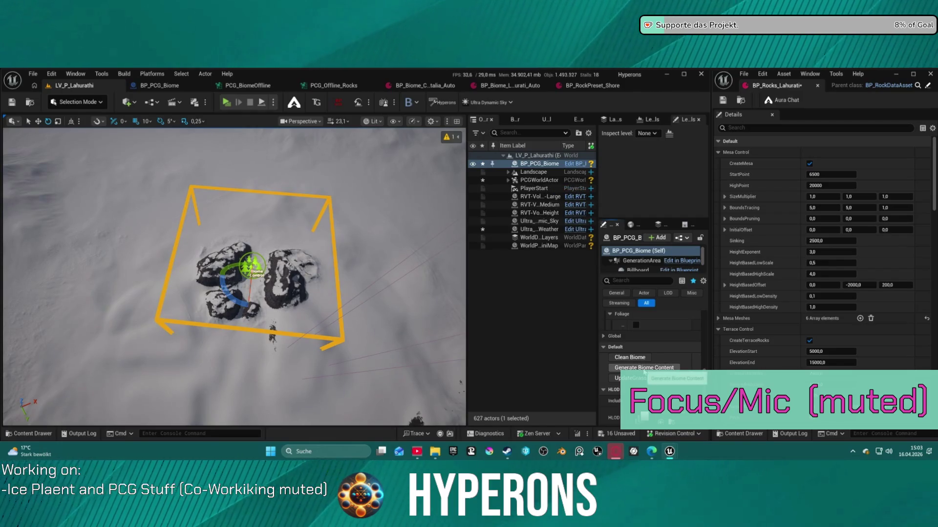
{"action": "scroll", "coordinate": [234, 276], "scroll_direction": "up", "scroll_amount": 5}
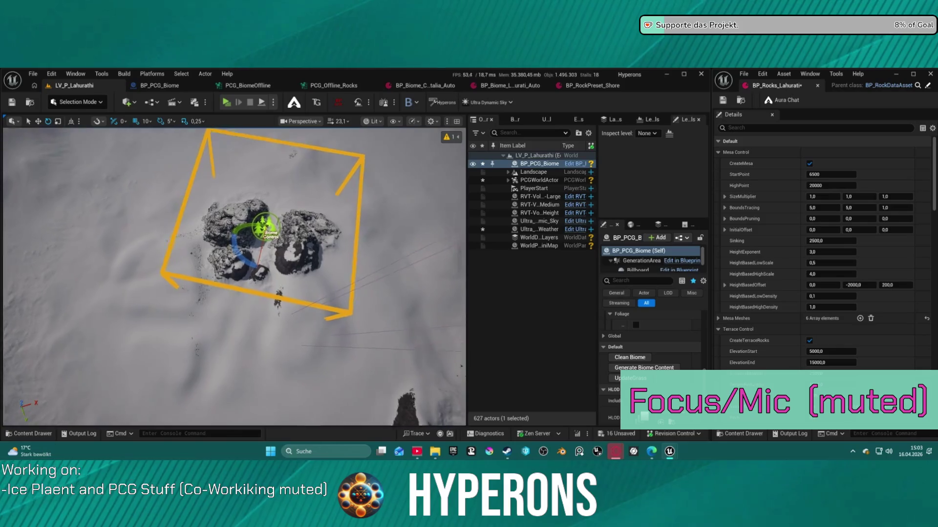
{"action": "left_click_drag", "start_coordinate": [234, 275], "coordinate": [234, 234]}
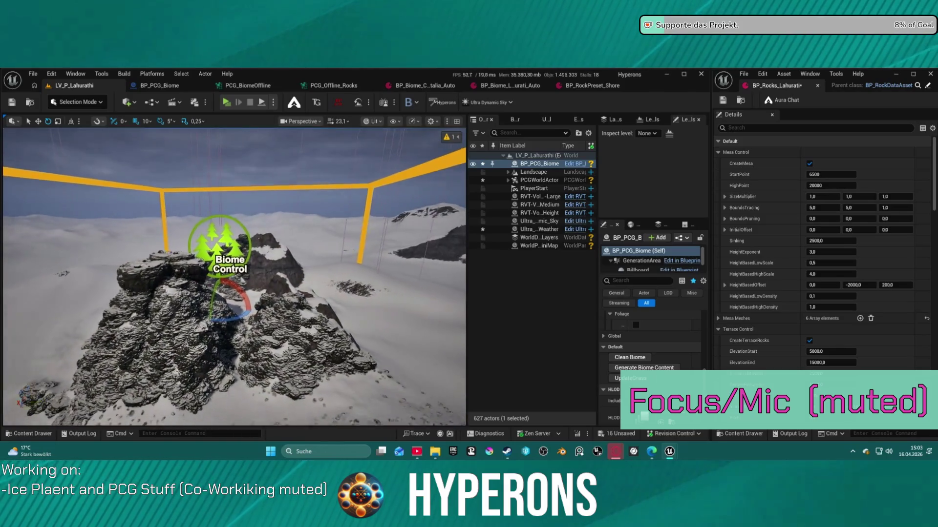
{"action": "scroll", "coordinate": [234, 276], "scroll_direction": "down", "scroll_amount": 4}
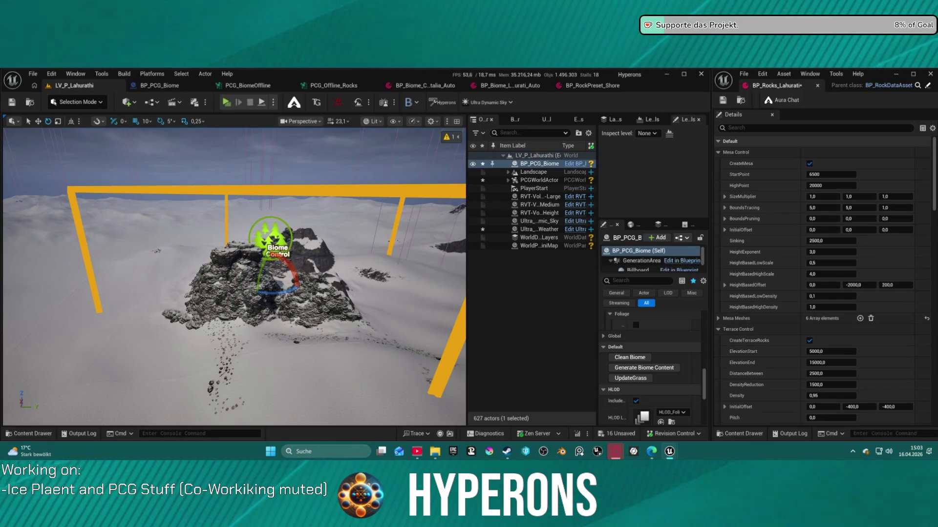
{"action": "left_click", "coordinate": [644, 359]}
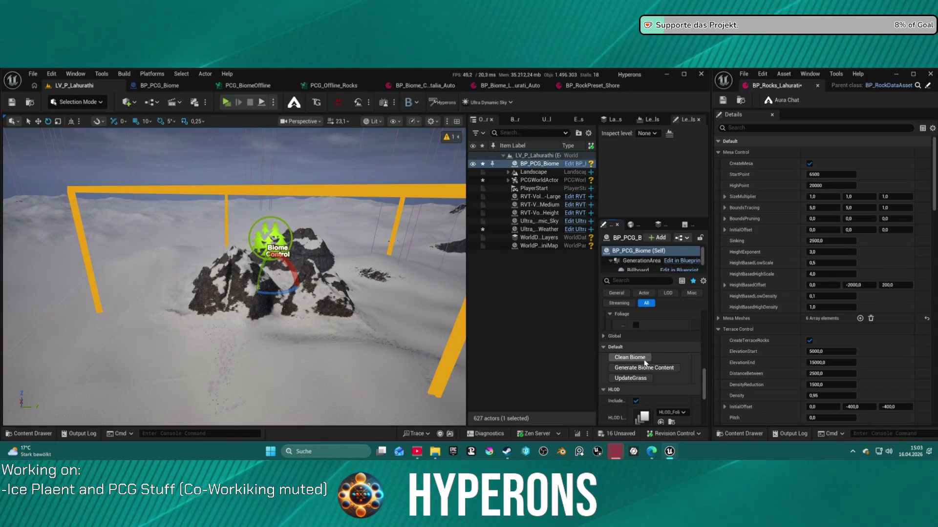
{"action": "left_click", "coordinate": [645, 372]}
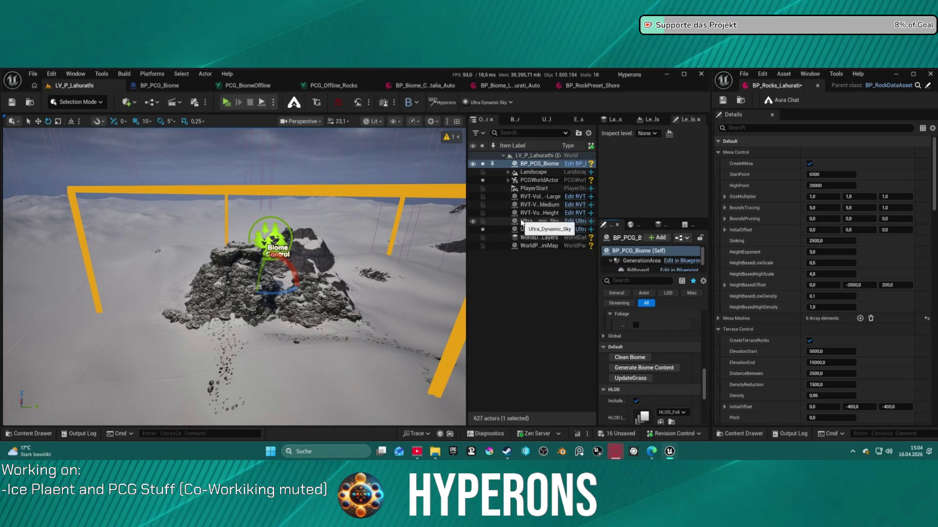
Delete the three RVT volumes (Large, Medium, Height) from the level.
{"action": "left_click", "coordinate": [545, 213]}
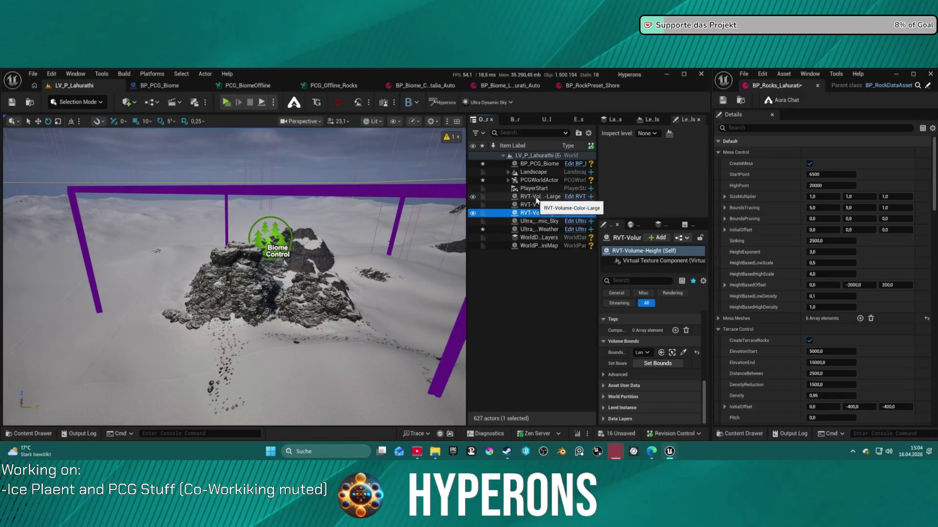
{"action": "left_click", "coordinate": [540, 197], "text": "shift"}
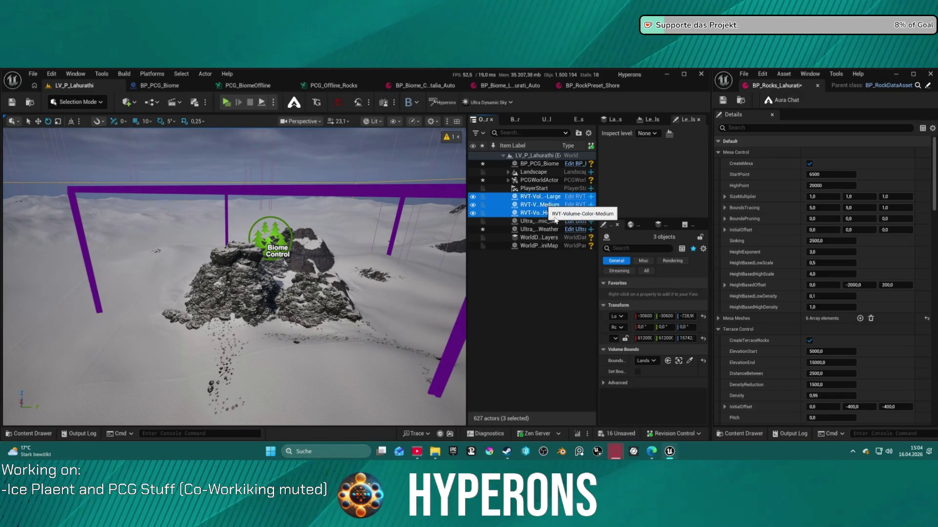
{"action": "key", "text": "Delete"}
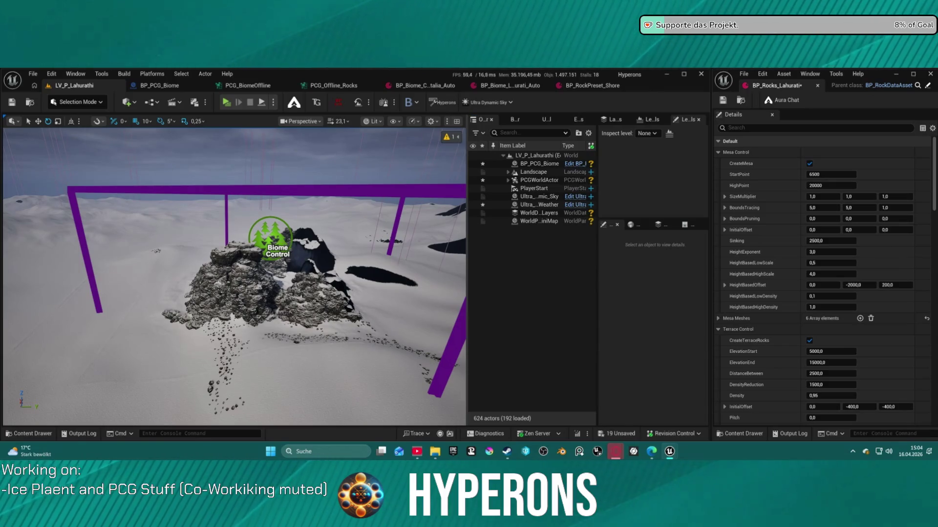
Regenerate the BP_PCG_Biome rock content, then undo that generation with Ctrl+Z.
{"action": "left_click", "coordinate": [537, 164]}
{"action": "scroll", "coordinate": [656, 375], "scroll_direction": "down", "scroll_amount": 5}
{"action": "left_click", "coordinate": [655, 373]}
{"action": "left_click", "coordinate": [605, 350]}
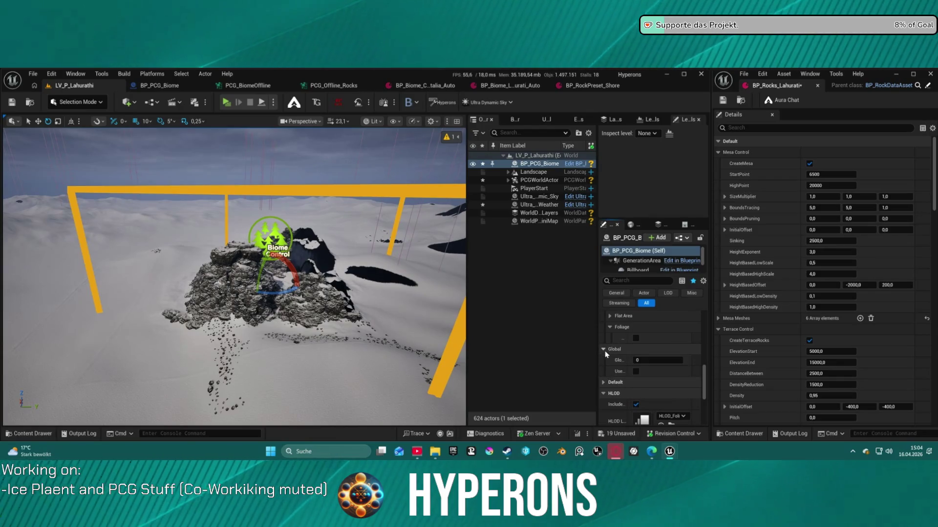
{"action": "left_click", "coordinate": [605, 382]}
{"action": "left_click", "coordinate": [647, 403]}
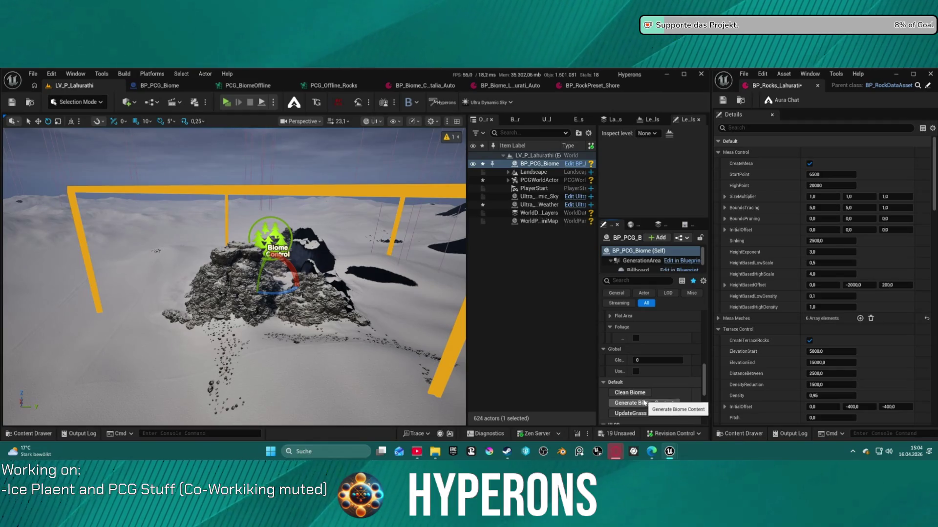
{"action": "key", "text": "ctrl+z"}
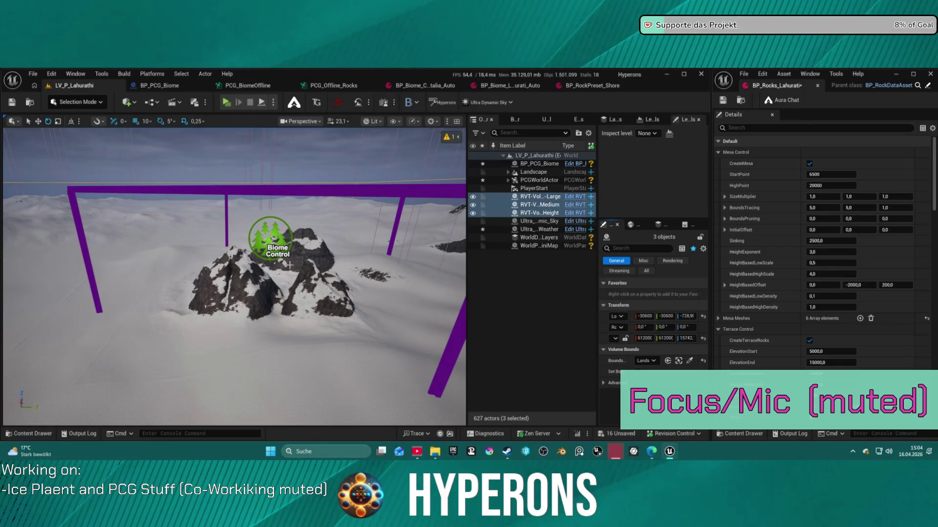
Select BP_PCG_Biome and generate its rock content.
{"action": "left_click", "coordinate": [538, 164]}
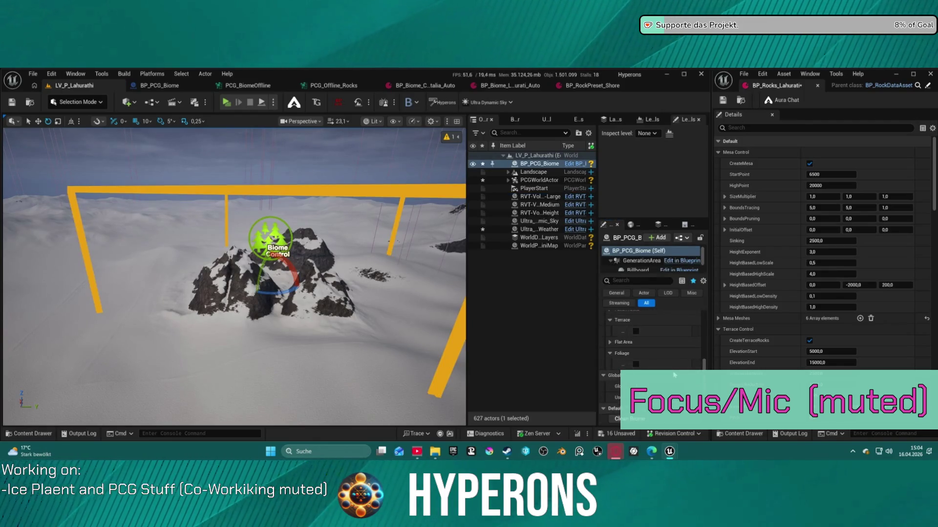
{"action": "scroll", "coordinate": [673, 372], "scroll_direction": "down", "scroll_amount": 3}
{"action": "left_click", "coordinate": [641, 365]}
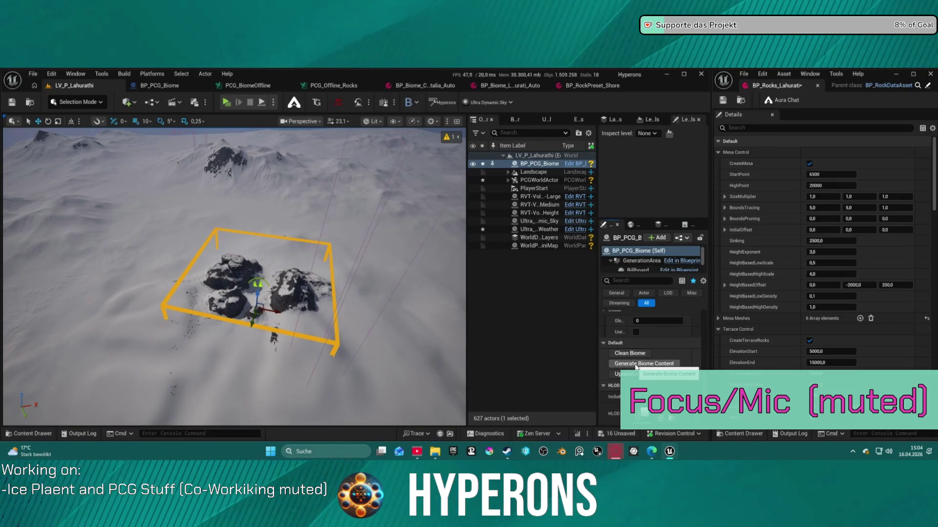
Stretch the biome bounds into a tall box, reposition it, then clean and regenerate the mesa rocks.
{"action": "mouse_move", "coordinate": [257, 292]}
{"action": "left_mouse_down"}
{"action": "mouse_move", "coordinate": [268, 178]}
{"action": "mouse_move", "coordinate": [268, 221]}
{"action": "left_mouse_up"}
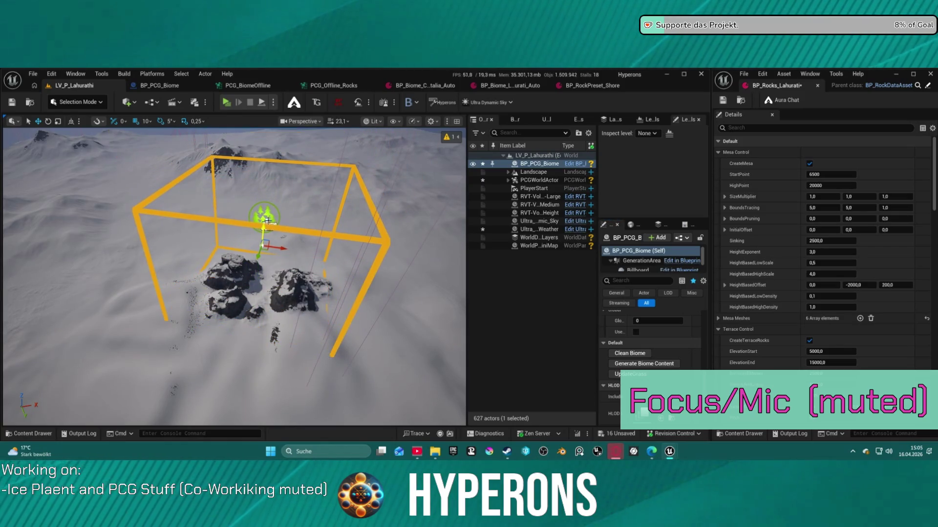
{"action": "left_click", "coordinate": [630, 353]}
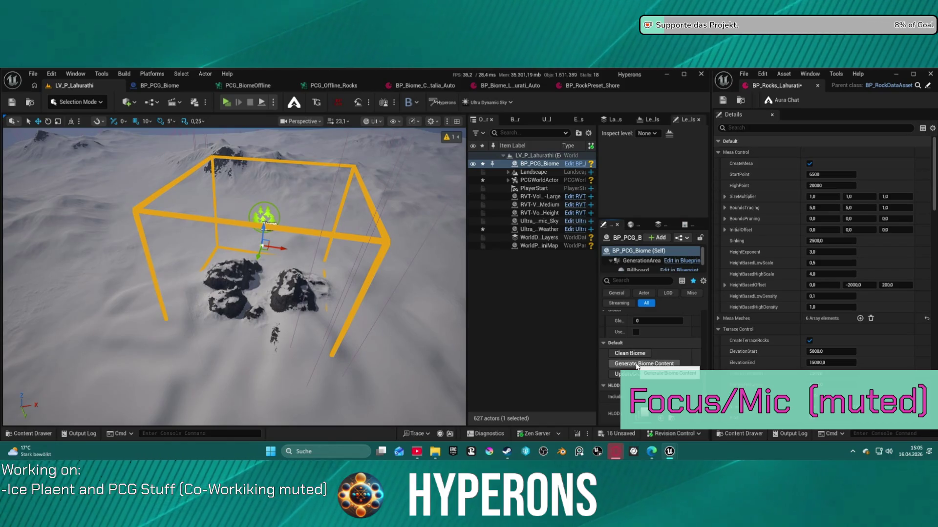
{"action": "mouse_move", "coordinate": [234, 273]}
{"action": "left_mouse_down"}
{"action": "mouse_move", "coordinate": [234, 219]}
{"action": "mouse_move", "coordinate": [235, 273]}
{"action": "left_mouse_up"}
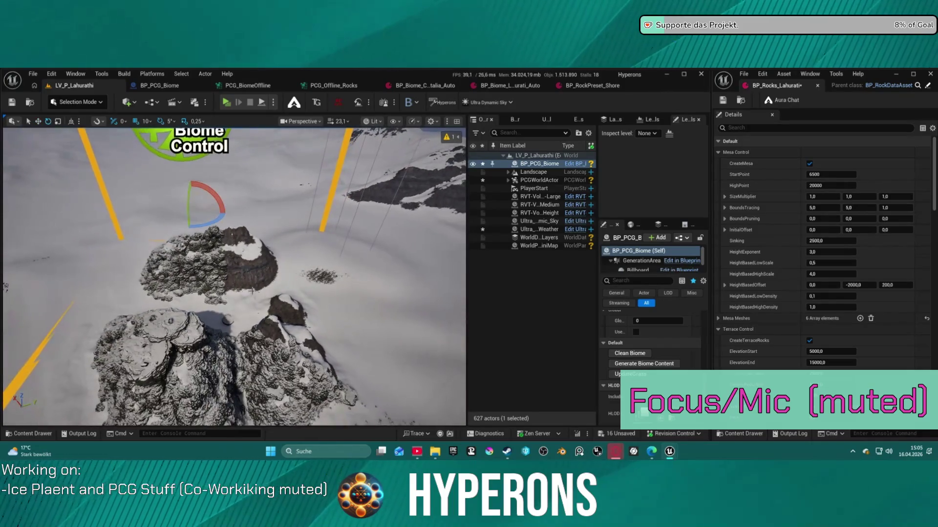
{"action": "left_click_drag", "start_coordinate": [194, 227], "coordinate": [208, 227]}
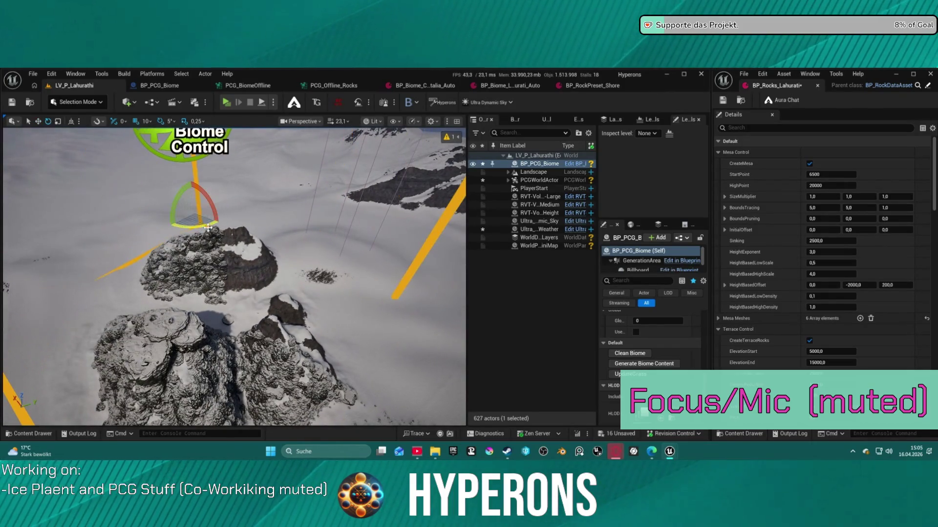
{"action": "left_click", "coordinate": [629, 356]}
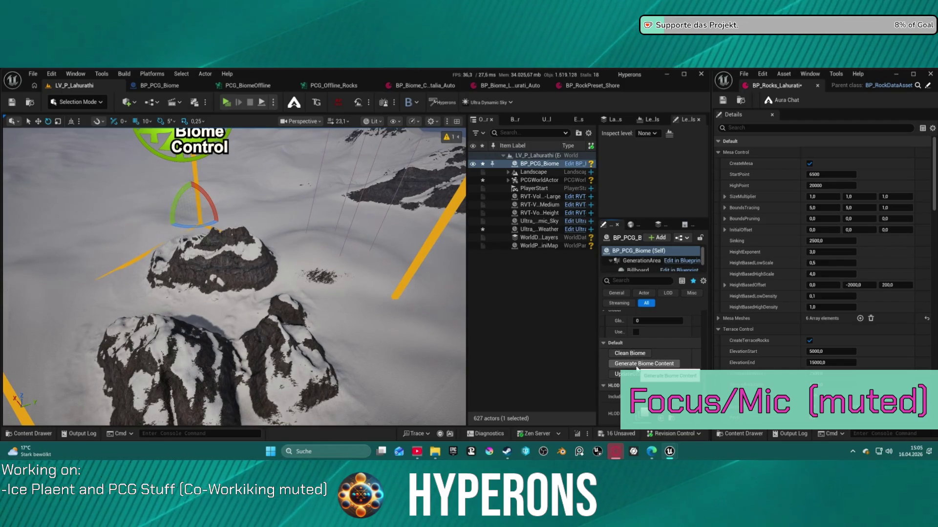
{"action": "left_click", "coordinate": [636, 365]}
{"action": "mouse_move", "coordinate": [228, 181]}
{"action": "left_mouse_down"}
{"action": "mouse_move", "coordinate": [252, 207]}
{"action": "mouse_move", "coordinate": [251, 161]}
{"action": "mouse_move", "coordinate": [263, 157]}
{"action": "mouse_move", "coordinate": [264, 137]}
{"action": "mouse_move", "coordinate": [259, 161]}
{"action": "left_mouse_up"}
Enable the Cliffs, Slopes, Fallen Rocks and Terrace debug options and expand Flat Area.
{"action": "scroll", "coordinate": [683, 364], "scroll_direction": "down", "scroll_amount": 5}
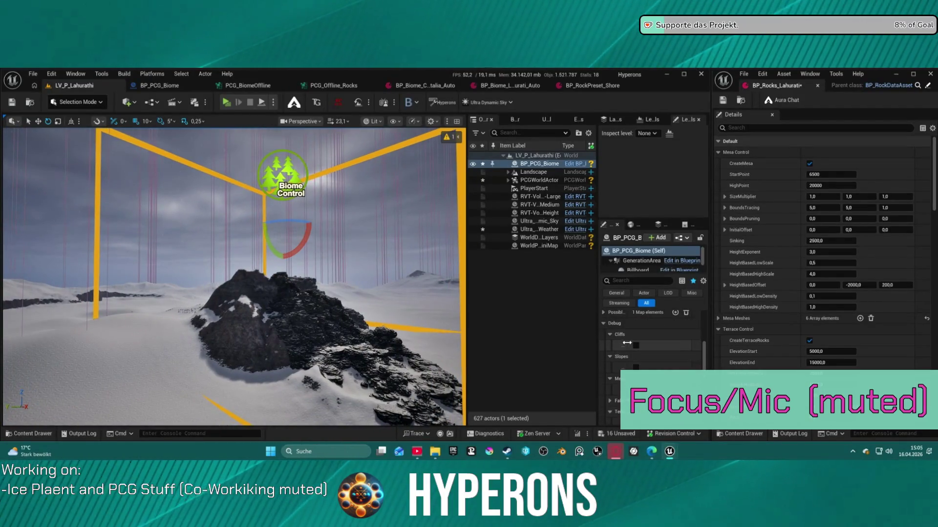
{"action": "left_click", "coordinate": [635, 346]}
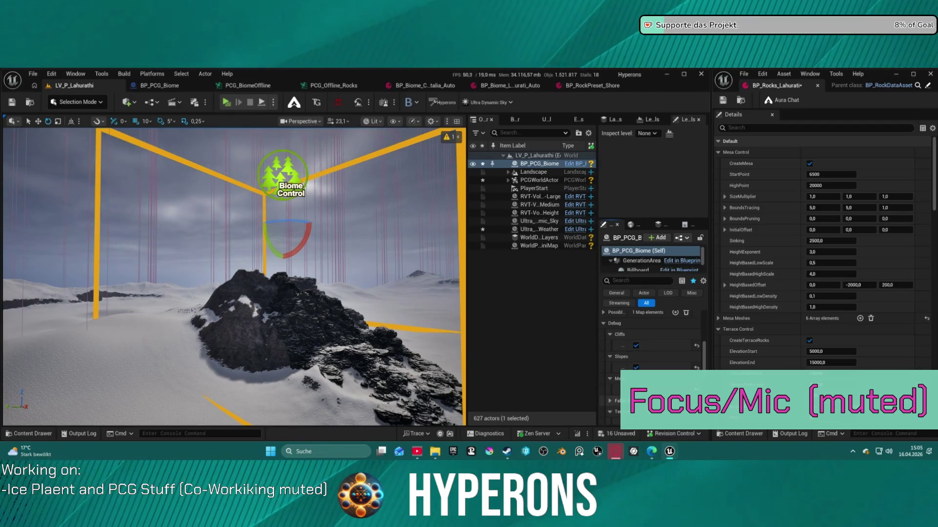
{"action": "left_click", "coordinate": [635, 346]}
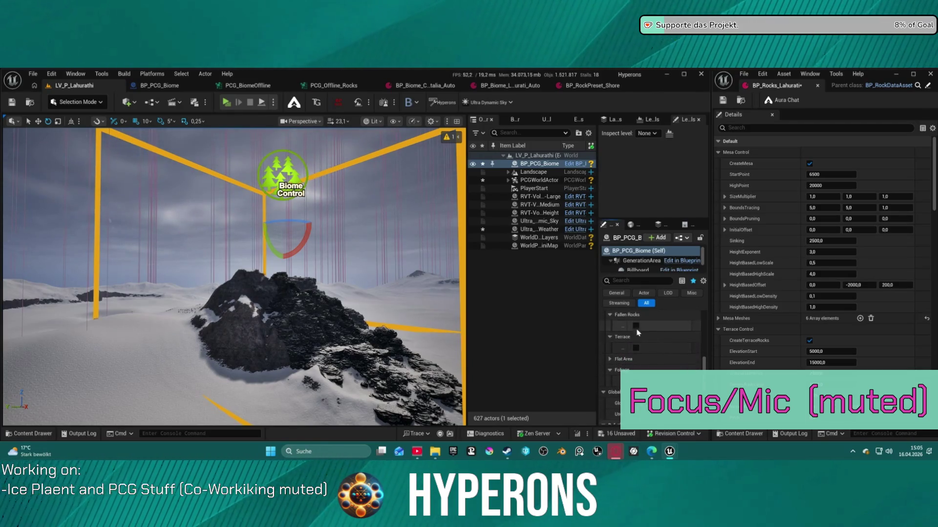
{"action": "scroll", "coordinate": [640, 341], "scroll_direction": "down", "scroll_amount": 1}
{"action": "left_click", "coordinate": [636, 346]}
{"action": "left_click", "coordinate": [610, 359]}
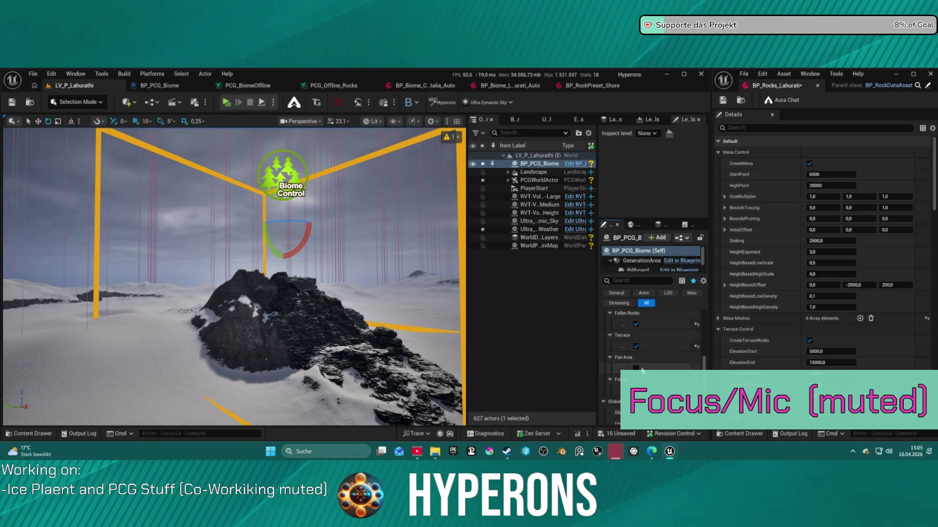
{"action": "scroll", "coordinate": [644, 375], "scroll_direction": "down", "scroll_amount": 3}
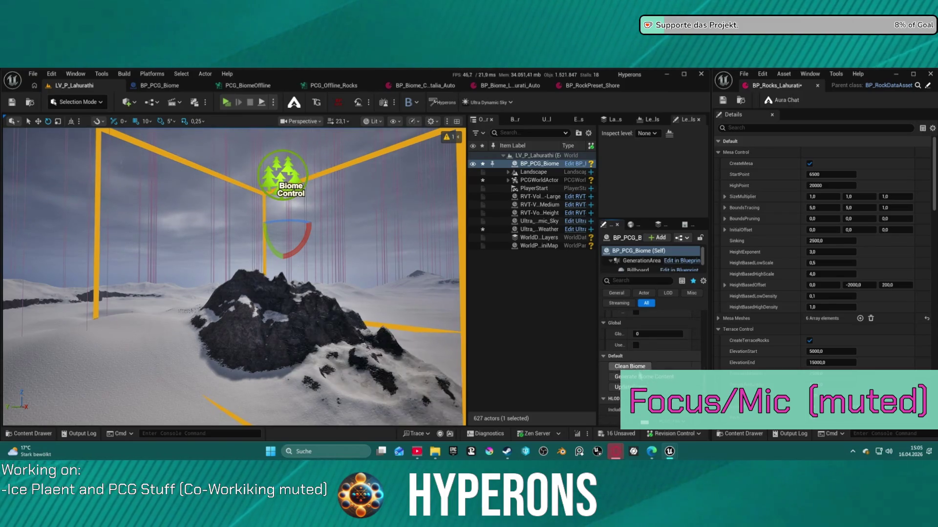
Regenerate the biome with debug markers, view the rock up close, and switch to Landscape Mode.
{"action": "left_click", "coordinate": [641, 379]}
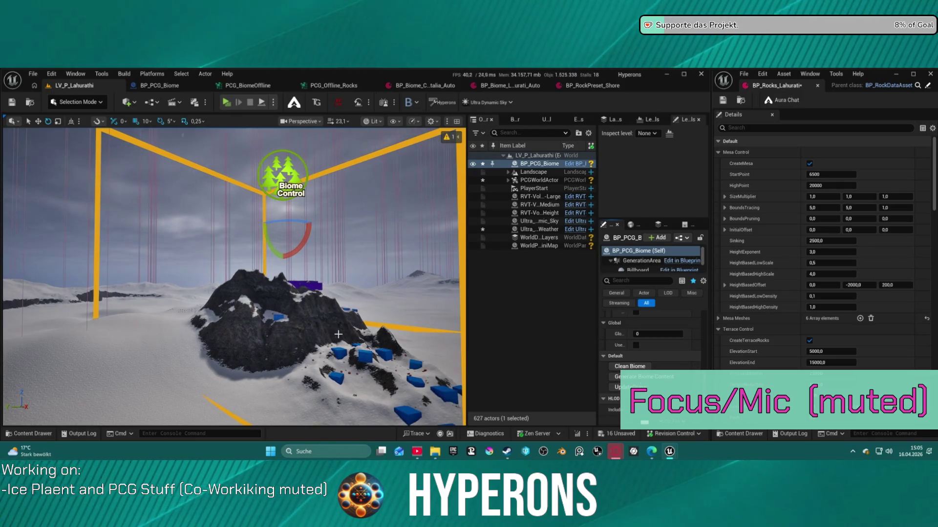
{"action": "mouse_move", "coordinate": [352, 344]}
{"action": "left_mouse_down"}
{"action": "mouse_move", "coordinate": [325, 312]}
{"action": "mouse_move", "coordinate": [270, 342]}
{"action": "left_mouse_up"}
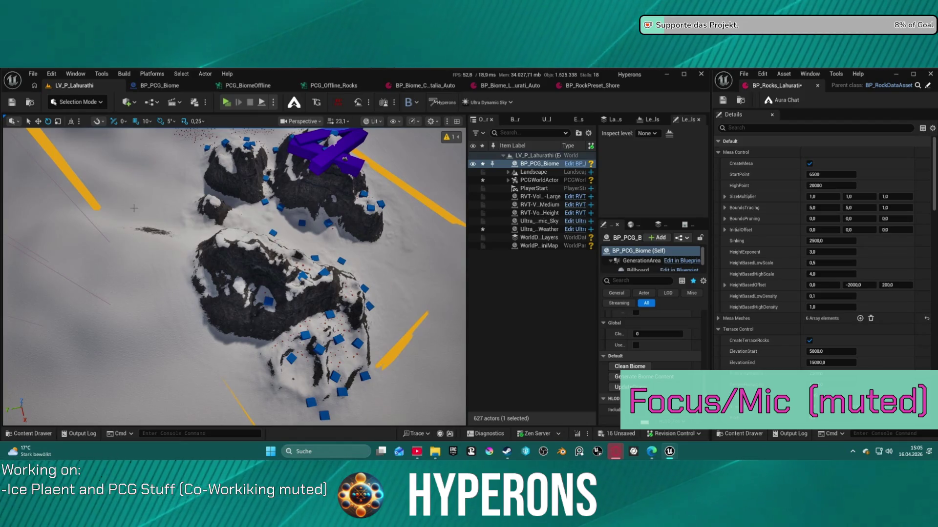
{"action": "left_click", "coordinate": [65, 103]}
{"action": "left_click", "coordinate": [98, 132]}
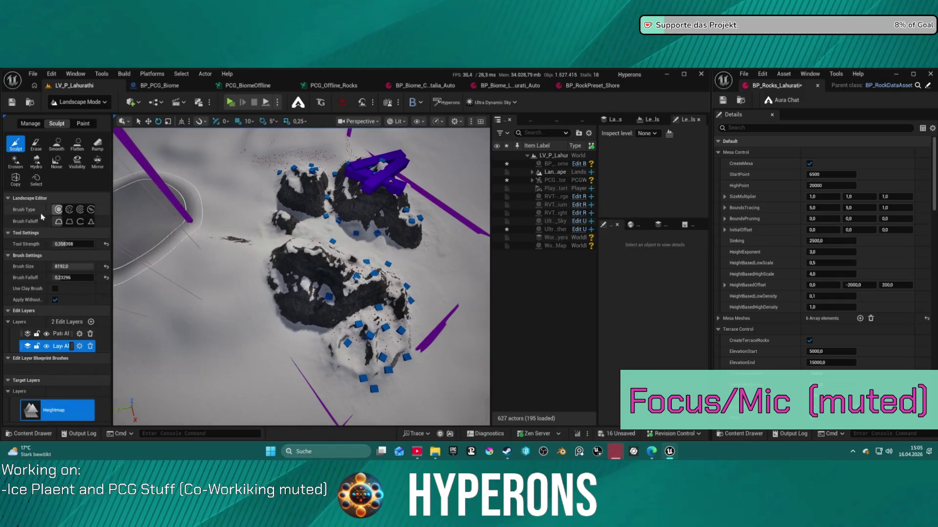
Sculpt slopes and hollows around the lower rock with the square alpha brush at size 3603.36.
{"action": "left_click", "coordinate": [69, 210]}
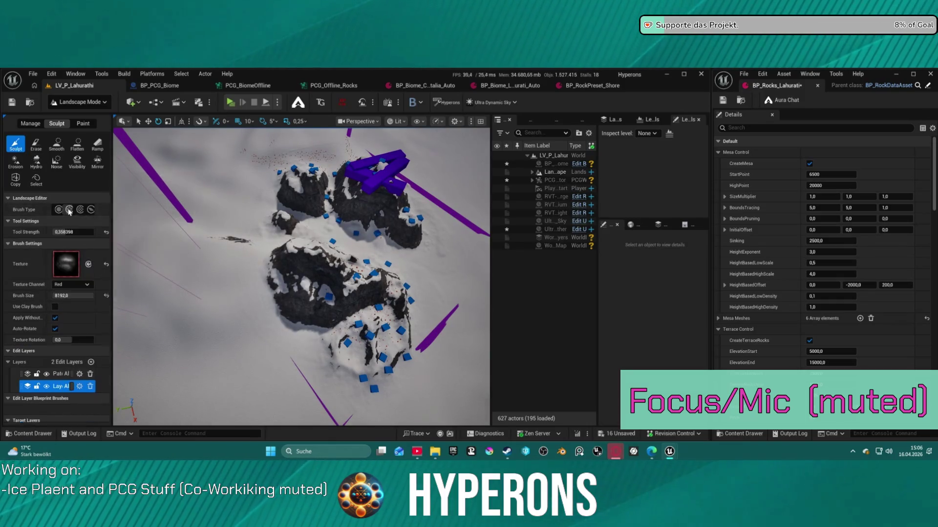
{"action": "key", "text": "bracketleft"}
{"action": "key", "text": "bracketleft"}
{"action": "key", "text": "bracketleft"}
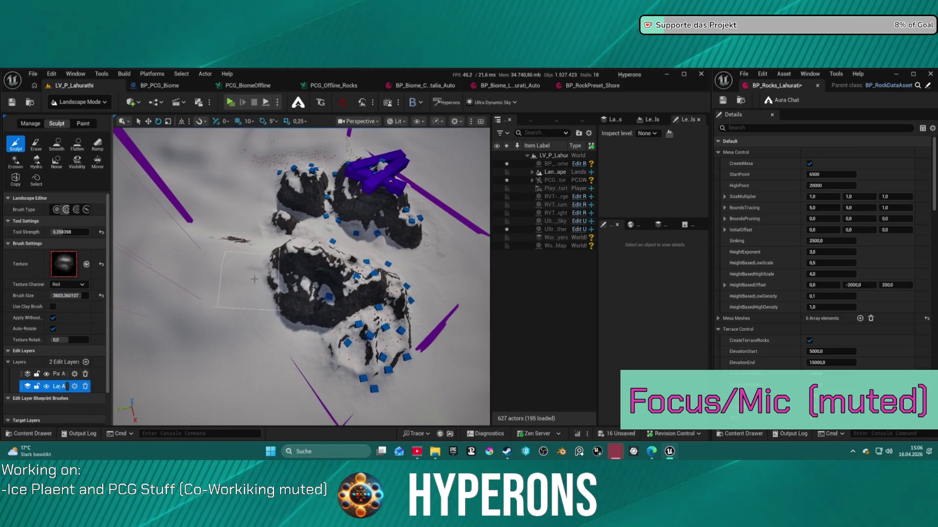
{"action": "left_click_drag", "start_coordinate": [274, 281], "coordinate": [260, 312]}
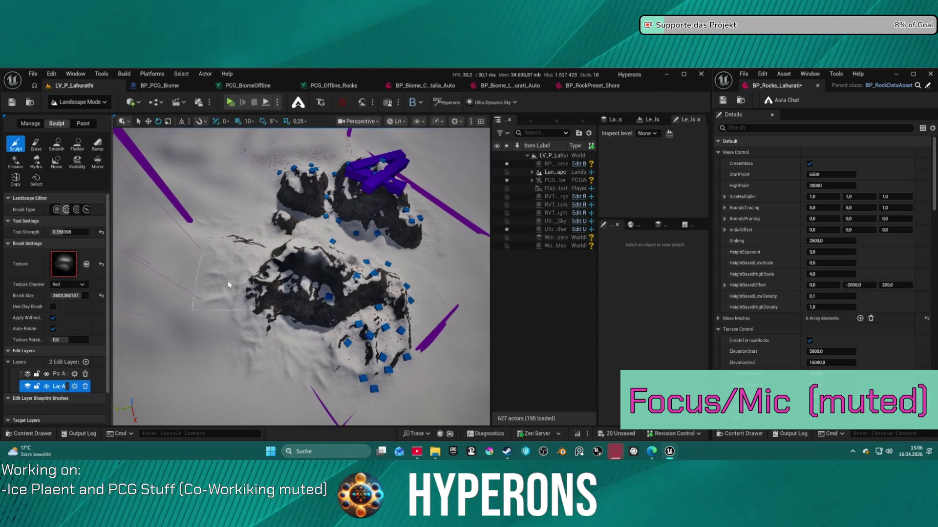
{"action": "left_click_drag", "start_coordinate": [259, 282], "coordinate": [232, 283]}
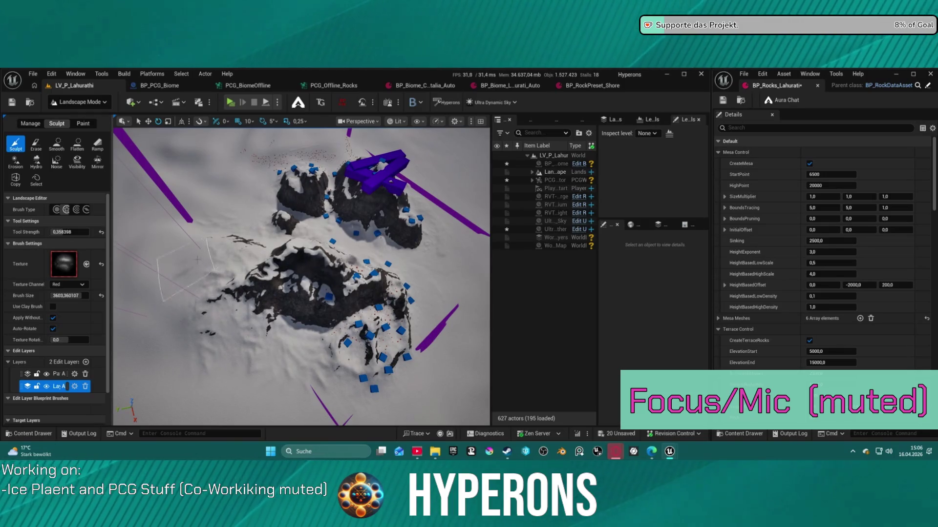
{"action": "mouse_move", "coordinate": [288, 306]}
{"action": "left_mouse_down"}
{"action": "mouse_move", "coordinate": [249, 365]}
{"action": "mouse_move", "coordinate": [299, 354]}
{"action": "mouse_move", "coordinate": [293, 259]}
{"action": "mouse_move", "coordinate": [293, 307]}
{"action": "mouse_move", "coordinate": [292, 285]}
{"action": "mouse_move", "coordinate": [333, 337]}
{"action": "left_mouse_up"}
{"action": "left_click_drag", "start_coordinate": [300, 282], "coordinate": [298, 326]}
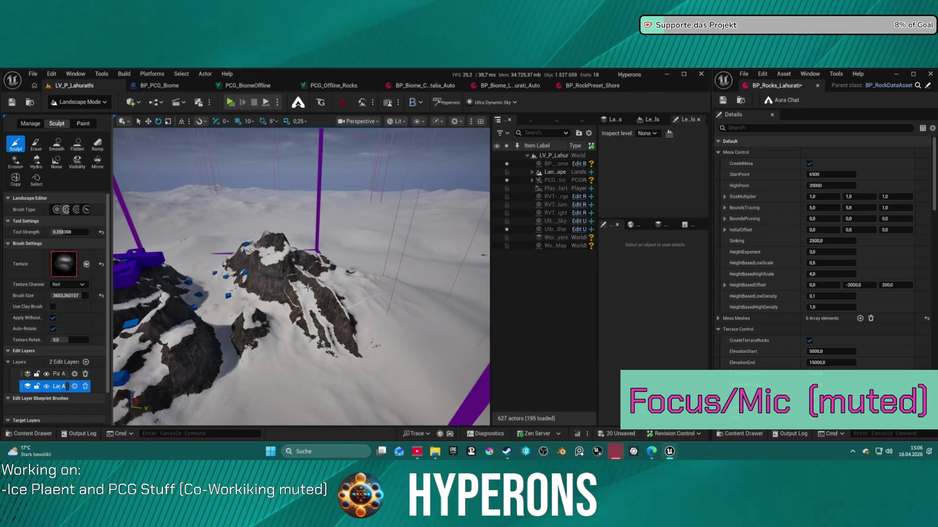
{"action": "scroll", "coordinate": [308, 312], "scroll_direction": "down", "scroll_amount": 5}
{"action": "left_click_drag", "start_coordinate": [274, 313], "coordinate": [293, 304]}
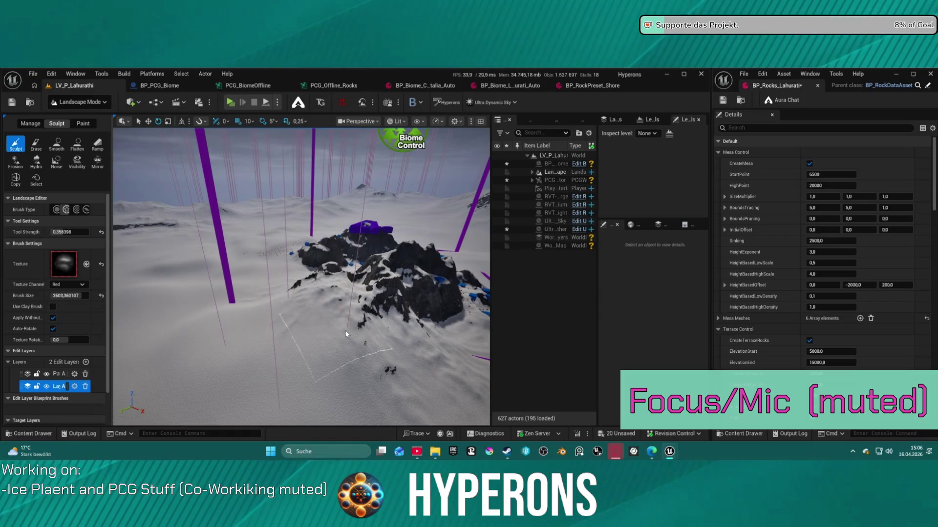
{"action": "left_click", "coordinate": [53, 104]}
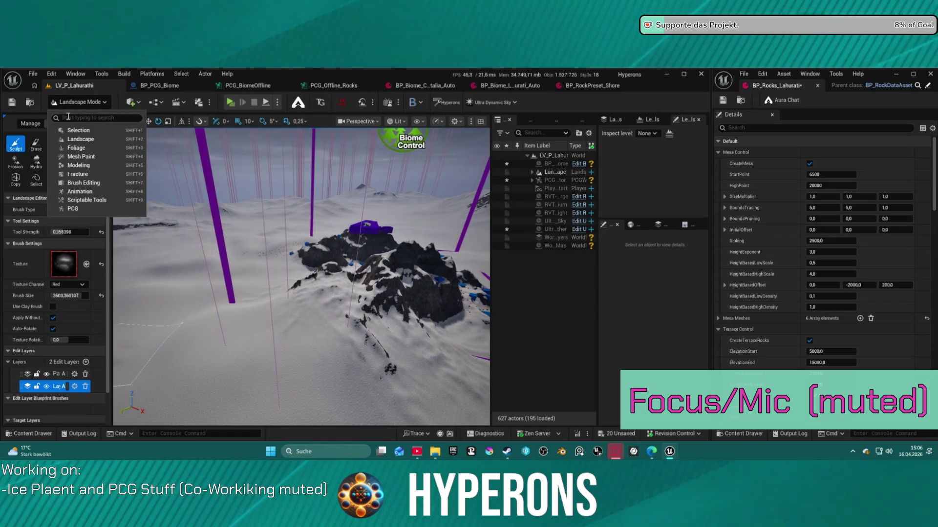
Return to Selection Mode, select BP_PCG_Biome and clean its generated biome content.
{"action": "left_click", "coordinate": [74, 131]}
{"action": "left_click", "coordinate": [356, 263]}
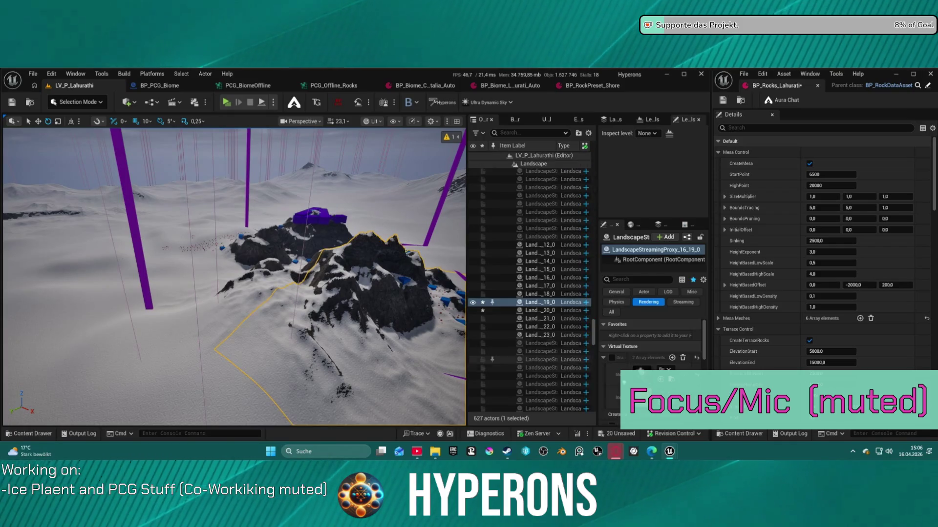
{"action": "left_click_drag", "start_coordinate": [432, 228], "coordinate": [420, 254]}
{"action": "left_click", "coordinate": [292, 256]}
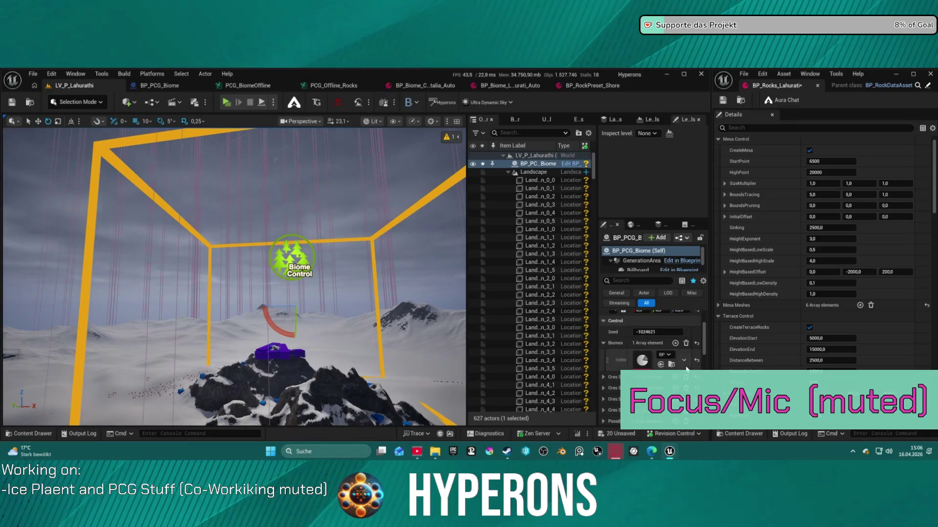
{"action": "scroll", "coordinate": [660, 362], "scroll_direction": "down", "scroll_amount": 3}
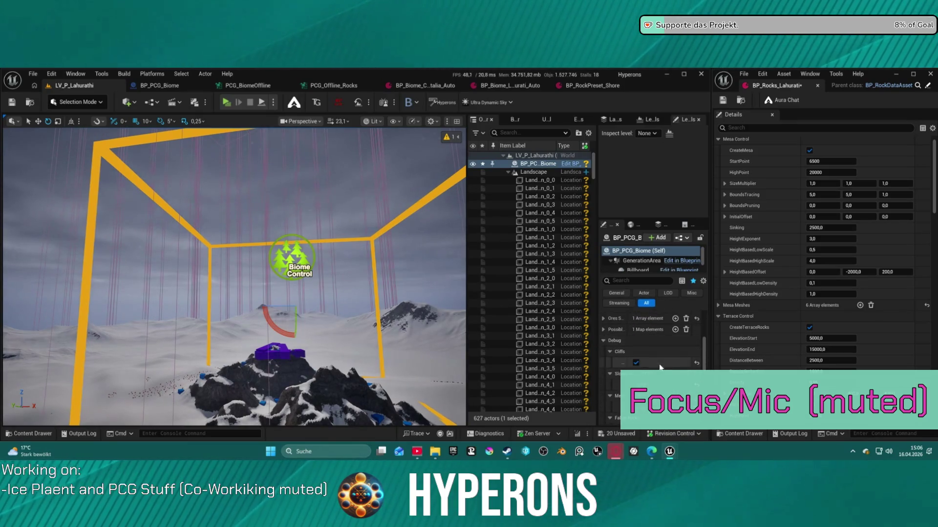
{"action": "scroll", "coordinate": [657, 379], "scroll_direction": "down", "scroll_amount": 1}
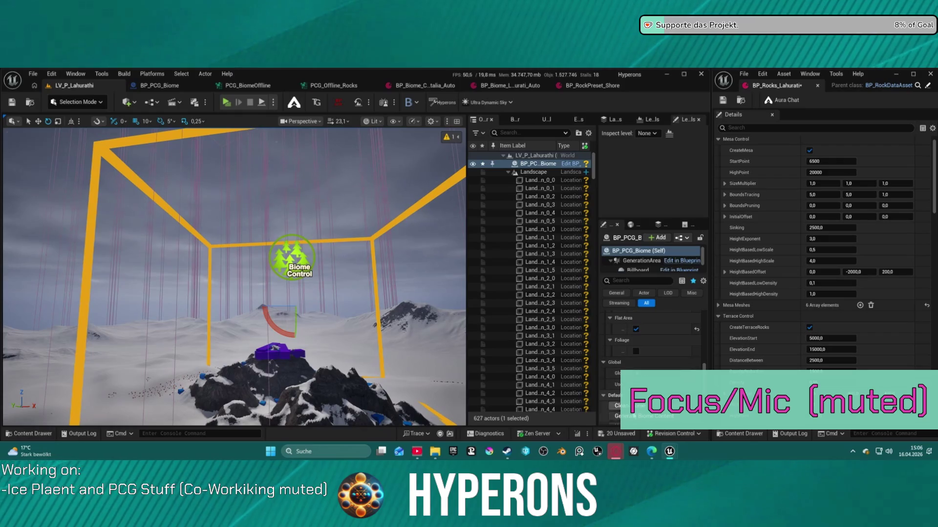
{"action": "left_click", "coordinate": [637, 407]}
Move the biome volume to the right of the rock and regenerate the biome content there.
{"action": "scroll", "coordinate": [637, 407], "scroll_direction": "down", "scroll_amount": 2}
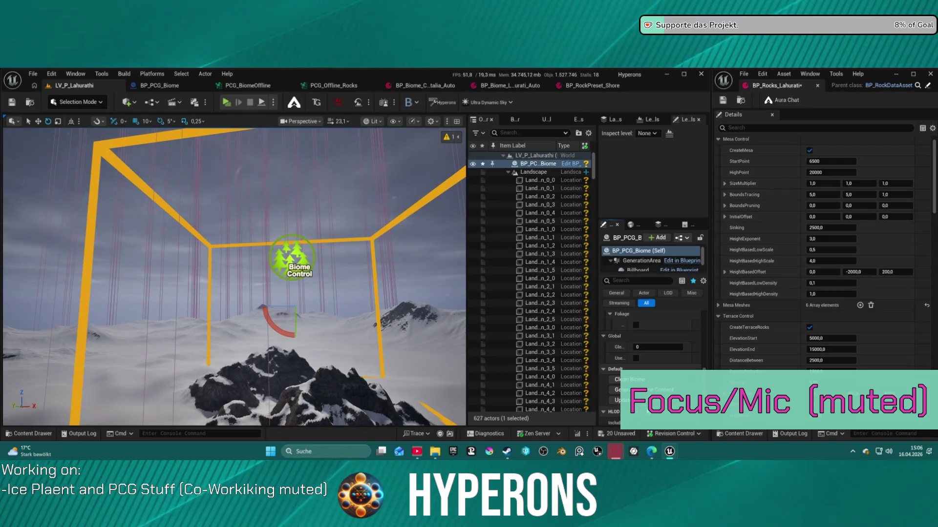
{"action": "mouse_move", "coordinate": [234, 273]}
{"action": "left_mouse_down"}
{"action": "mouse_move", "coordinate": [235, 313]}
{"action": "mouse_move", "coordinate": [234, 254]}
{"action": "mouse_move", "coordinate": [234, 303]}
{"action": "left_mouse_up"}
{"action": "mouse_move", "coordinate": [230, 268]}
{"action": "left_mouse_down"}
{"action": "mouse_move", "coordinate": [311, 281]}
{"action": "mouse_move", "coordinate": [319, 270]}
{"action": "left_mouse_up"}
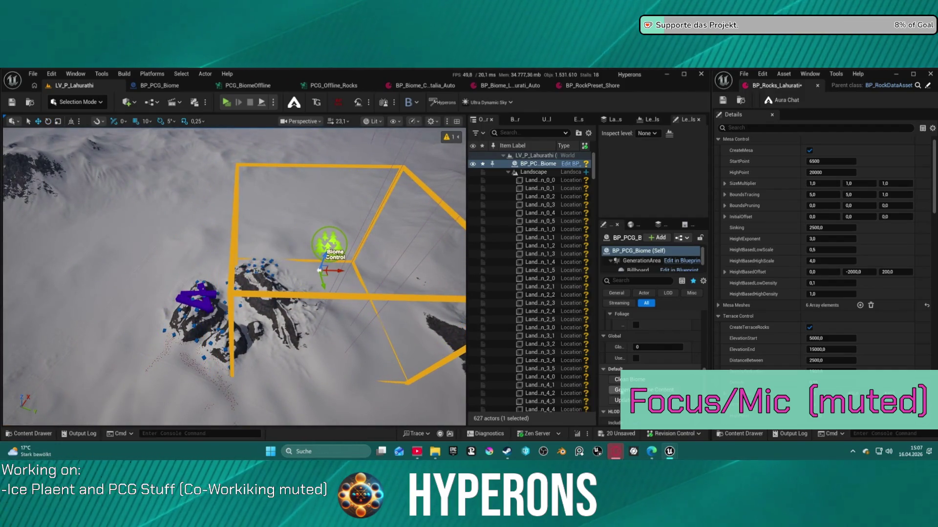
{"action": "left_click", "coordinate": [644, 390]}
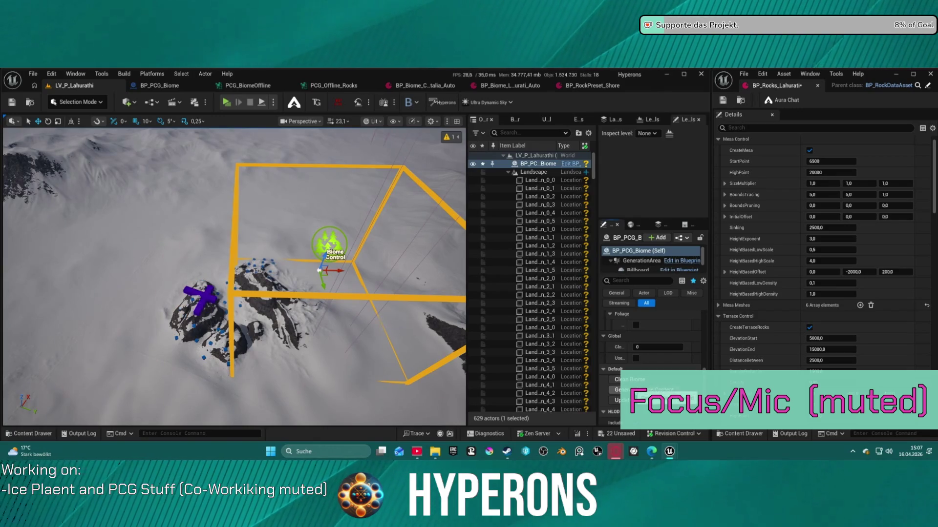
{"action": "scroll", "coordinate": [319, 270], "scroll_direction": "down", "scroll_amount": 10}
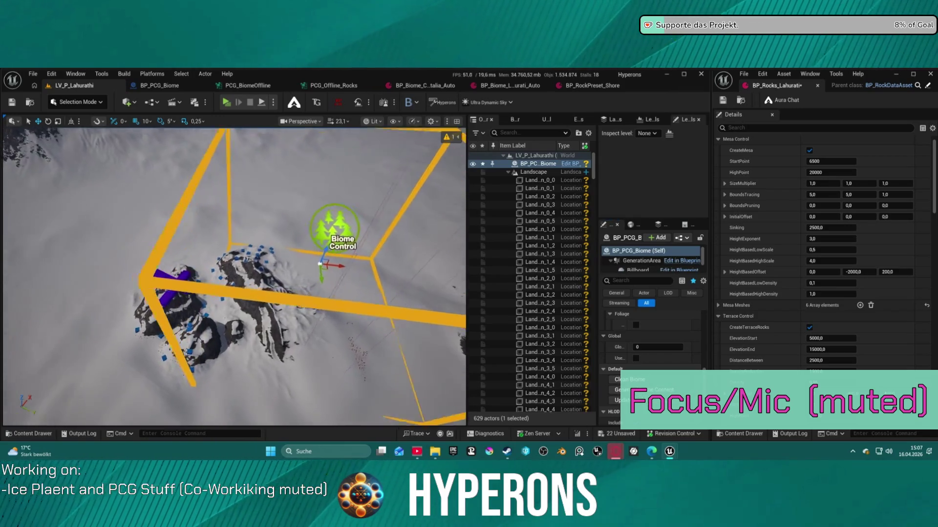
{"action": "mouse_move", "coordinate": [235, 277]}
{"action": "left_mouse_down"}
{"action": "mouse_move", "coordinate": [230, 196]}
{"action": "mouse_move", "coordinate": [217, 152]}
{"action": "mouse_move", "coordinate": [203, 144]}
{"action": "mouse_move", "coordinate": [188, 311]}
{"action": "left_mouse_up"}
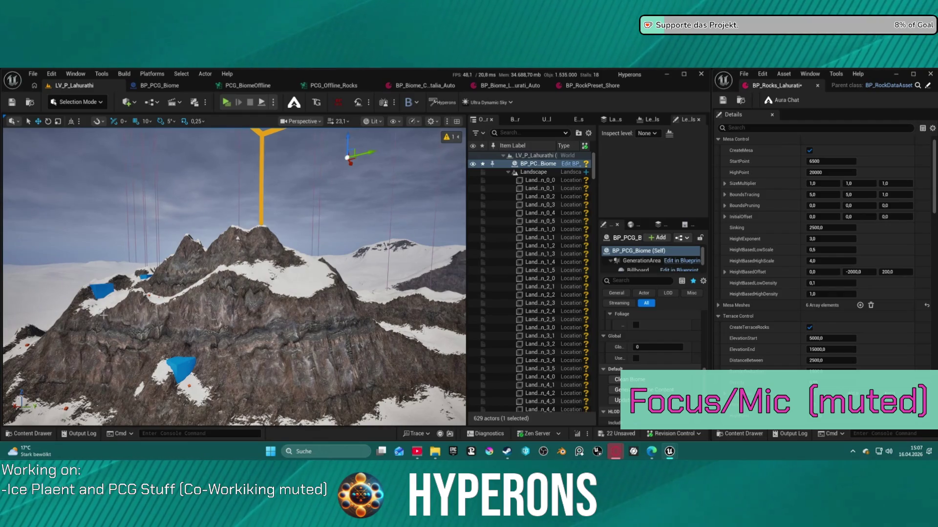
Frame the whole Biome Control box in the viewport with the F key.
{"action": "scroll", "coordinate": [93, 328], "scroll_direction": "up", "scroll_amount": 2}
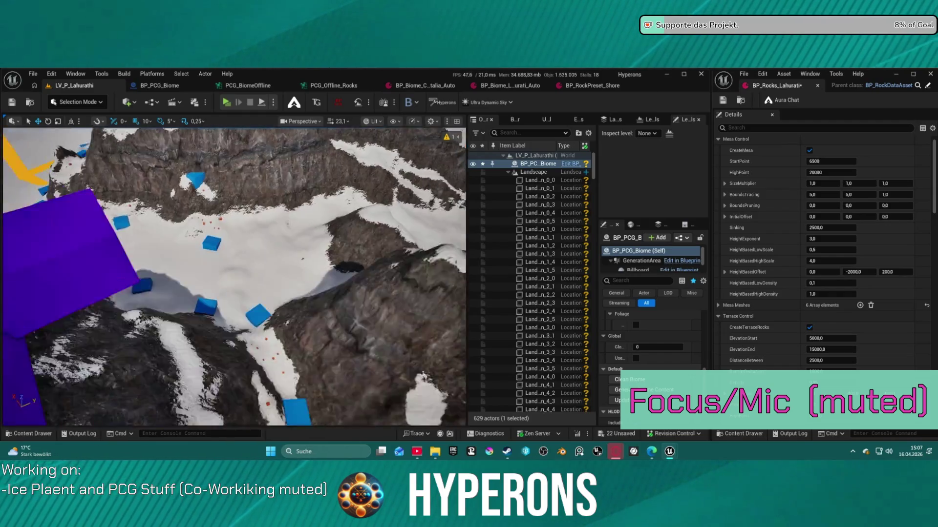
{"action": "key", "text": "f"}
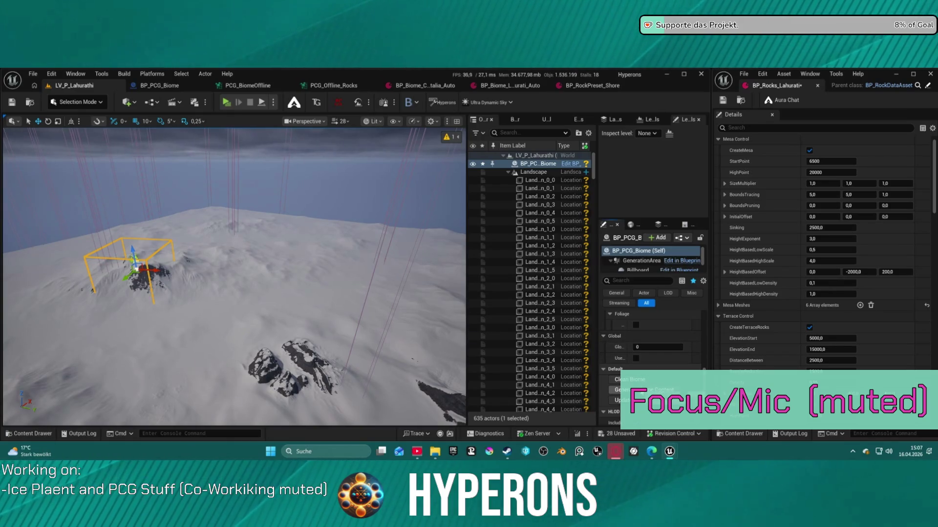
Turn off Slopes in BP_PCG_Biome and rebuild the mountain's rocks as stacked terraces.
{"action": "key", "text": "w"}
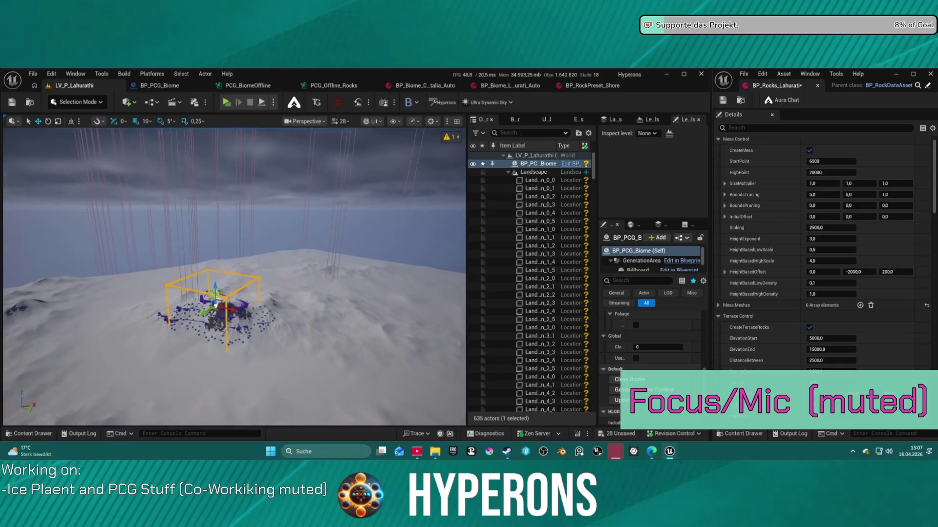
{"action": "key", "text": "w"}
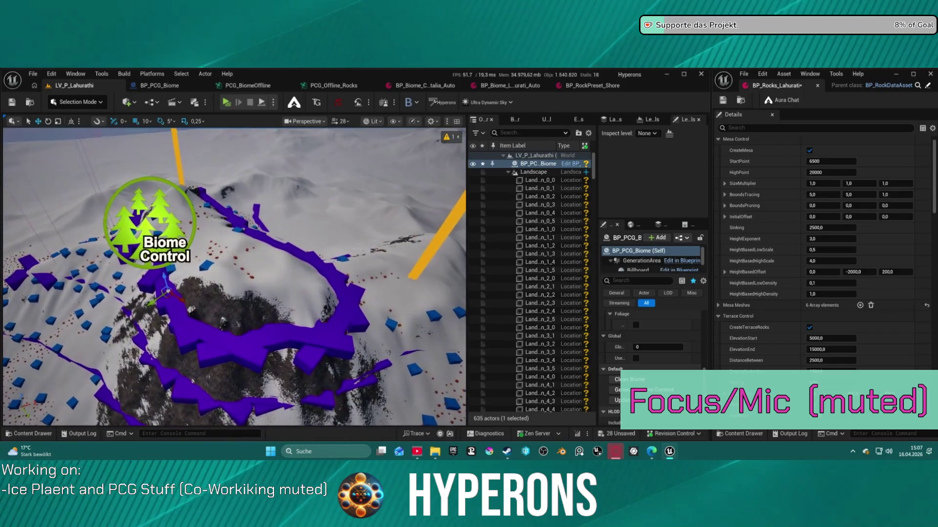
{"action": "key", "text": "w"}
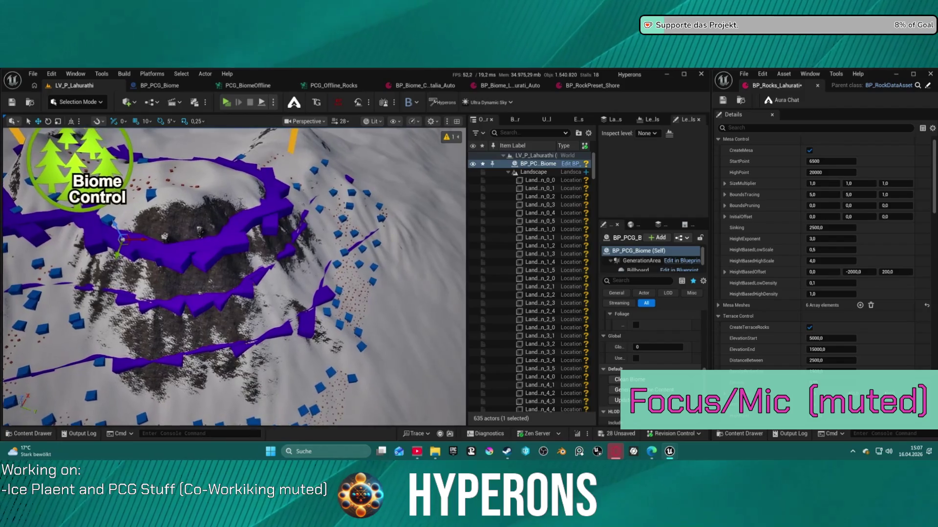
{"action": "key", "text": "s"}
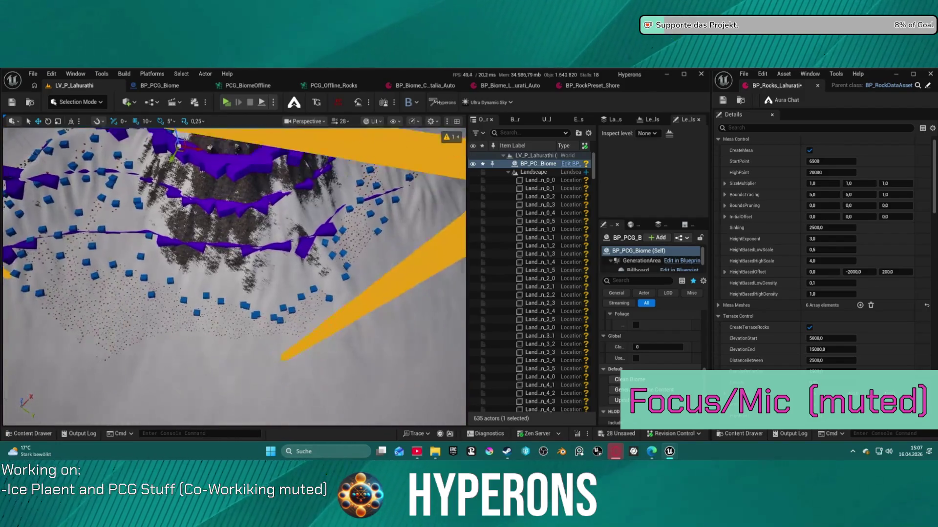
{"action": "key", "text": "s"}
{"action": "key", "text": "w"}
{"action": "key", "text": "s"}
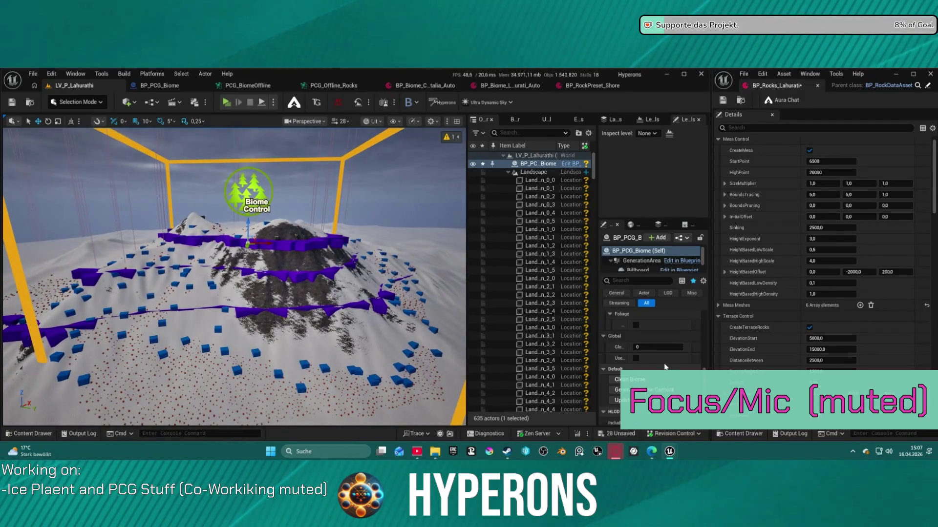
{"action": "scroll", "coordinate": [667, 368], "scroll_direction": "down", "scroll_amount": 5}
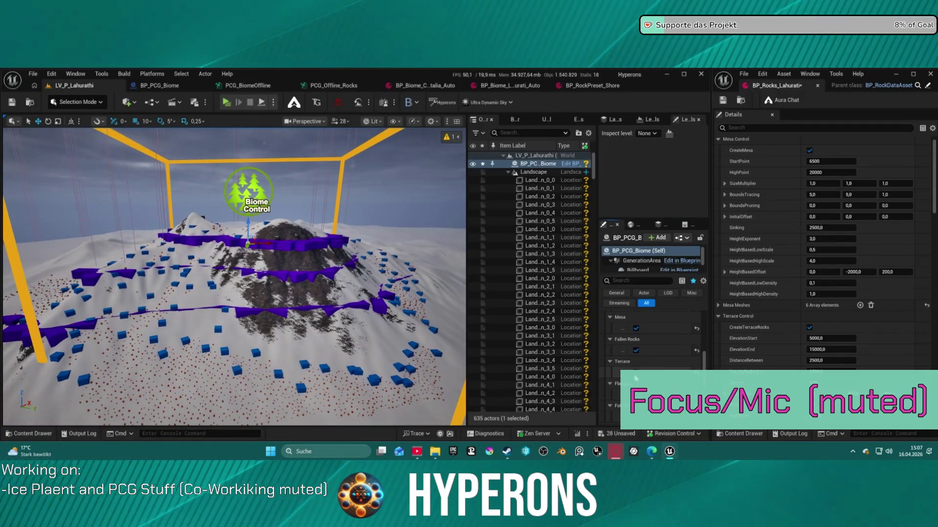
{"action": "scroll", "coordinate": [638, 344], "scroll_direction": "up", "scroll_amount": 3}
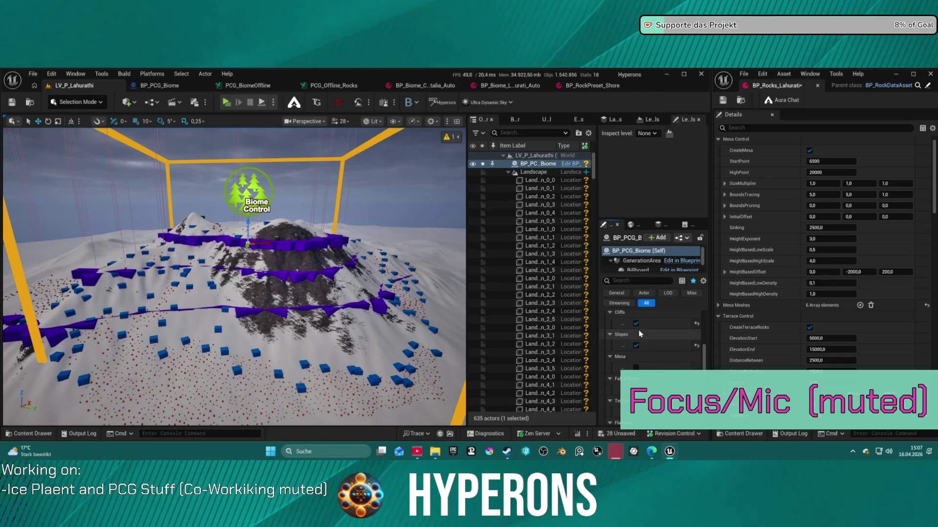
{"action": "left_click", "coordinate": [637, 345]}
{"action": "scroll", "coordinate": [641, 328], "scroll_direction": "up", "scroll_amount": 5}
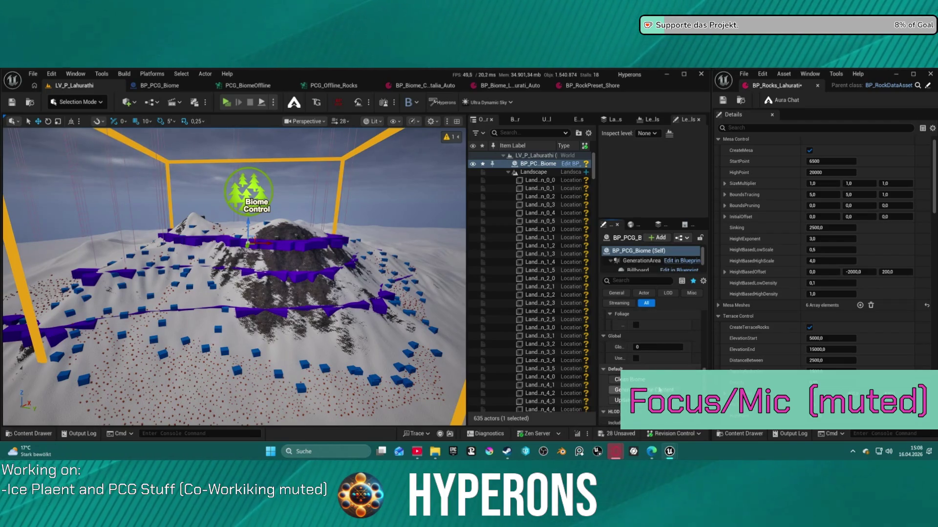
{"action": "left_click", "coordinate": [649, 390]}
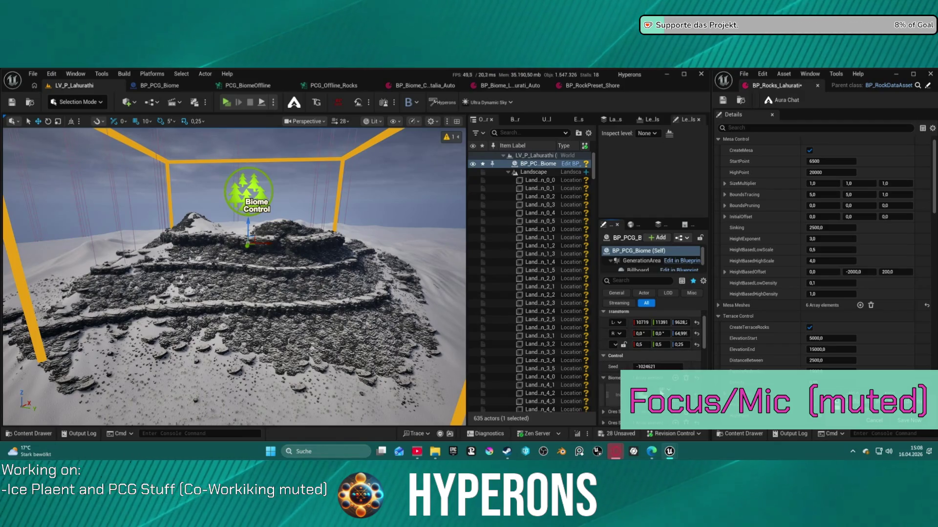
Browse the Biome property's asset picker and dismiss it without changing the Biome asset.
{"action": "left_click", "coordinate": [662, 391]}
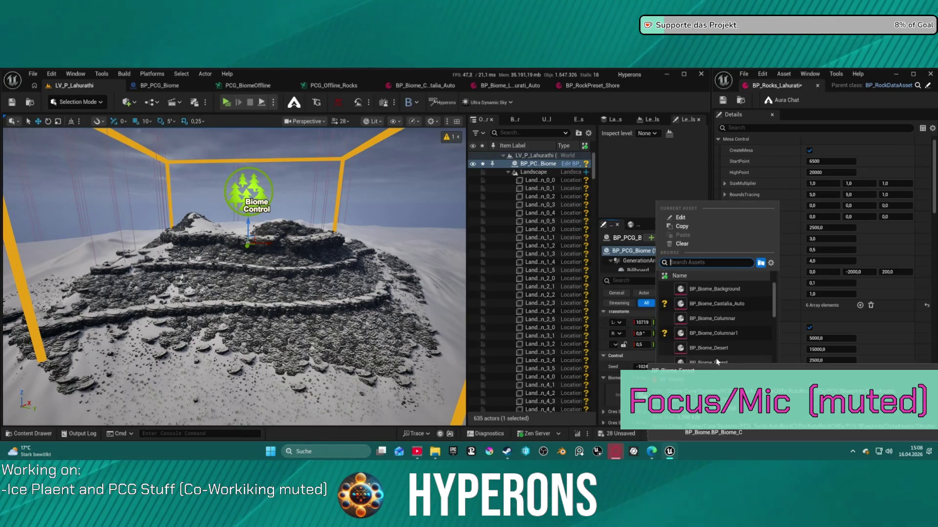
{"action": "scroll", "coordinate": [733, 344], "scroll_direction": "down", "scroll_amount": 3}
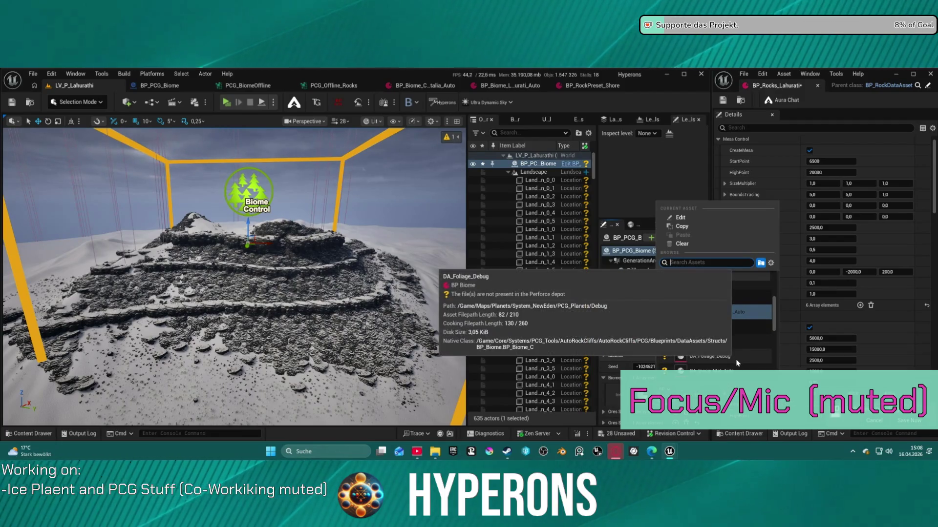
{"action": "scroll", "coordinate": [736, 359], "scroll_direction": "up", "scroll_amount": 3}
{"action": "scroll", "coordinate": [734, 352], "scroll_direction": "down", "scroll_amount": 5}
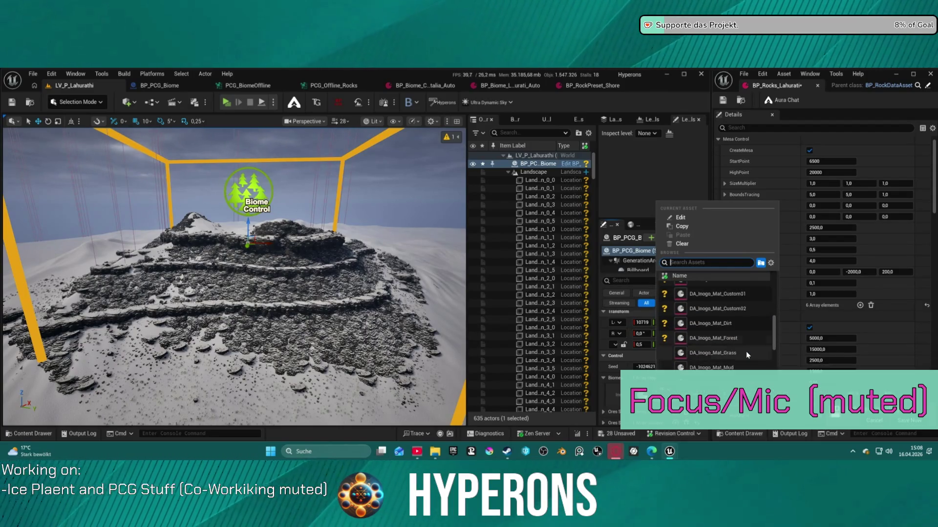
{"action": "scroll", "coordinate": [746, 350], "scroll_direction": "down", "scroll_amount": 5}
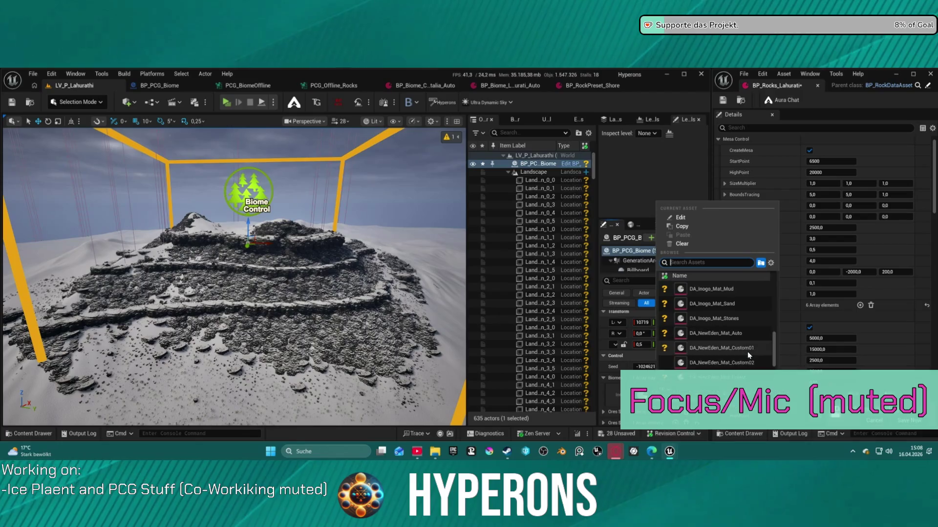
{"action": "scroll", "coordinate": [747, 351], "scroll_direction": "down", "scroll_amount": 4}
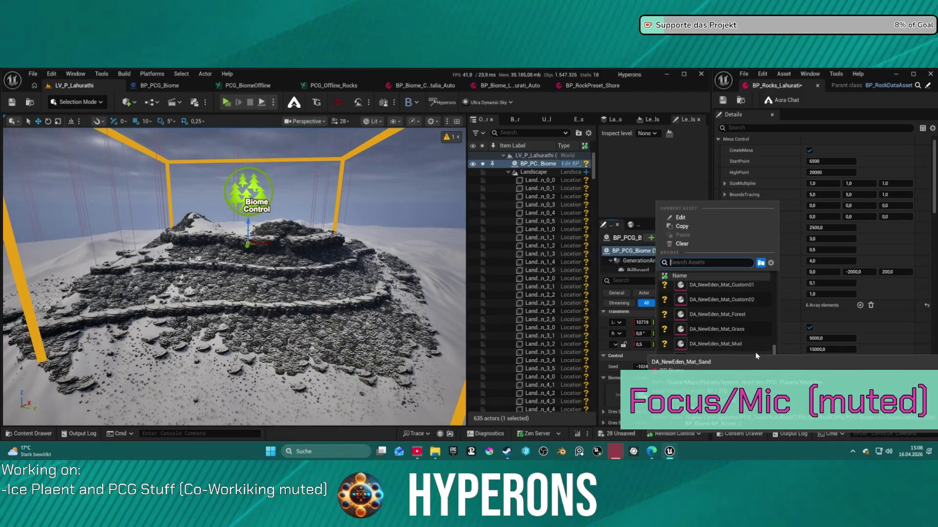
{"action": "scroll", "coordinate": [755, 352], "scroll_direction": "up", "scroll_amount": 4}
{"action": "scroll", "coordinate": [757, 350], "scroll_direction": "up", "scroll_amount": 6}
{"action": "scroll", "coordinate": [759, 350], "scroll_direction": "up", "scroll_amount": 5}
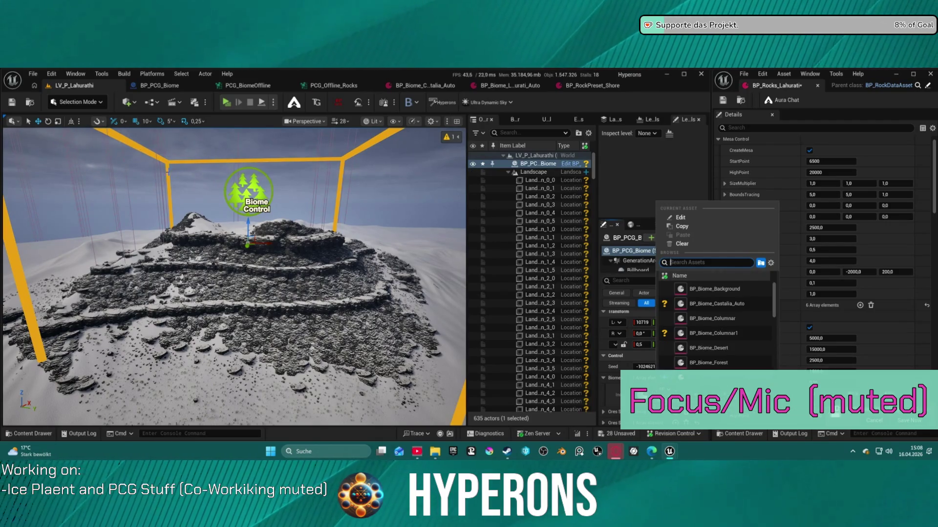
{"action": "scroll", "coordinate": [235, 277], "scroll_direction": "up", "scroll_amount": 5}
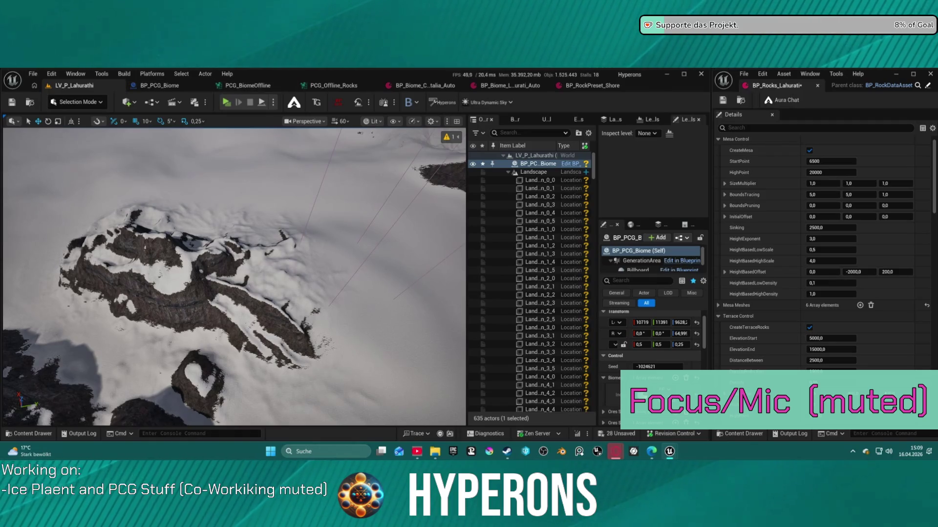
Select the Landscape and open its MI_LS_Lahurati material instance from the Landscape Material slot.
{"action": "left_click", "coordinate": [533, 172]}
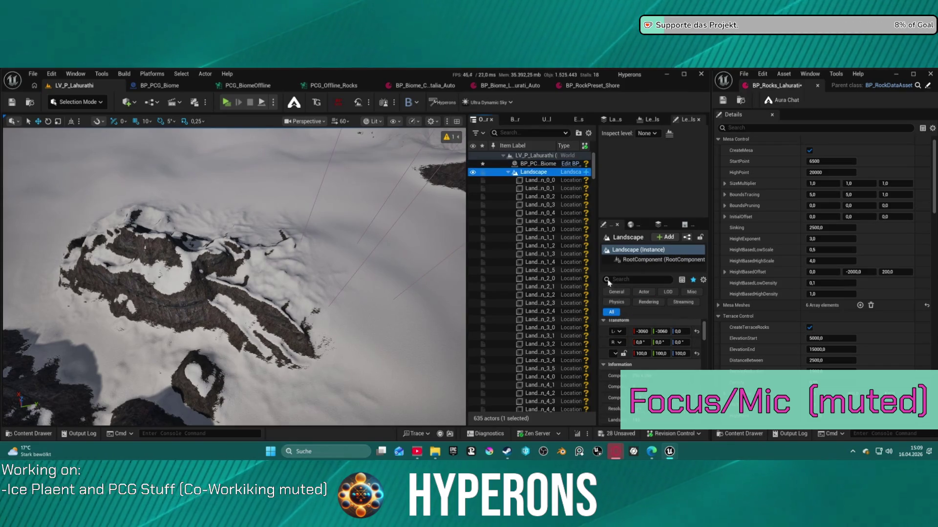
{"action": "scroll", "coordinate": [634, 352], "scroll_direction": "down", "scroll_amount": 10}
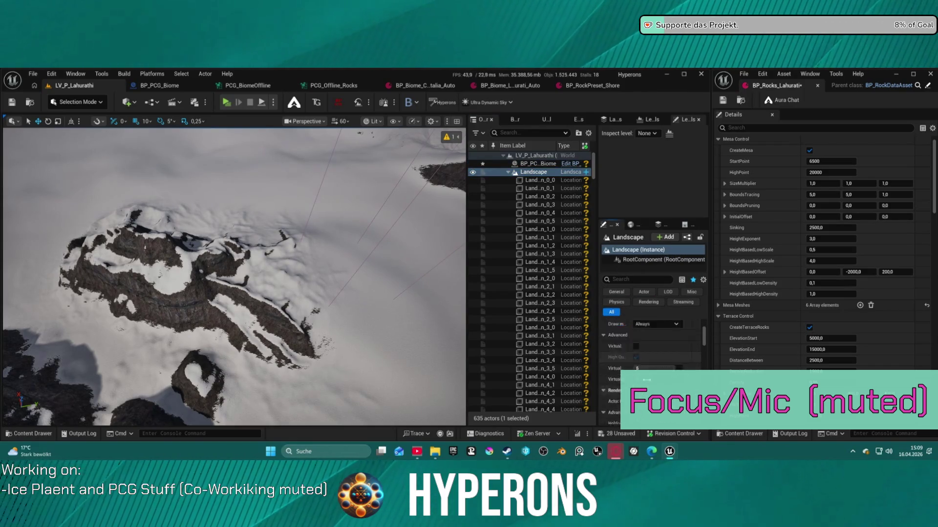
{"action": "scroll", "coordinate": [650, 379], "scroll_direction": "up", "scroll_amount": 2}
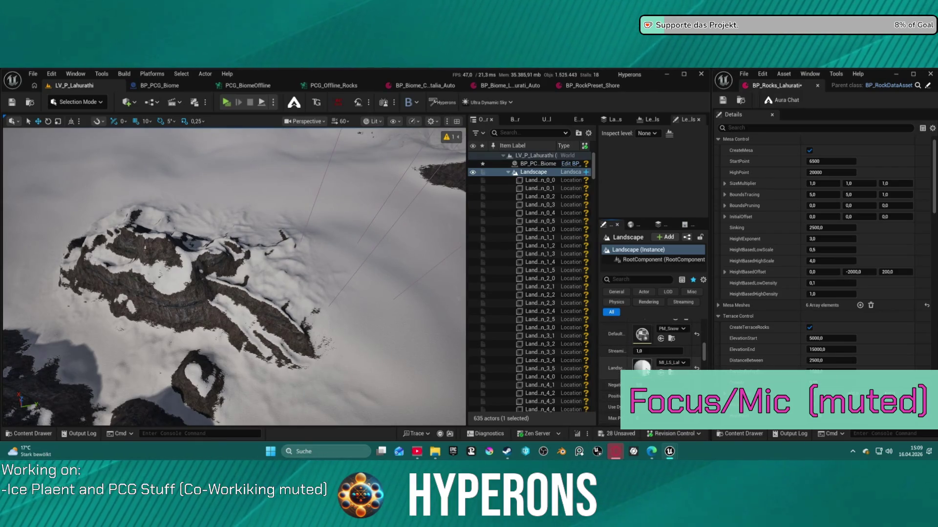
{"action": "double_click", "coordinate": [644, 369]}
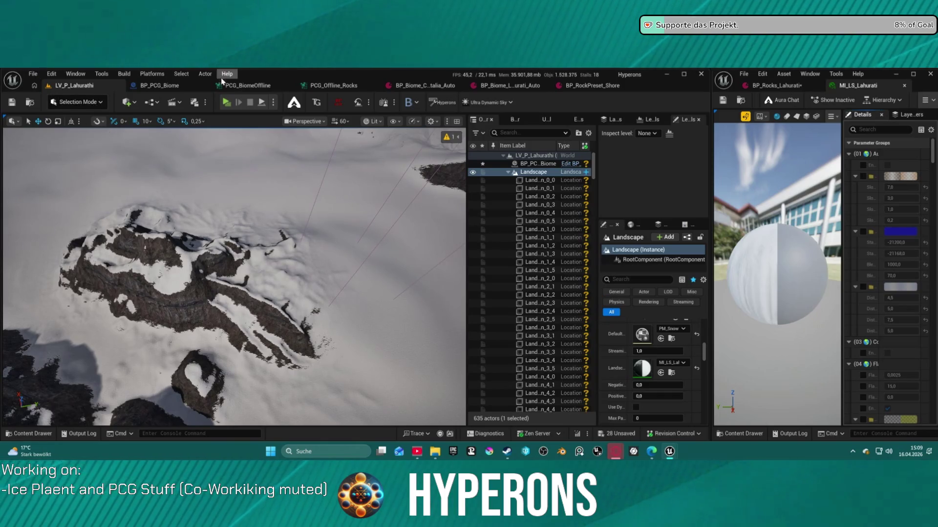
Switch the level editor to Landscape mode and show the Paint tools and layers.
{"action": "left_click", "coordinate": [33, 74]}
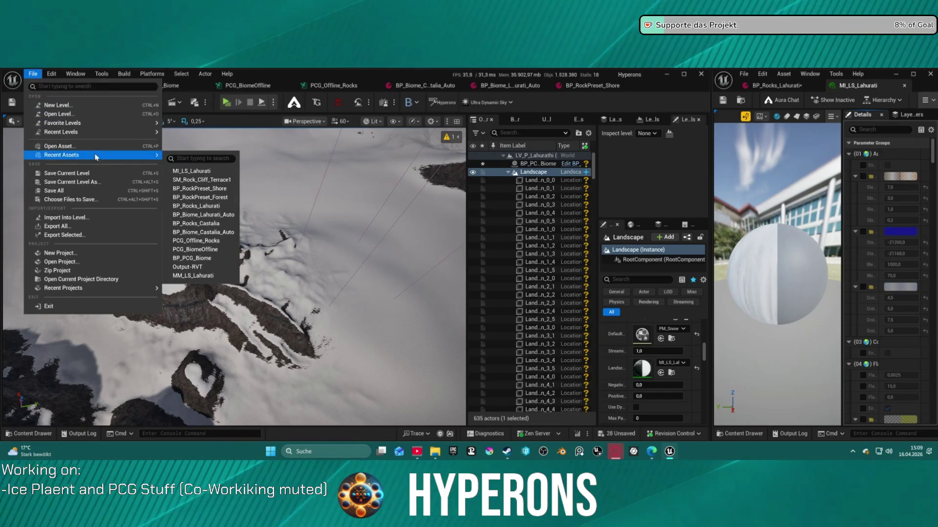
{"action": "mouse_move", "coordinate": [147, 155]}
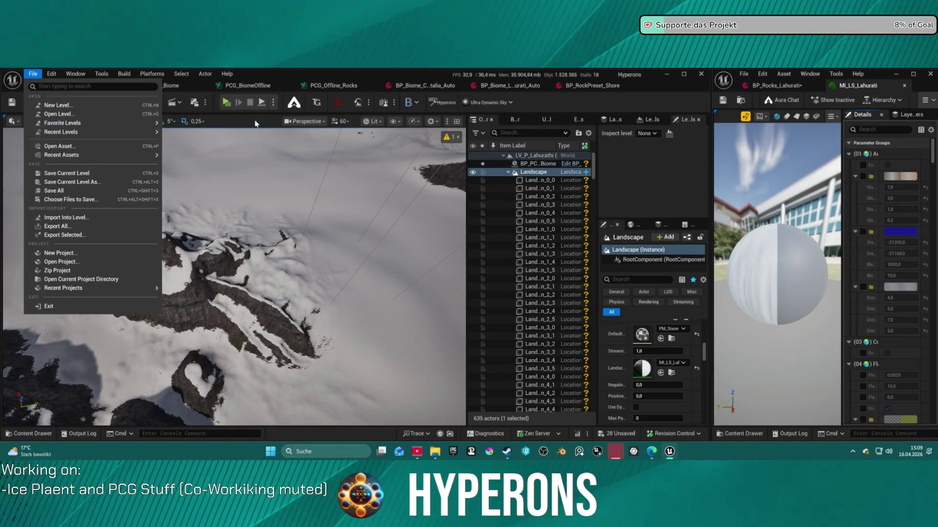
{"action": "key", "text": "Escape"}
{"action": "left_click", "coordinate": [100, 103]}
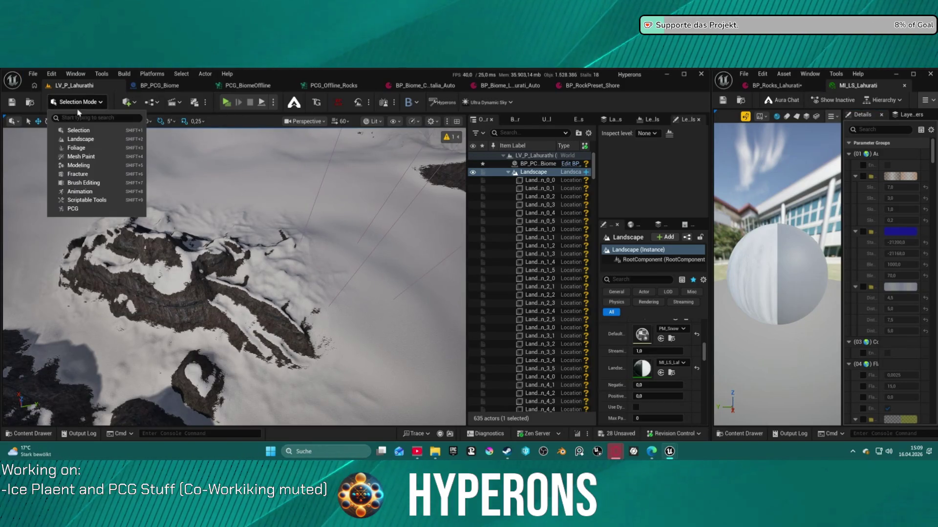
{"action": "left_click", "coordinate": [92, 142]}
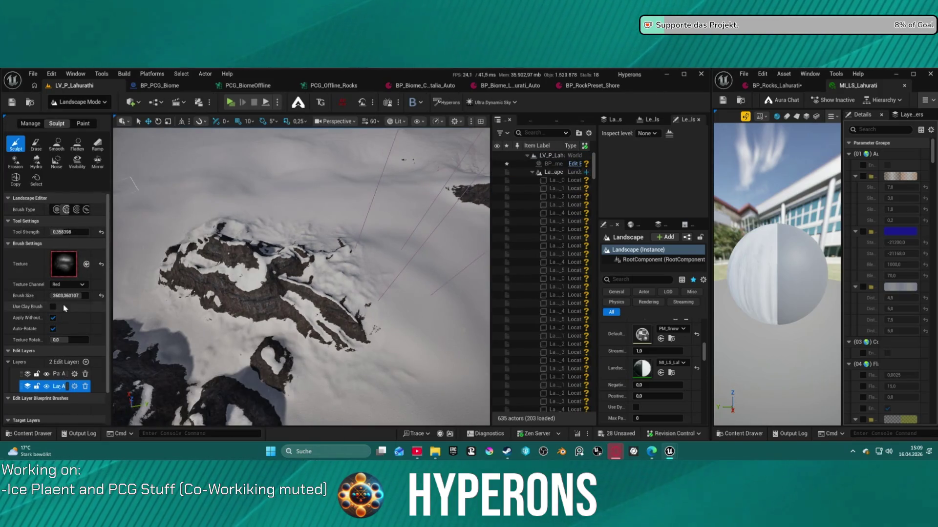
{"action": "scroll", "coordinate": [64, 308], "scroll_direction": "down", "scroll_amount": 1}
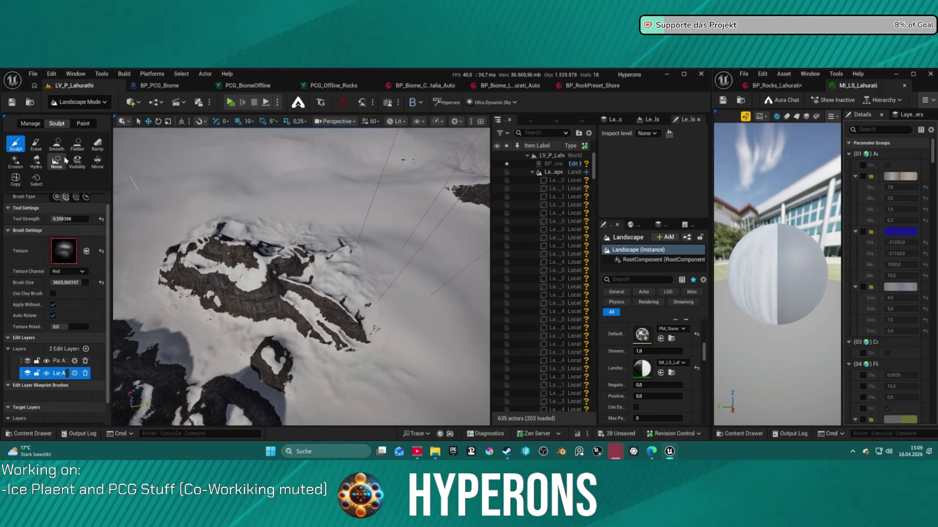
{"action": "scroll", "coordinate": [70, 287], "scroll_direction": "down", "scroll_amount": 2}
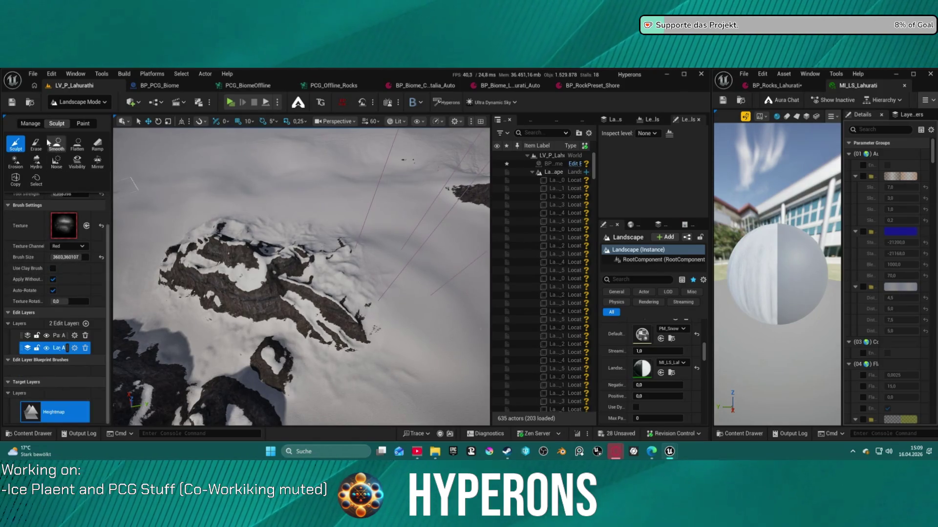
{"action": "left_click", "coordinate": [81, 124]}
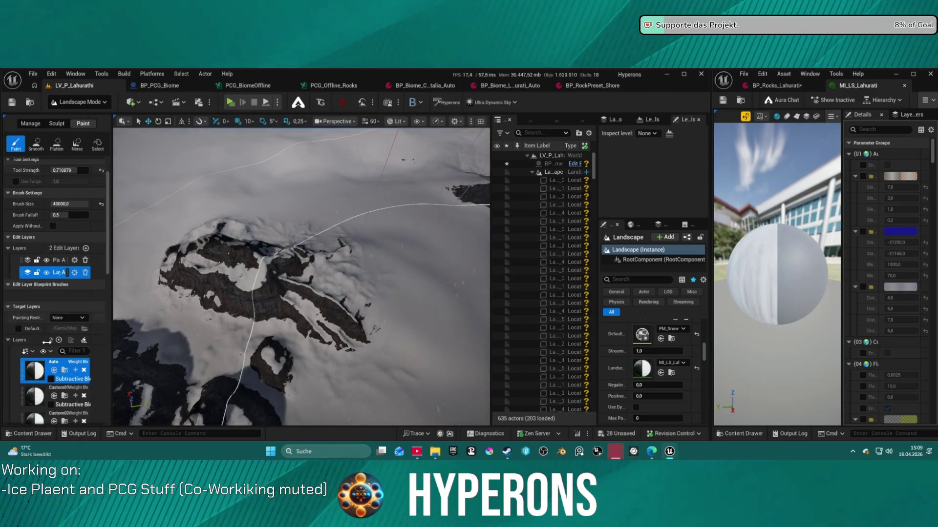
Clear the painted weights of the first four paint layers, including Mud.
{"action": "scroll", "coordinate": [53, 341], "scroll_direction": "down", "scroll_amount": 2}
{"action": "scroll", "coordinate": [53, 364], "scroll_direction": "down", "scroll_amount": 1}
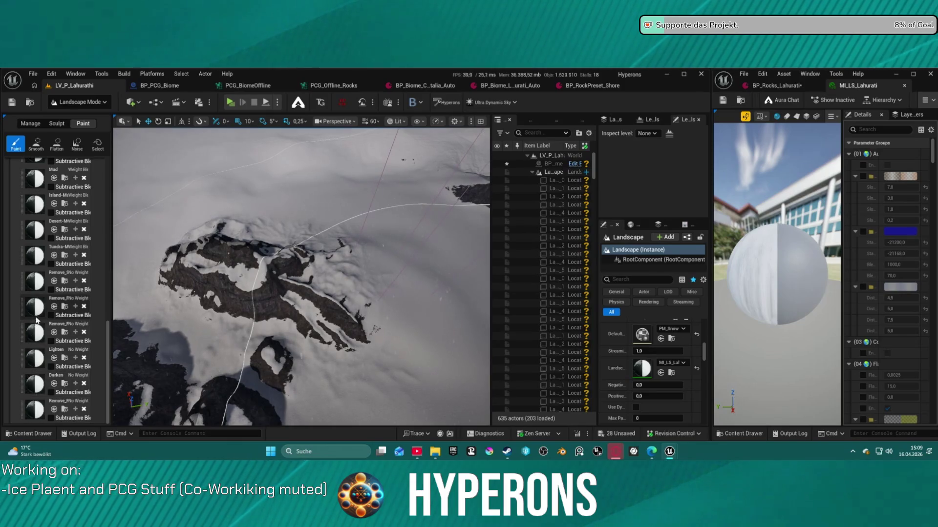
{"action": "scroll", "coordinate": [42, 267], "scroll_direction": "up", "scroll_amount": 1}
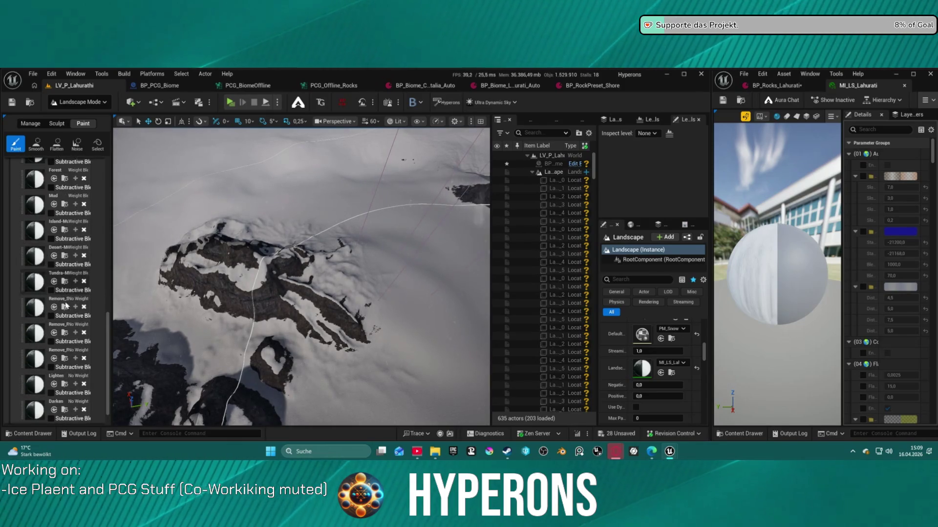
{"action": "right_click", "coordinate": [40, 253]}
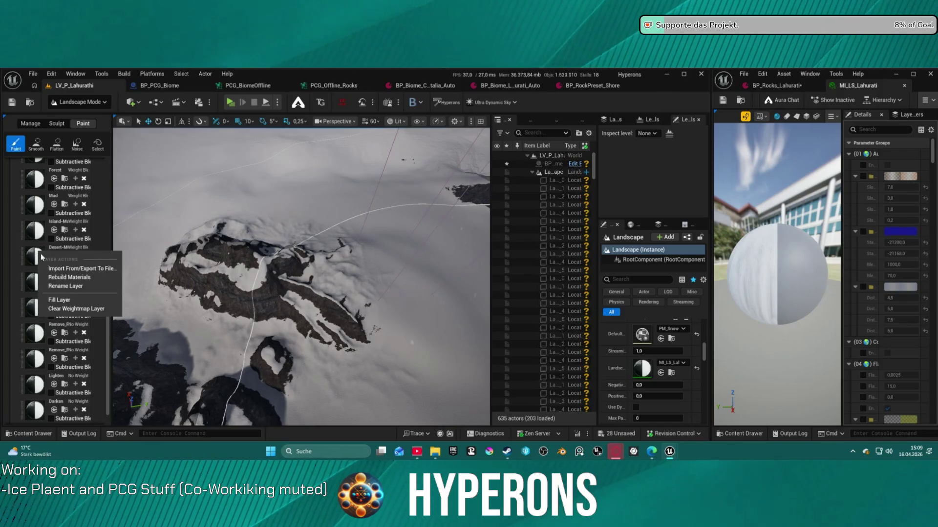
{"action": "left_click", "coordinate": [76, 308]}
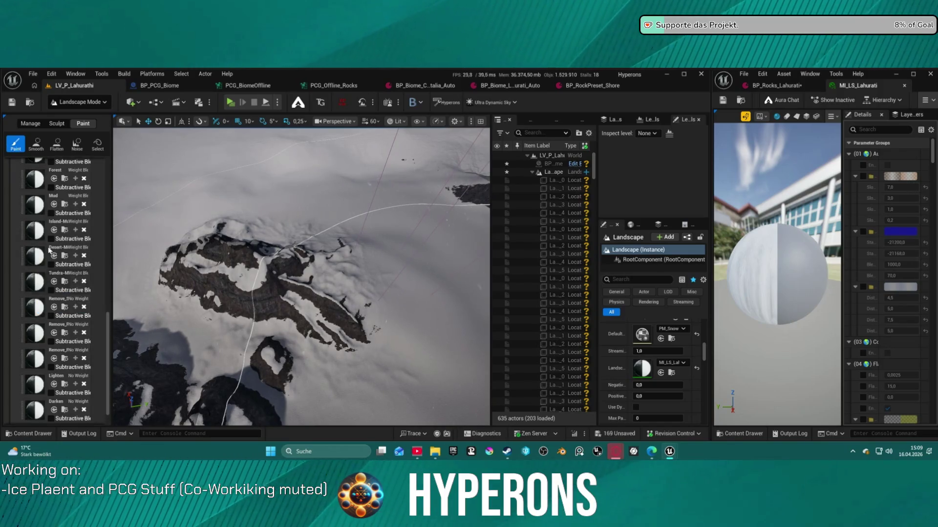
{"action": "right_click", "coordinate": [32, 227]}
{"action": "left_click", "coordinate": [53, 273]}
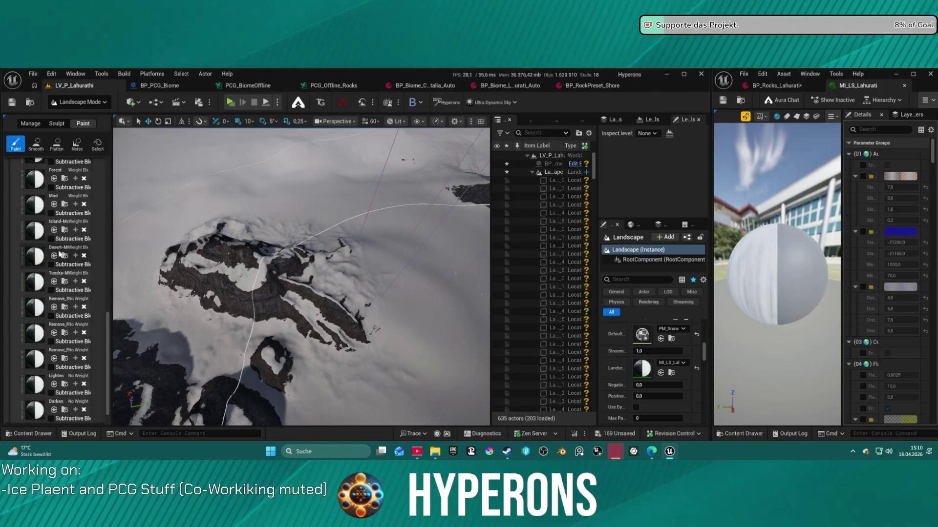
{"action": "right_click", "coordinate": [33, 209]}
{"action": "left_click", "coordinate": [76, 264]}
{"action": "right_click", "coordinate": [38, 182]}
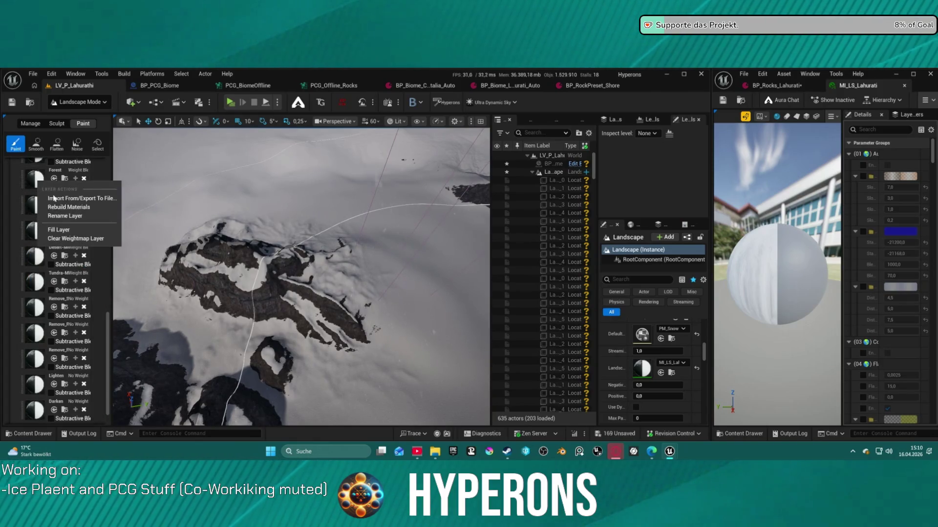
{"action": "left_click", "coordinate": [80, 239]}
Clear the weightmaps of the Stones, Flat_Ice, jagged rock and one other layer.
{"action": "scroll", "coordinate": [32, 222], "scroll_direction": "up", "scroll_amount": 2}
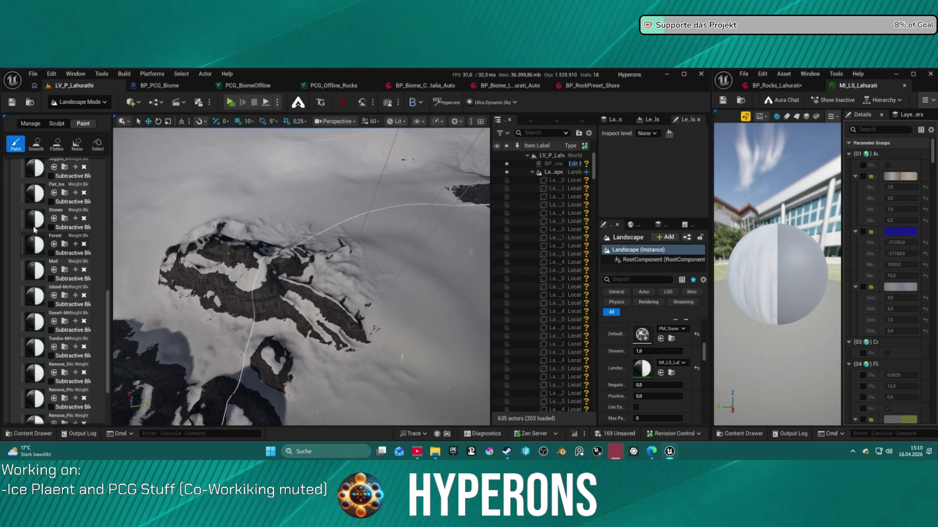
{"action": "right_click", "coordinate": [32, 222]}
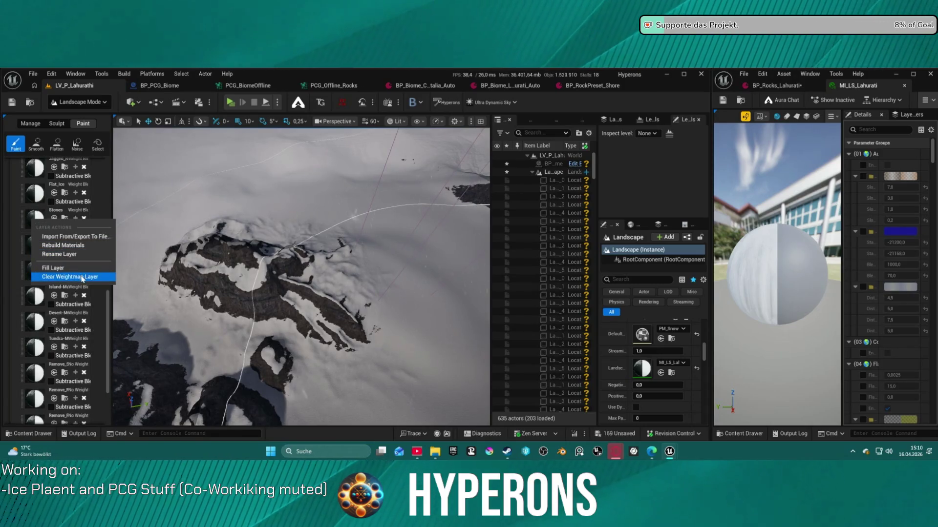
{"action": "left_click", "coordinate": [84, 277]}
{"action": "right_click", "coordinate": [38, 195]}
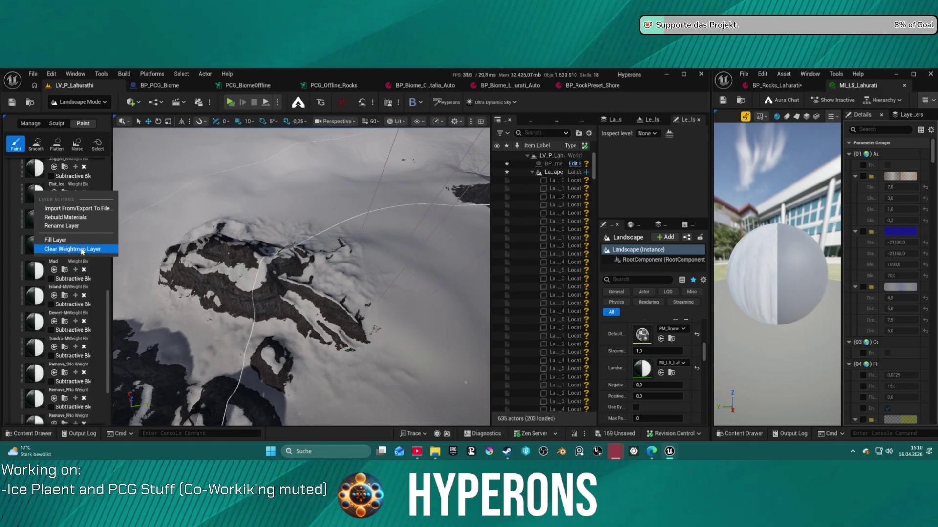
{"action": "left_click", "coordinate": [82, 250]}
{"action": "scroll", "coordinate": [59, 215], "scroll_direction": "up", "scroll_amount": 1}
{"action": "right_click", "coordinate": [35, 174]}
{"action": "left_click", "coordinate": [81, 229]}
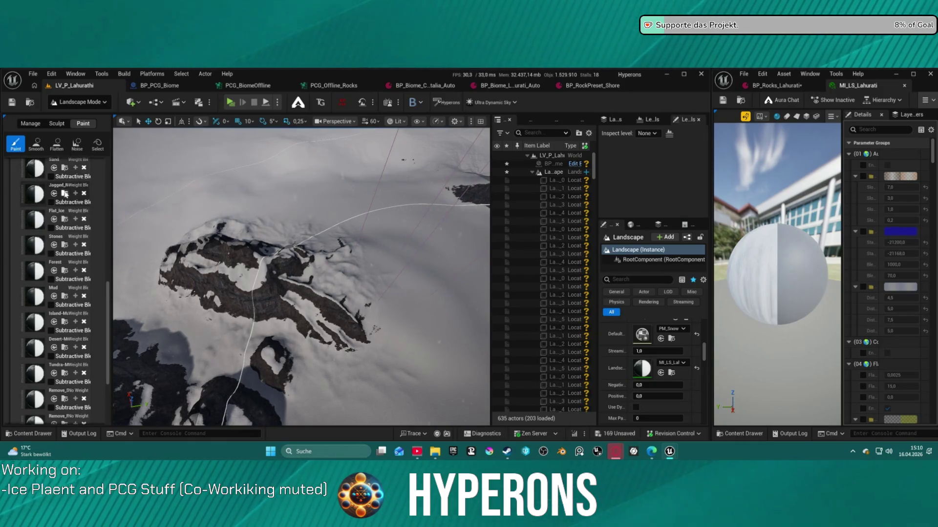
{"action": "scroll", "coordinate": [61, 205], "scroll_direction": "up", "scroll_amount": 2}
{"action": "right_click", "coordinate": [42, 238]}
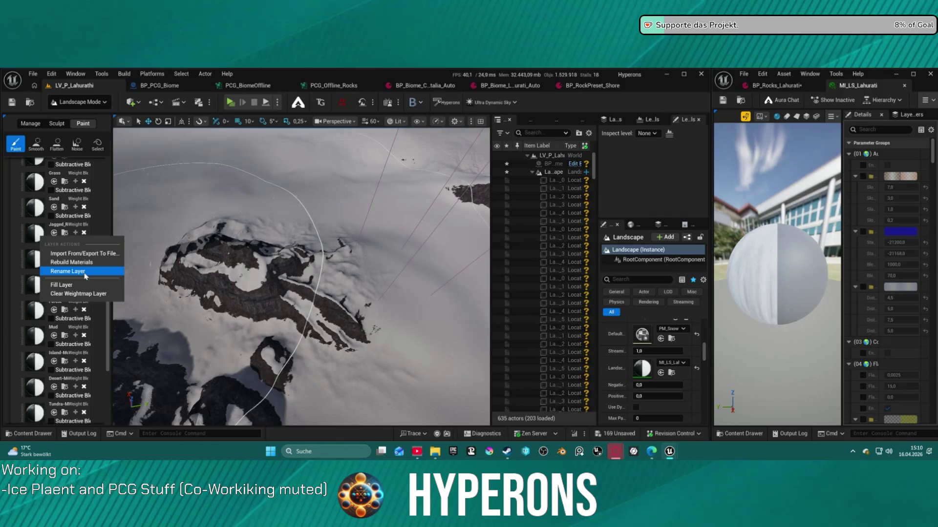
{"action": "left_click", "coordinate": [89, 295]}
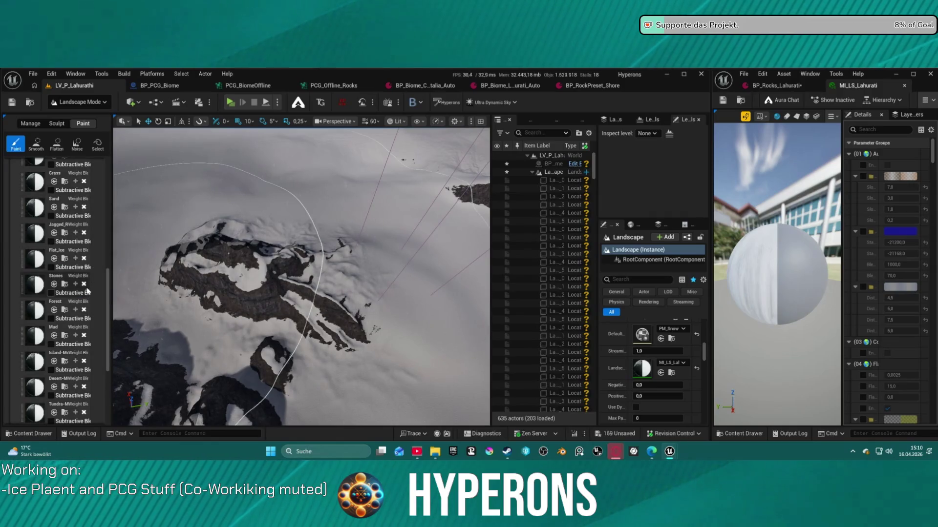
Clear Sand, Grass, Dirt, Custom01 and remaining layers, then refresh the paint layer materials.
{"action": "right_click", "coordinate": [33, 211]}
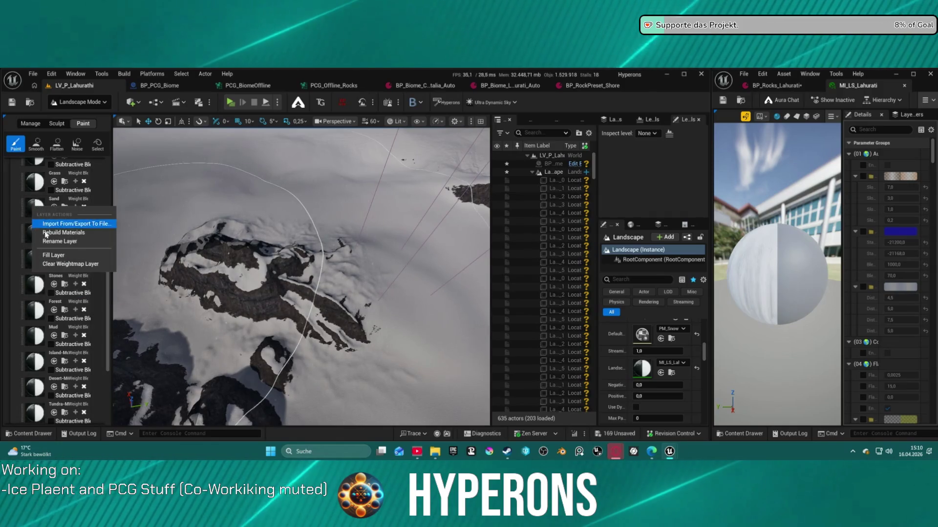
{"action": "left_click", "coordinate": [84, 264]}
{"action": "right_click", "coordinate": [35, 225]}
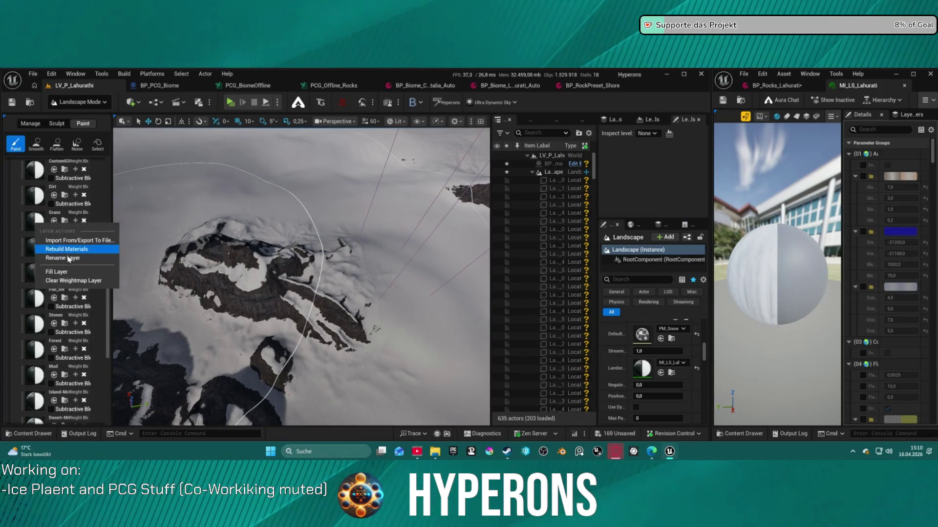
{"action": "left_click", "coordinate": [74, 280]}
{"action": "right_click", "coordinate": [35, 196]}
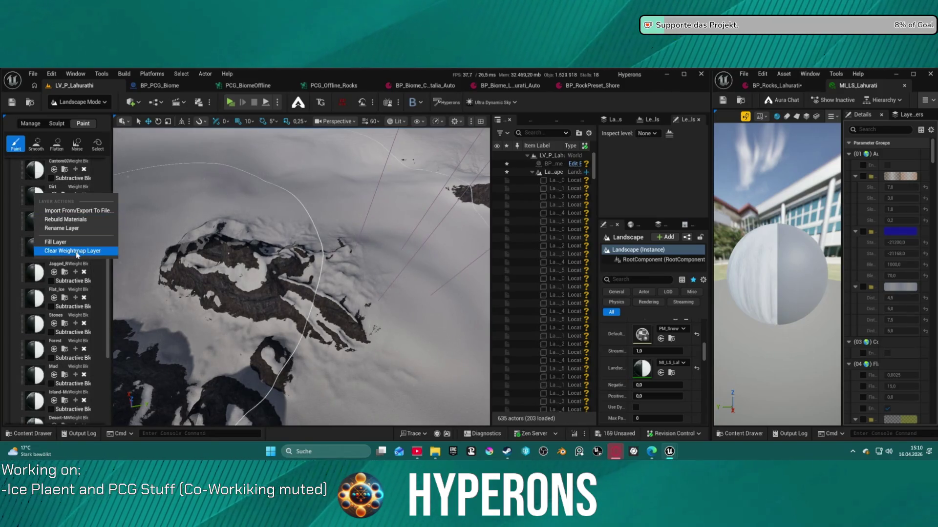
{"action": "left_click", "coordinate": [73, 250]}
{"action": "right_click", "coordinate": [35, 176]}
{"action": "left_click", "coordinate": [74, 233]}
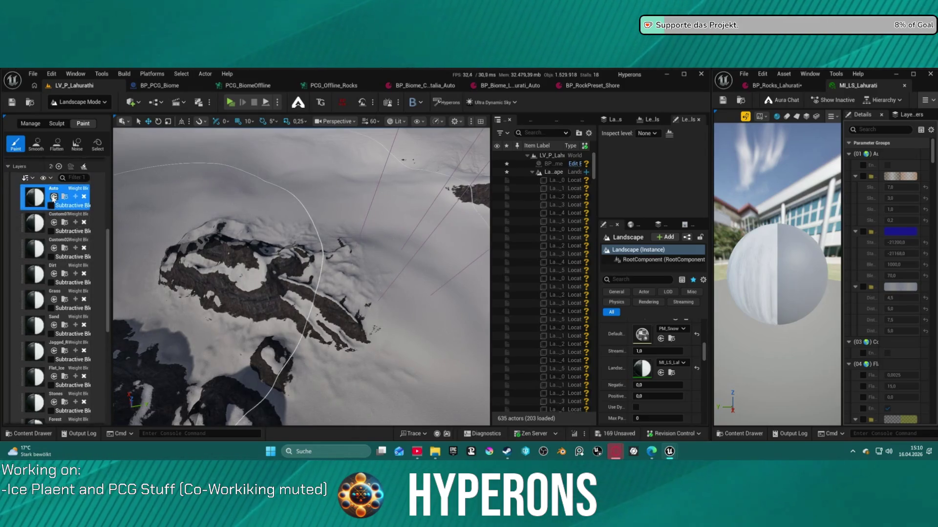
{"action": "right_click", "coordinate": [35, 222]}
{"action": "left_click", "coordinate": [73, 277]}
{"action": "right_click", "coordinate": [35, 193]}
{"action": "left_click", "coordinate": [74, 252]}
{"action": "right_click", "coordinate": [34, 195]}
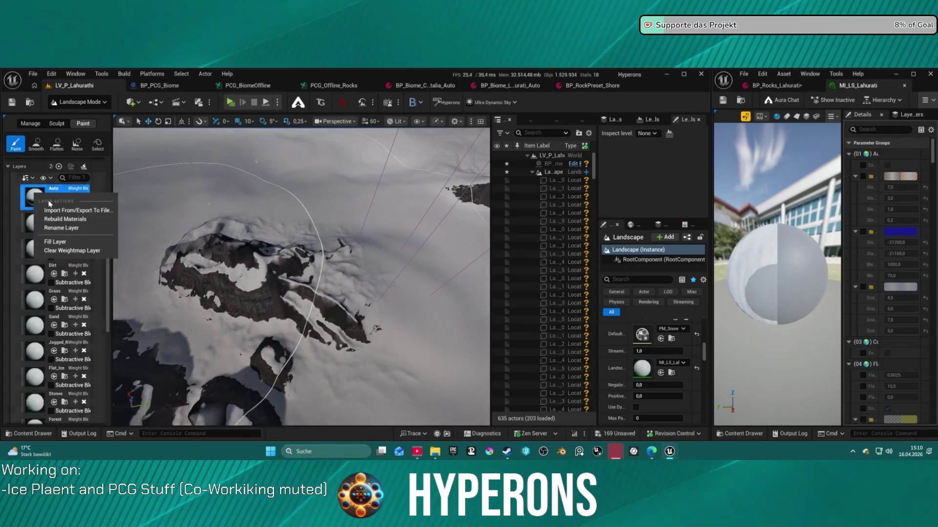
{"action": "left_click", "coordinate": [80, 224]}
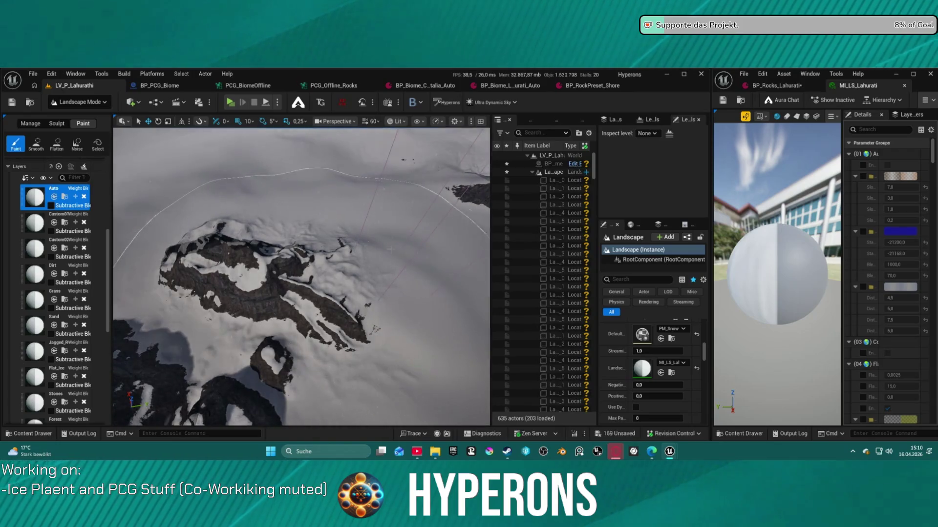
Fill the whole landscape with the tundra layer.
{"action": "left_click", "coordinate": [530, 173]}
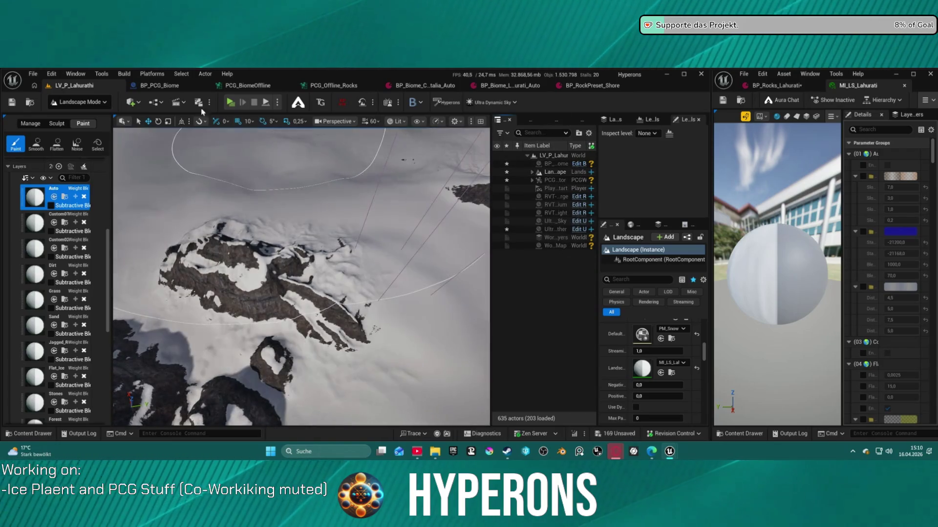
{"action": "left_click", "coordinate": [80, 104]}
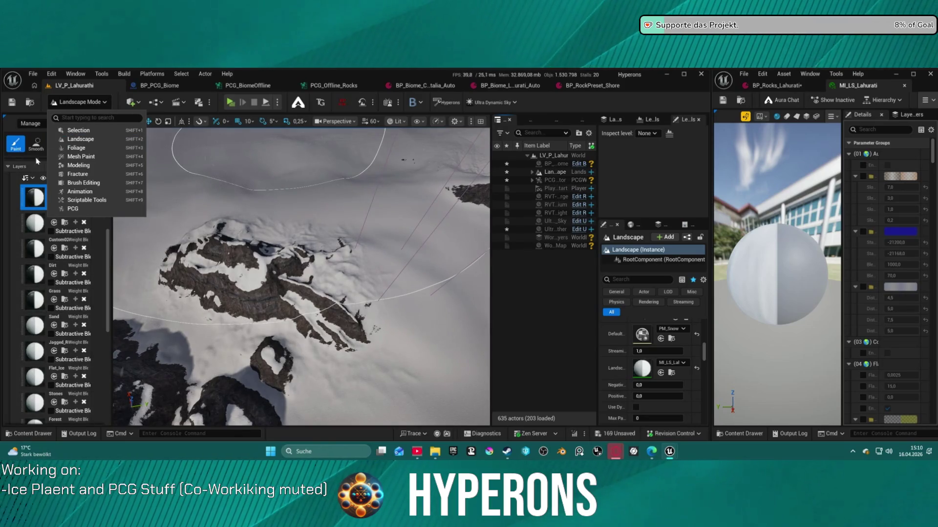
{"action": "left_click", "coordinate": [62, 101]}
{"action": "scroll", "coordinate": [30, 297], "scroll_direction": "down", "scroll_amount": 10}
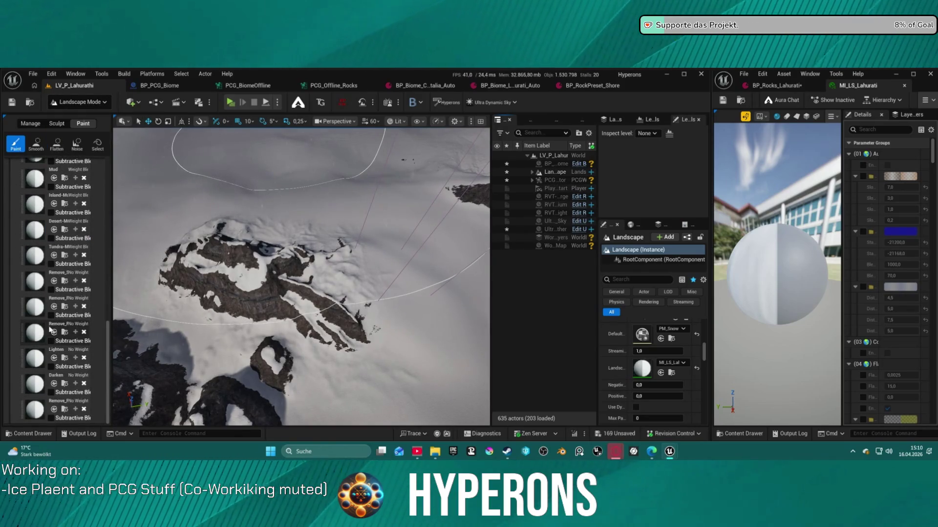
{"action": "right_click", "coordinate": [33, 254]}
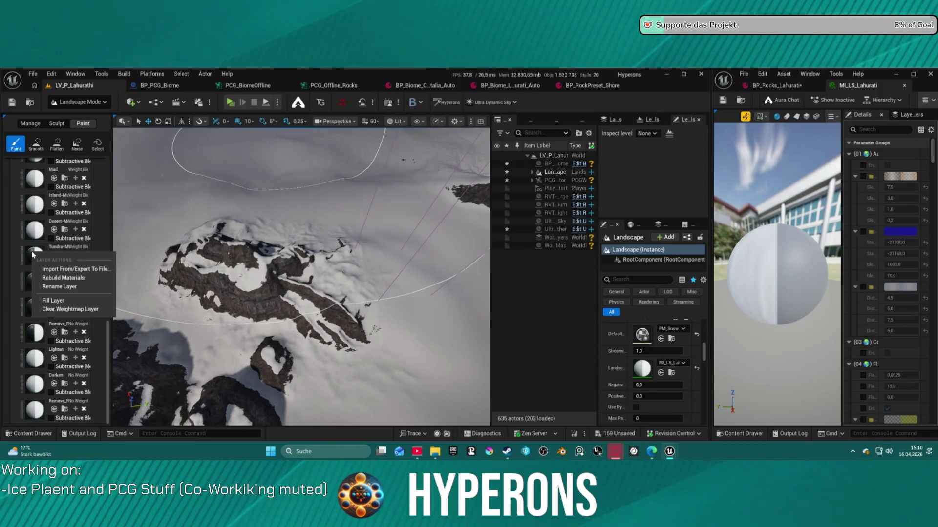
{"action": "left_click", "coordinate": [62, 309]}
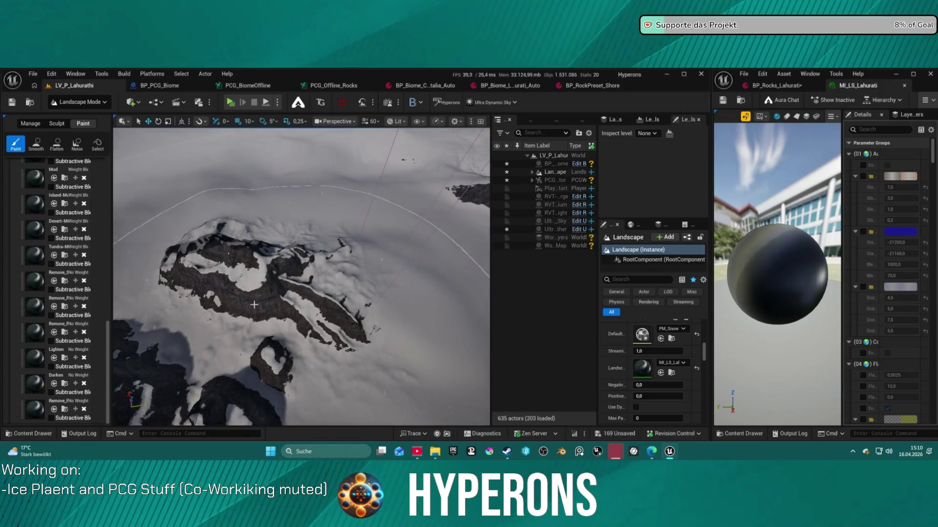
Fill the landscape with the Auto layer, then clear the tundra layer's weights.
{"action": "scroll", "coordinate": [67, 228], "scroll_direction": "up", "scroll_amount": 15}
{"action": "scroll", "coordinate": [66, 227], "scroll_direction": "down", "scroll_amount": 2}
{"action": "right_click", "coordinate": [36, 372]}
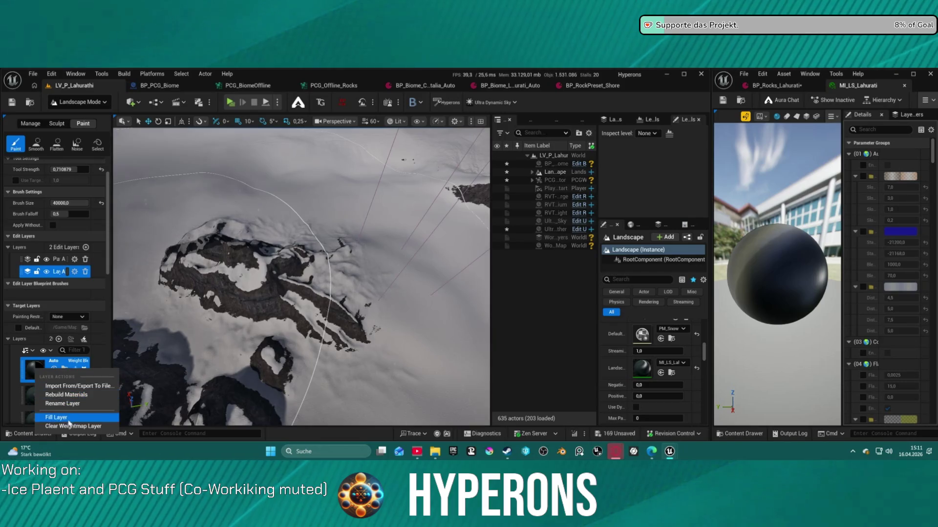
{"action": "left_click", "coordinate": [72, 426]}
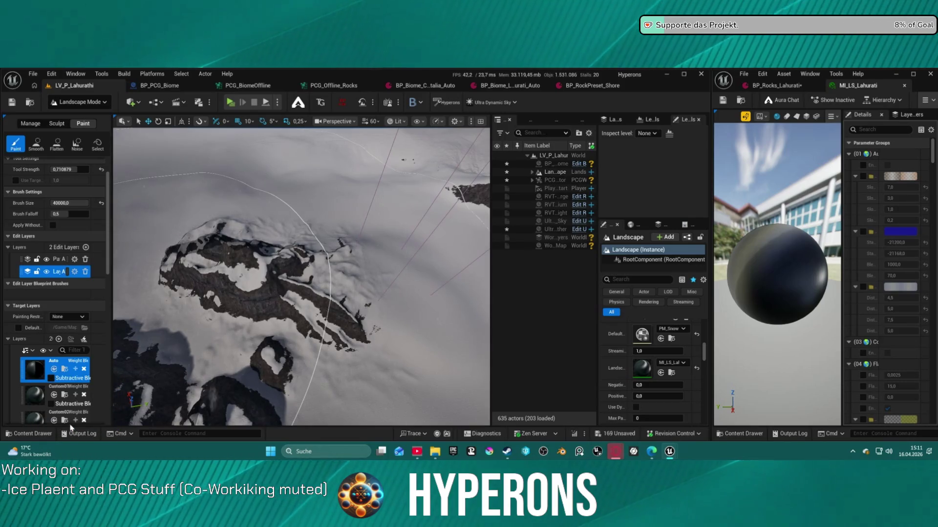
{"action": "scroll", "coordinate": [55, 353], "scroll_direction": "down", "scroll_amount": 15}
{"action": "scroll", "coordinate": [55, 353], "scroll_direction": "down", "scroll_amount": 5}
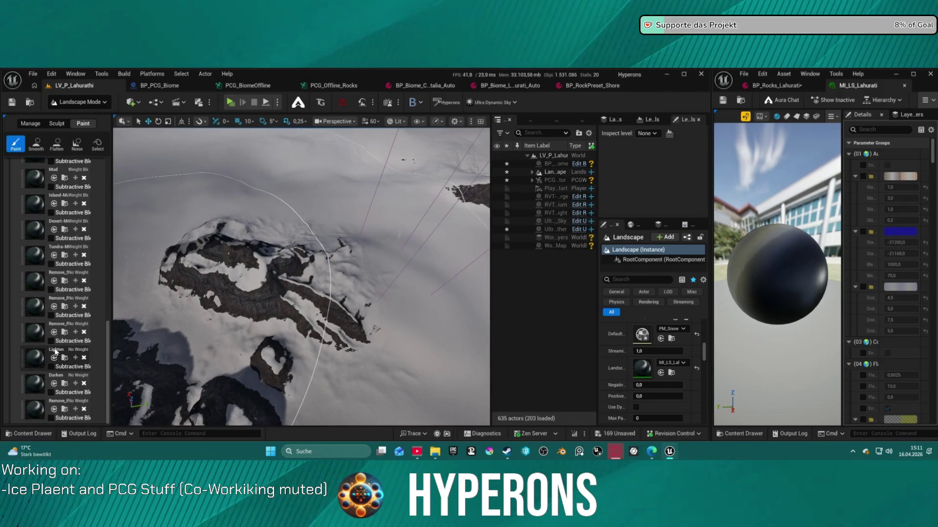
{"action": "right_click", "coordinate": [41, 268]}
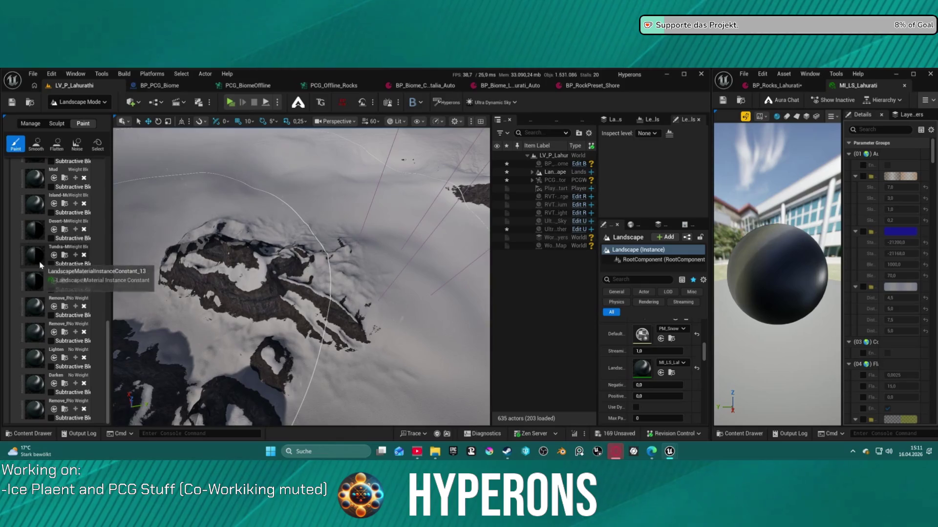
{"action": "left_click", "coordinate": [78, 321]}
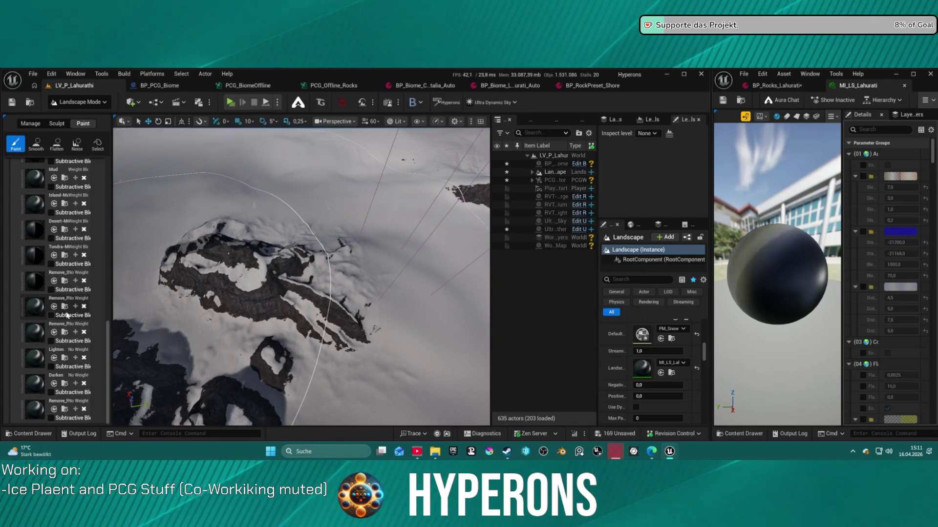
Refill the entire landscape with the Auto layer and view the snowy rock peaks from the side.
{"action": "scroll", "coordinate": [30, 329], "scroll_direction": "down", "scroll_amount": 3}
{"action": "right_click", "coordinate": [38, 342]}
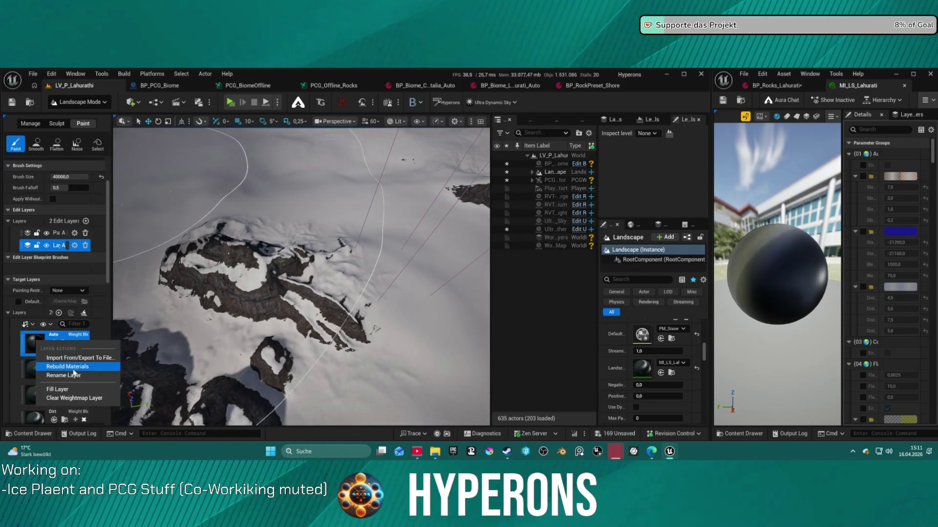
{"action": "left_click", "coordinate": [76, 390]}
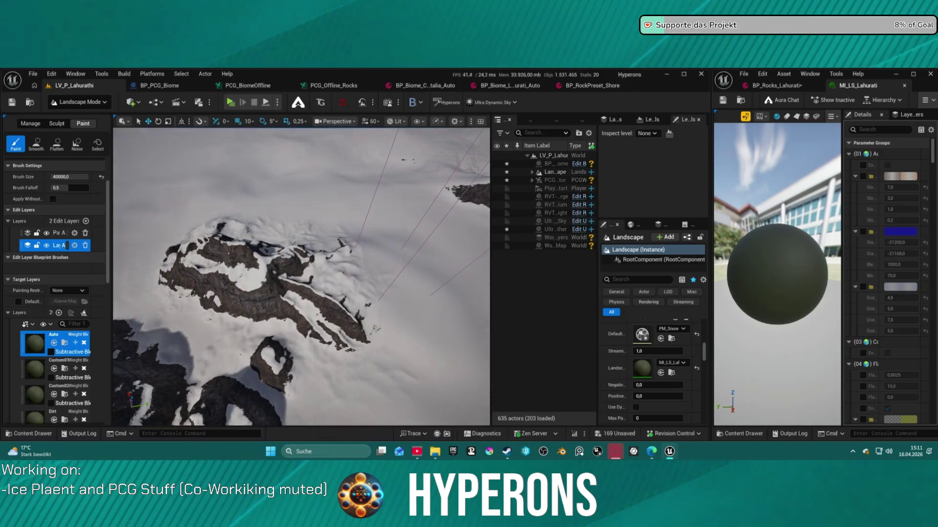
{"action": "scroll", "coordinate": [242, 306], "scroll_direction": "up", "scroll_amount": 3}
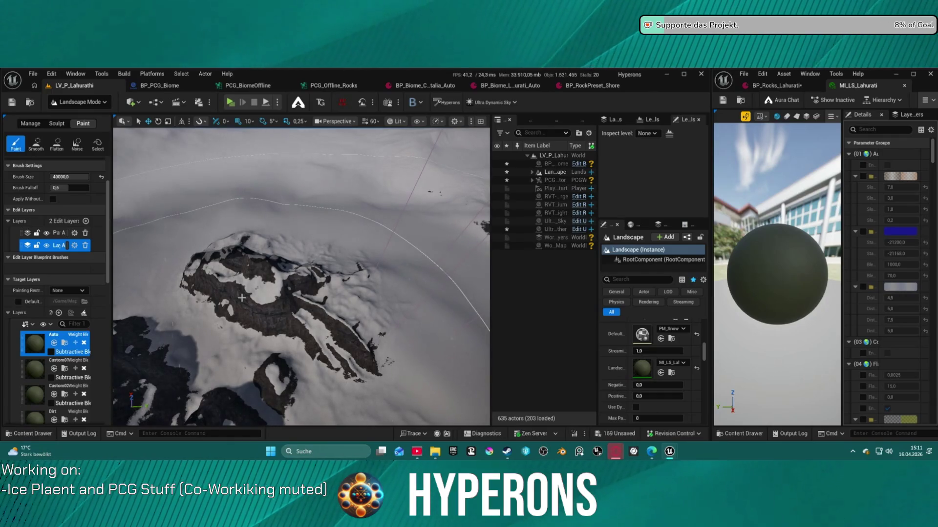
{"action": "mouse_move", "coordinate": [241, 297]}
{"action": "left_mouse_down"}
{"action": "mouse_move", "coordinate": [252, 205]}
{"action": "mouse_move", "coordinate": [247, 303]}
{"action": "mouse_move", "coordinate": [245, 283]}
{"action": "left_mouse_up"}
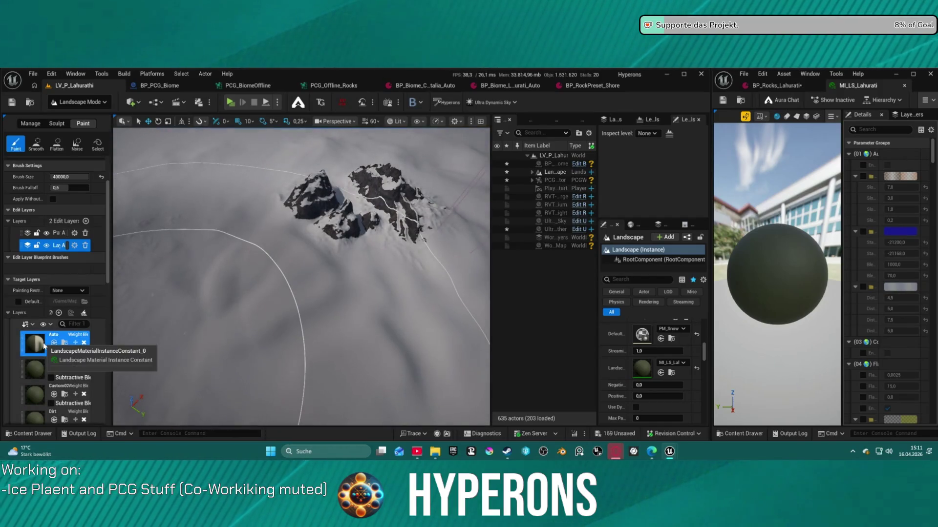
Clear the Auto layer's painted weights.
{"action": "right_click", "coordinate": [38, 349]}
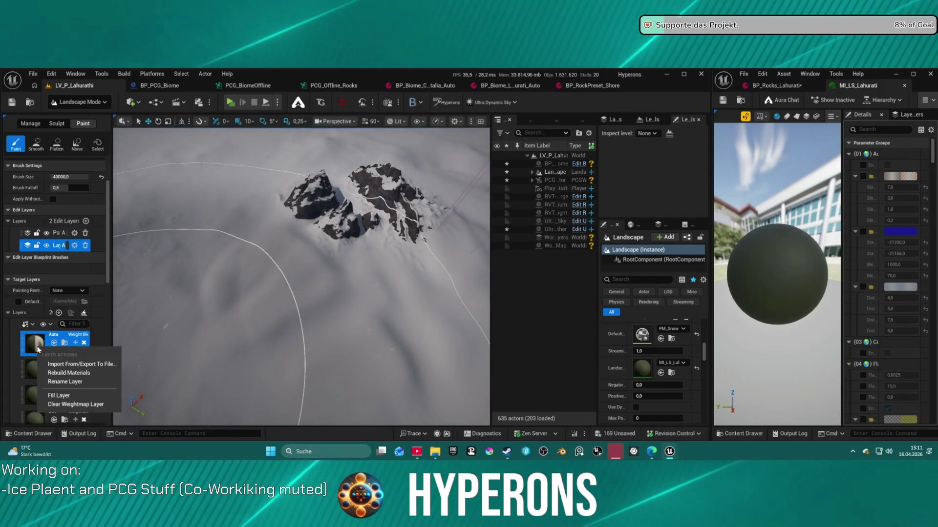
{"action": "left_click", "coordinate": [58, 406]}
{"action": "scroll", "coordinate": [49, 361], "scroll_direction": "down", "scroll_amount": 10}
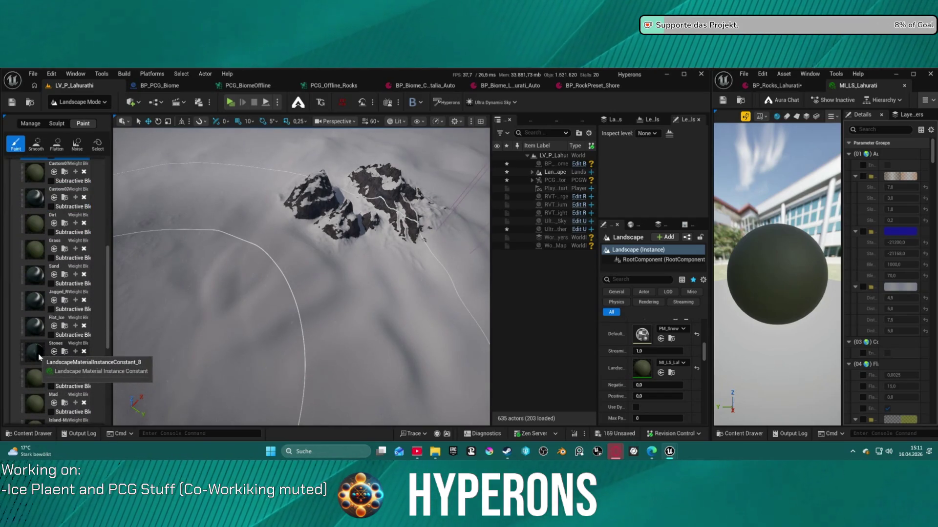
{"action": "scroll", "coordinate": [39, 370], "scroll_direction": "down", "scroll_amount": 3}
Save all pending changes to the LV_P_Lahurathi level.
{"action": "right_click", "coordinate": [37, 364]}
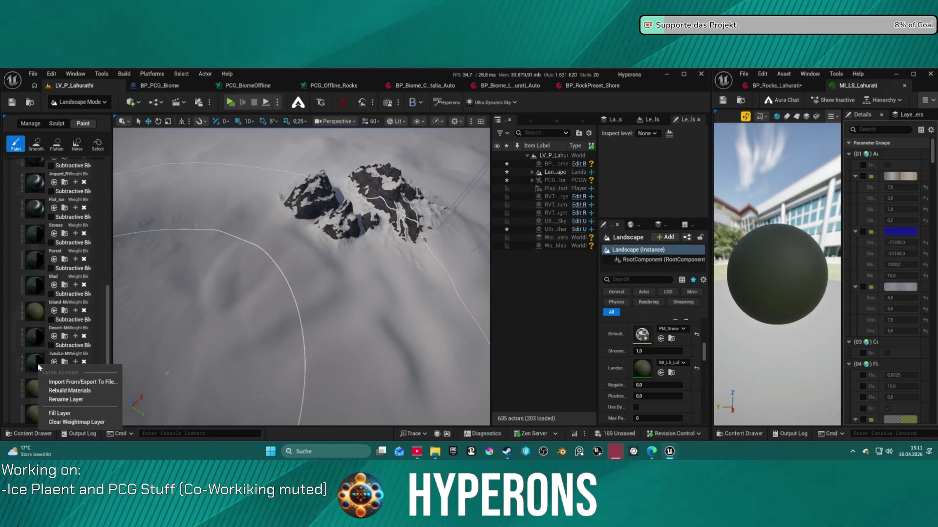
{"action": "left_click", "coordinate": [75, 413]}
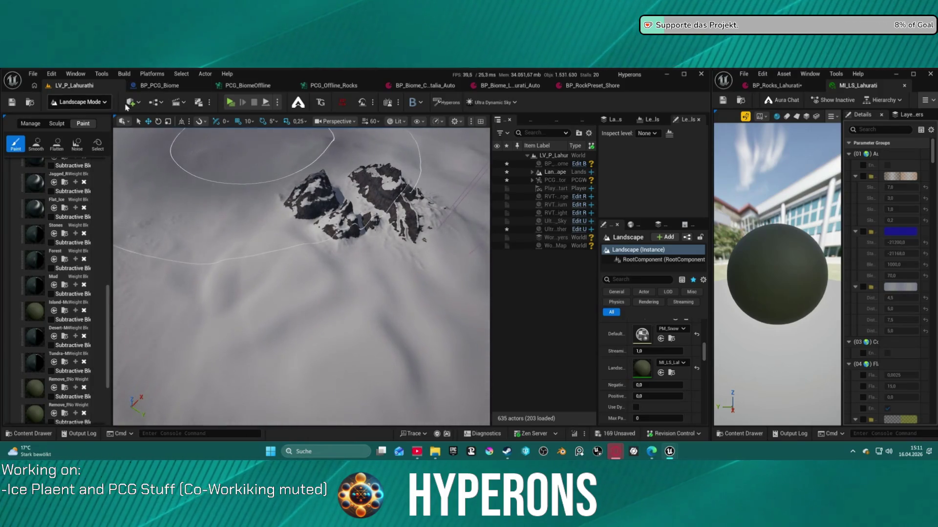
{"action": "key", "text": "ctrl+s"}
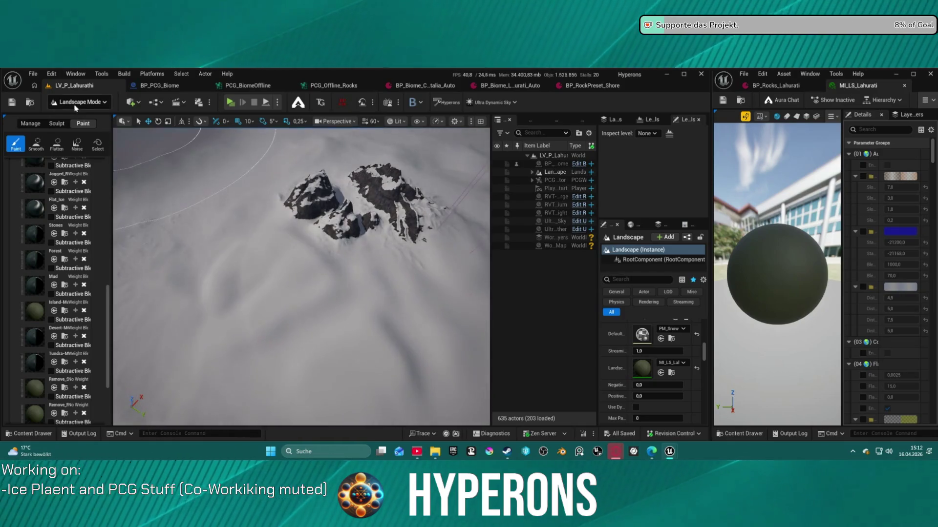
Return to Selection mode, frame BP_PCG_Biome and move it onto the central rock.
{"action": "left_click", "coordinate": [77, 103]}
{"action": "left_click", "coordinate": [77, 131]}
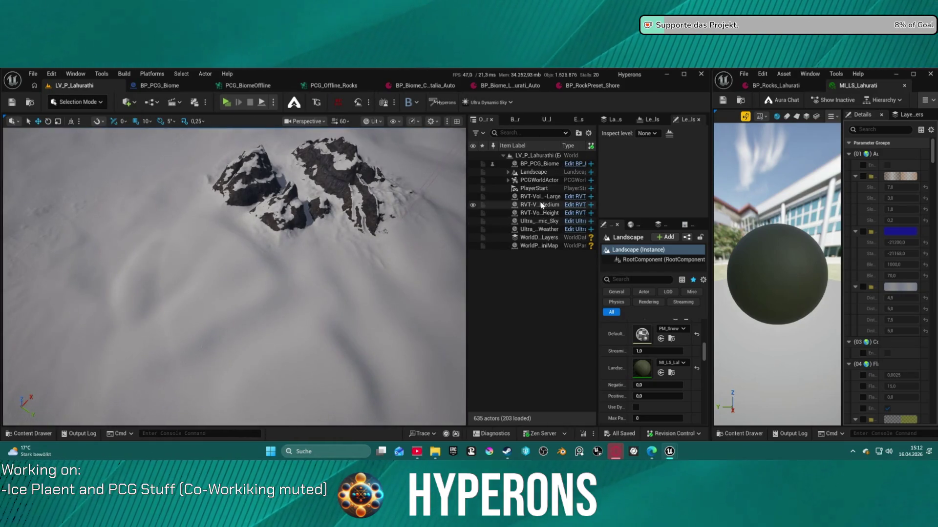
{"action": "left_click", "coordinate": [530, 166]}
{"action": "key", "text": "f"}
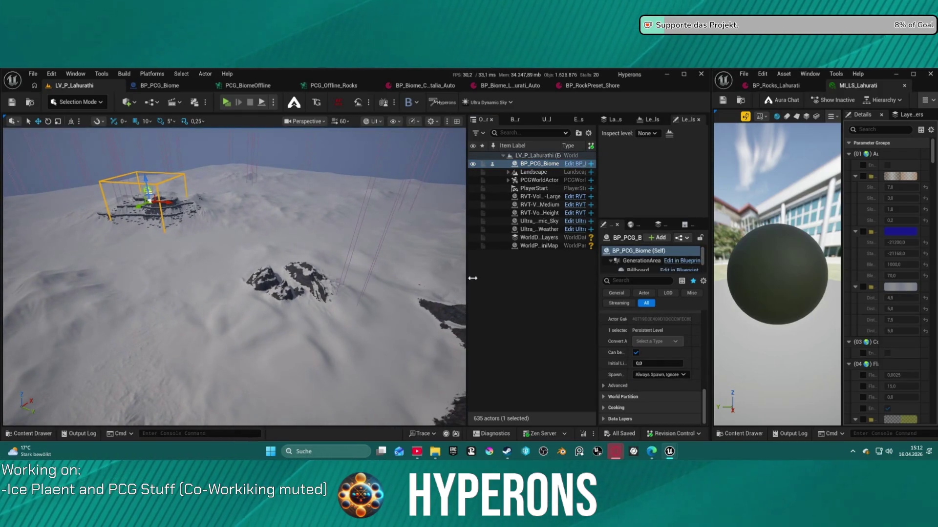
{"action": "mouse_move", "coordinate": [150, 202]}
{"action": "left_mouse_down"}
{"action": "mouse_move", "coordinate": [312, 293]}
{"action": "mouse_move", "coordinate": [292, 270]}
{"action": "left_mouse_up"}
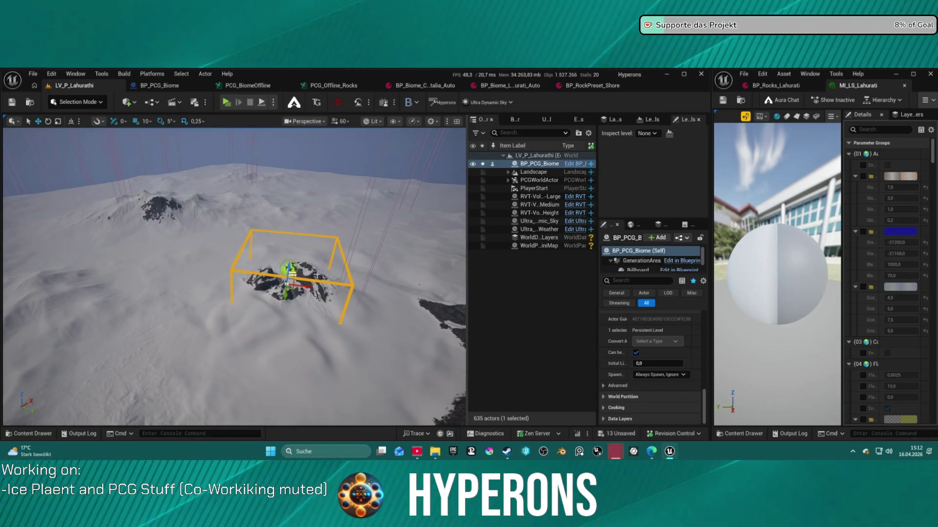
{"action": "scroll", "coordinate": [649, 366], "scroll_direction": "up", "scroll_amount": 10}
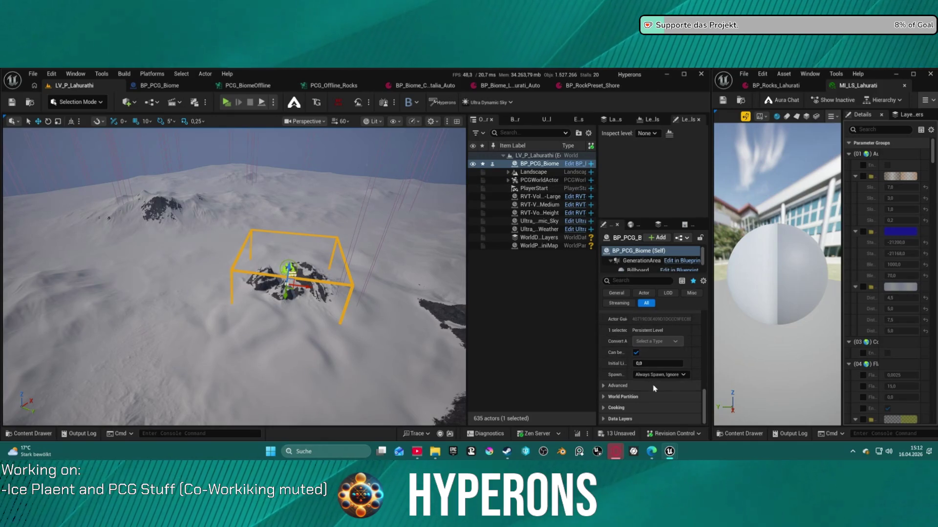
{"action": "scroll", "coordinate": [677, 376], "scroll_direction": "down", "scroll_amount": 10}
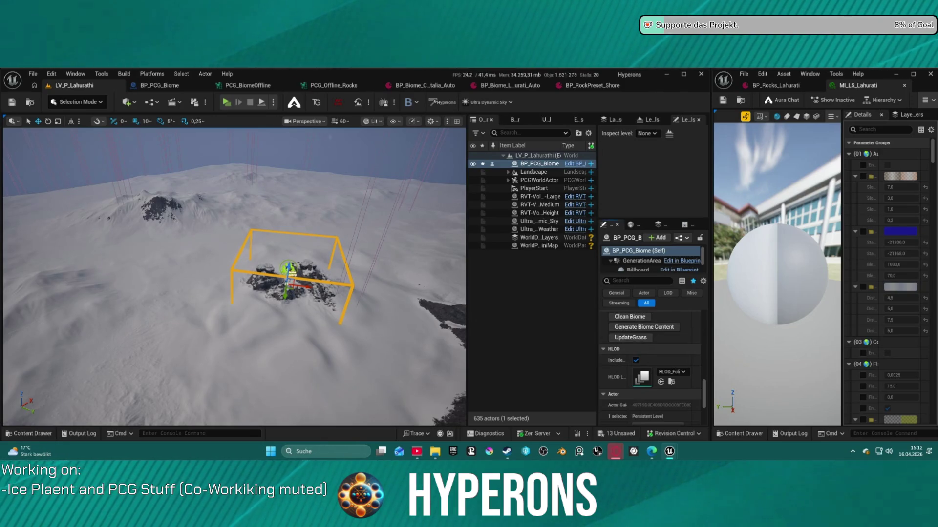
{"action": "scroll", "coordinate": [234, 273], "scroll_direction": "up", "scroll_amount": 10}
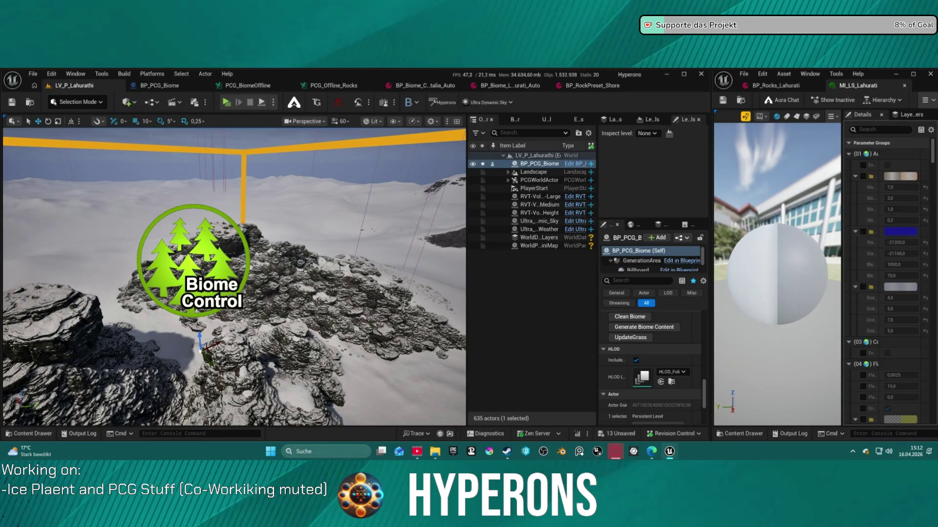
Fly the camera around the rock formations and into the canyon under Biome Control.
{"action": "key", "text": "a"}
{"action": "key", "text": "d"}
{"action": "key", "text": "a"}
{"action": "key", "text": "d"}
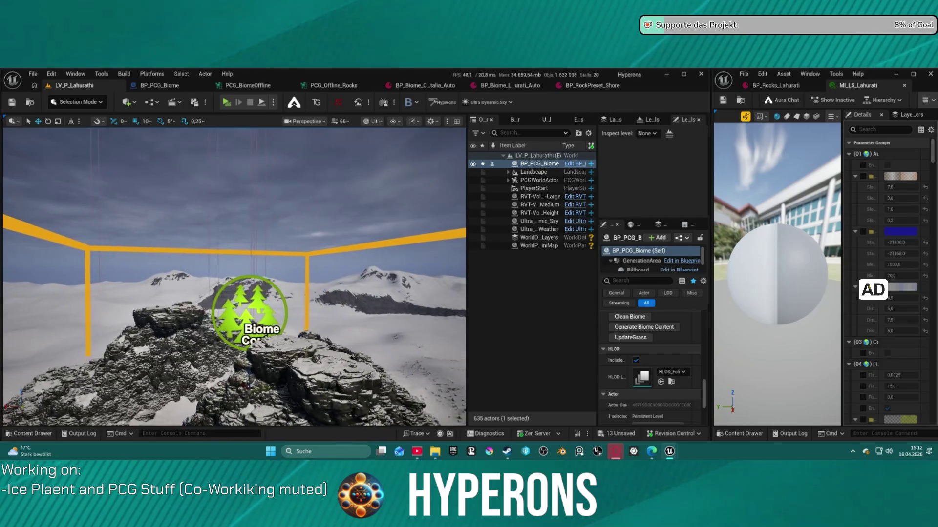
{"action": "key", "text": "a"}
{"action": "key", "text": "d"}
{"action": "key", "text": "a"}
{"action": "key", "text": "d"}
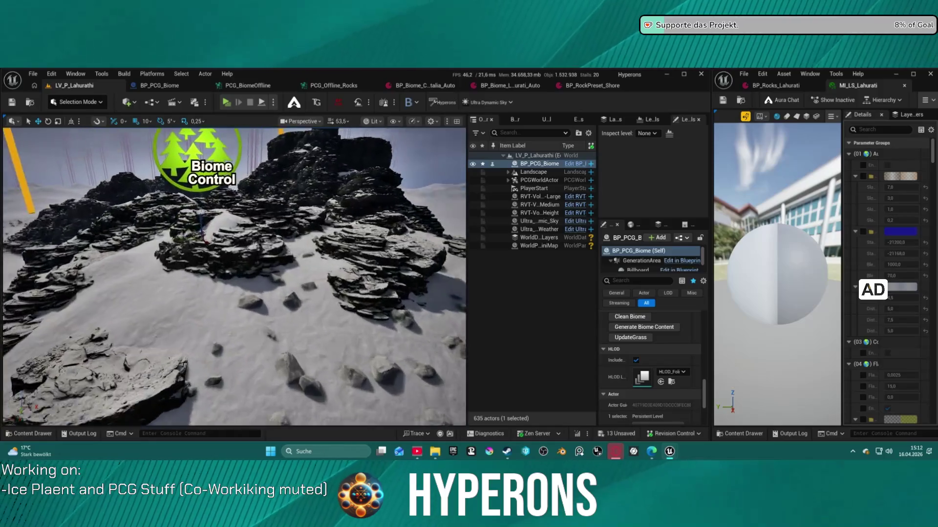
{"action": "key", "text": "a"}
{"action": "key", "text": "d"}
{"action": "key", "text": "a"}
{"action": "key", "text": "d"}
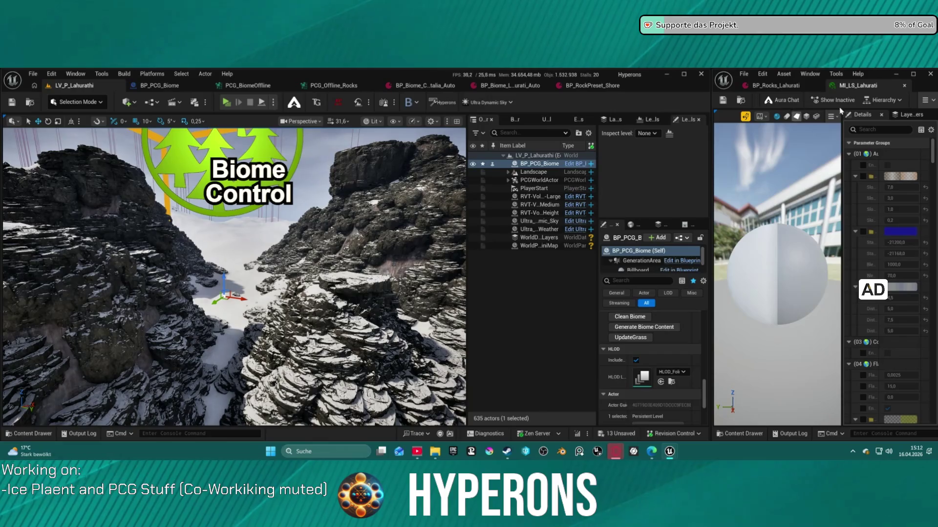
Open BP_Rocks_Lahurati and expand its slope meshes, flat area meshes and Flat Area Control.
{"action": "left_click", "coordinate": [782, 86]}
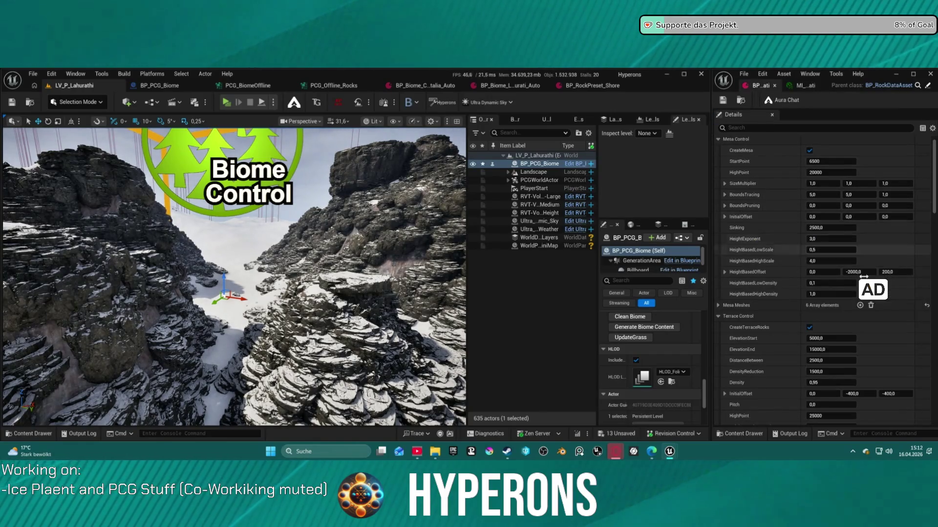
{"action": "scroll", "coordinate": [678, 329], "scroll_direction": "up", "scroll_amount": 10}
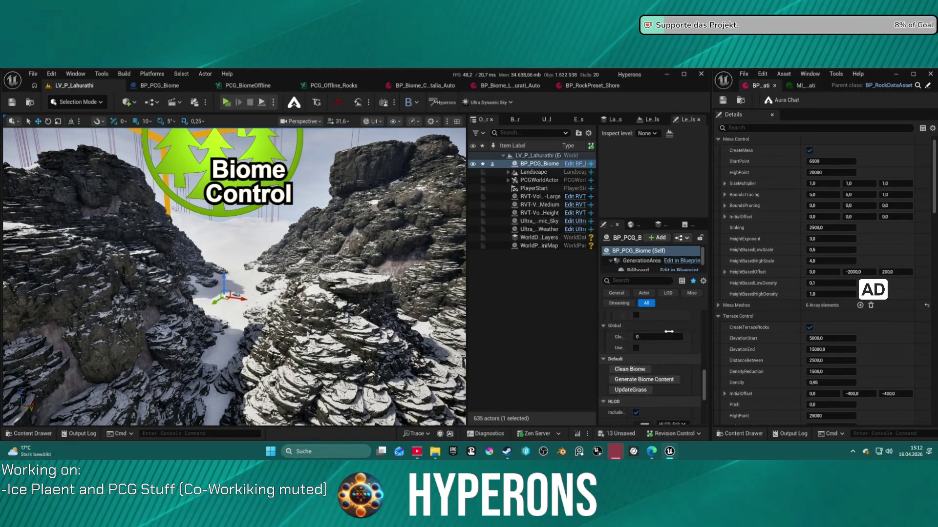
{"action": "scroll", "coordinate": [678, 328], "scroll_direction": "down", "scroll_amount": 2}
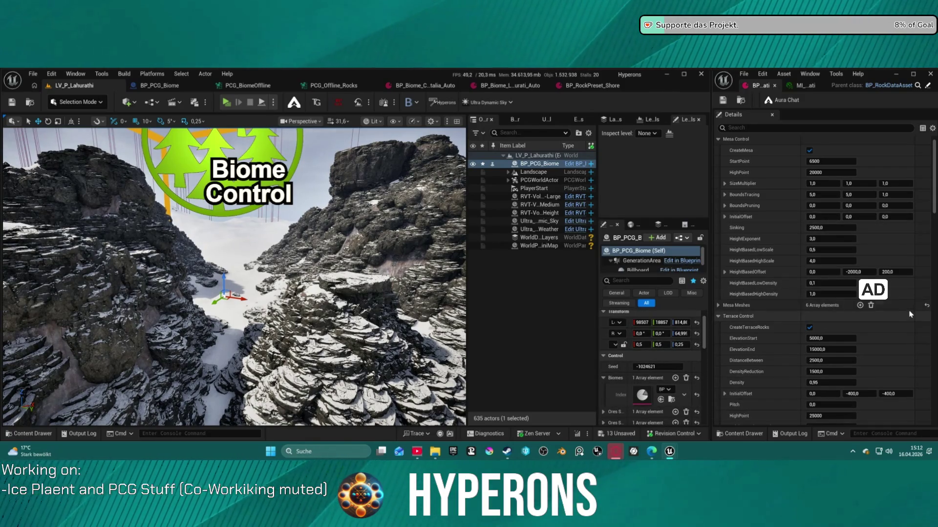
{"action": "scroll", "coordinate": [902, 312], "scroll_direction": "down", "scroll_amount": 5}
{"action": "scroll", "coordinate": [902, 313], "scroll_direction": "down", "scroll_amount": 15}
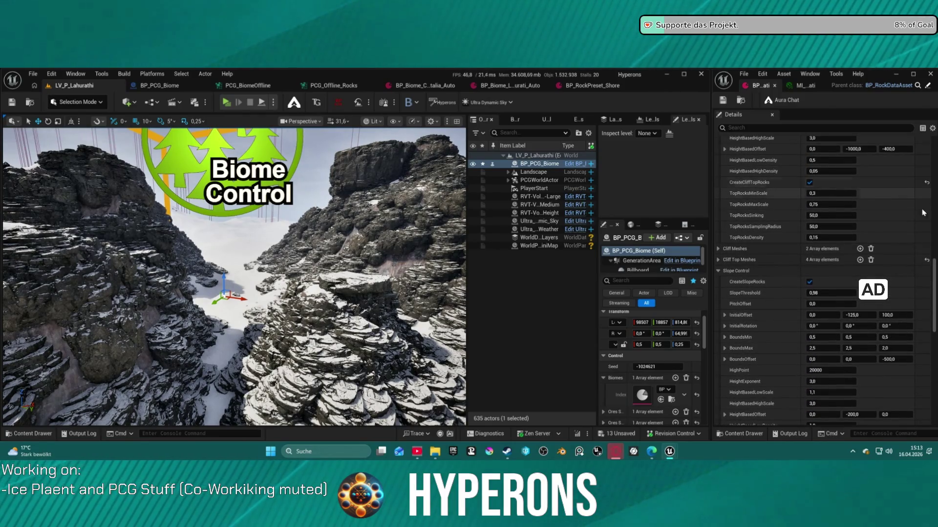
{"action": "scroll", "coordinate": [920, 293], "scroll_direction": "down", "scroll_amount": 3}
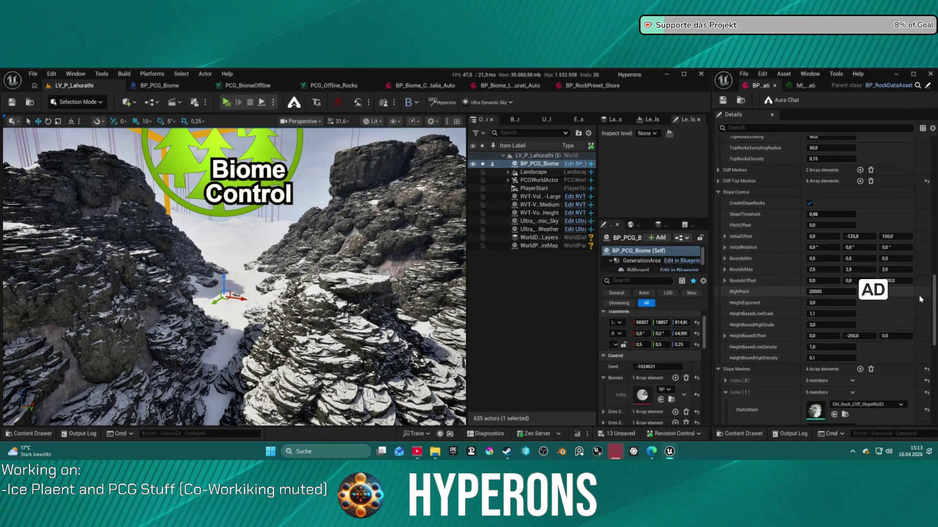
{"action": "scroll", "coordinate": [920, 299], "scroll_direction": "down", "scroll_amount": 4}
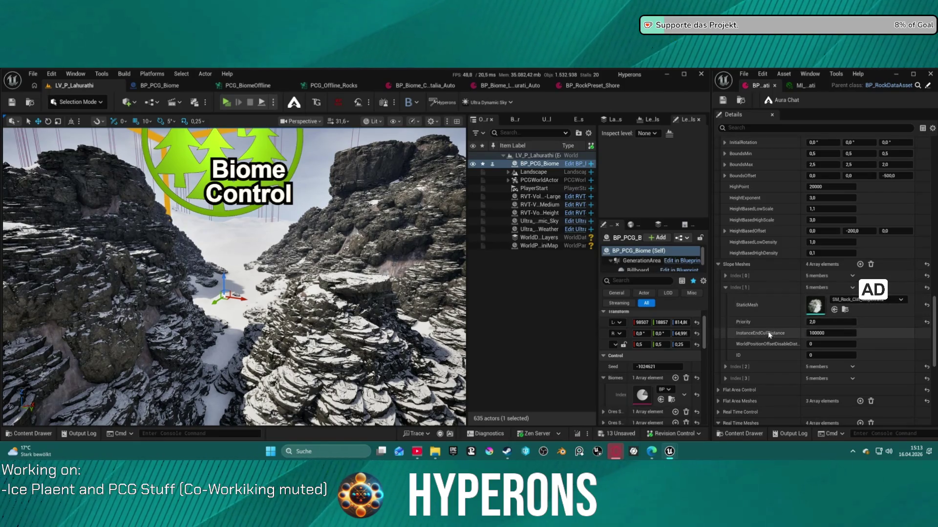
{"action": "left_click", "coordinate": [727, 287]}
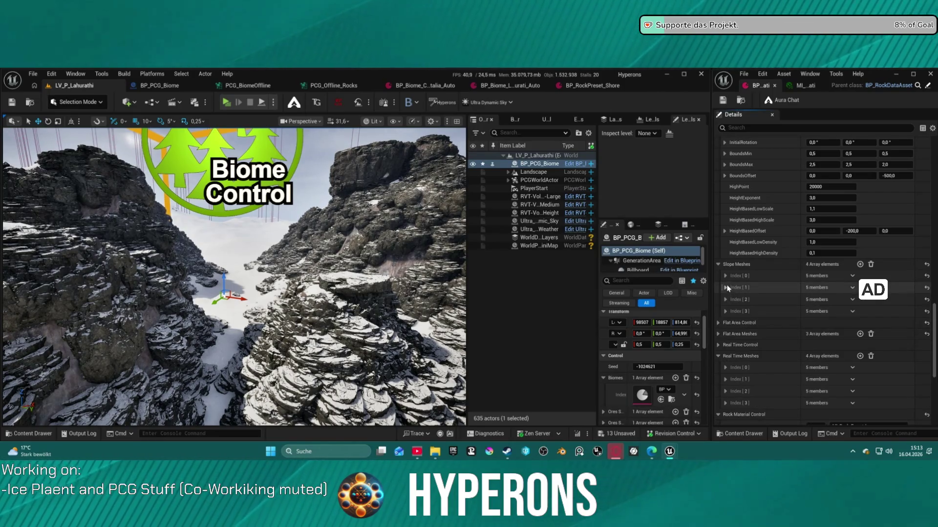
{"action": "left_click", "coordinate": [726, 276]}
{"action": "left_click", "coordinate": [725, 276]}
{"action": "left_click", "coordinate": [718, 334]}
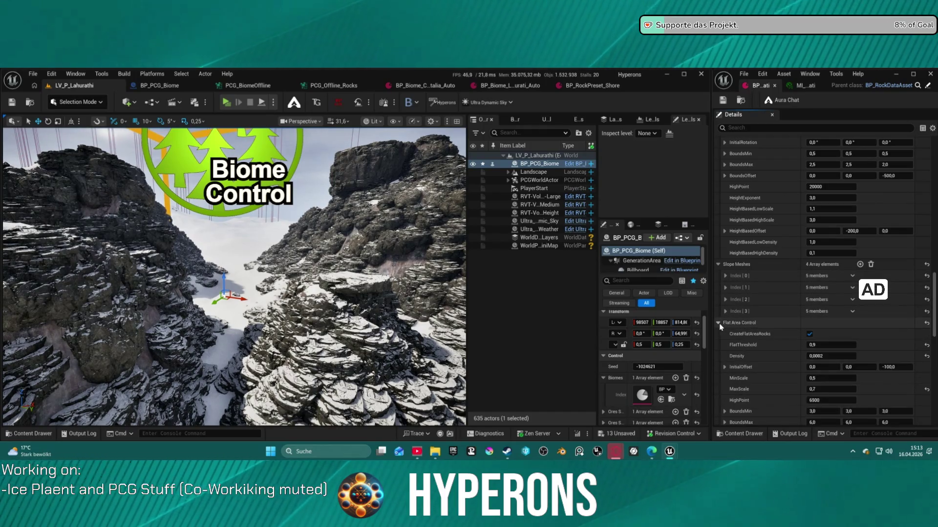
{"action": "left_click", "coordinate": [718, 323]}
{"action": "scroll", "coordinate": [762, 318], "scroll_direction": "down", "scroll_amount": 2}
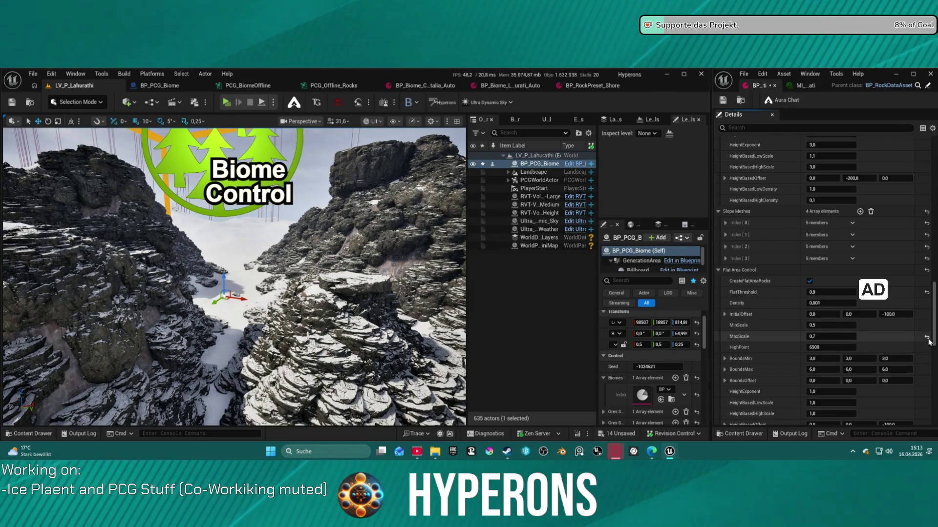
Expand the Real Time Control settings in the rock data asset.
{"action": "scroll", "coordinate": [929, 342], "scroll_direction": "down", "scroll_amount": 7}
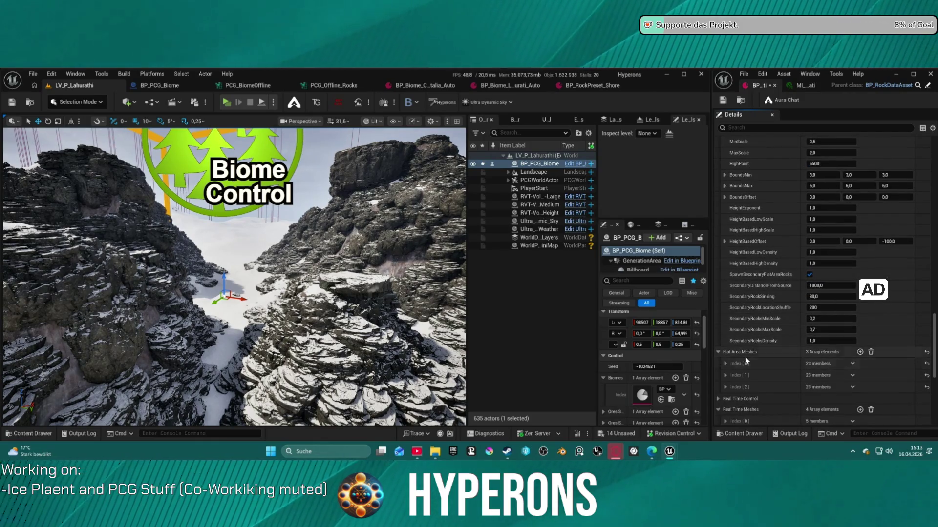
{"action": "scroll", "coordinate": [733, 349], "scroll_direction": "down", "scroll_amount": 3}
{"action": "left_click", "coordinate": [721, 333]}
{"action": "scroll", "coordinate": [801, 347], "scroll_direction": "down", "scroll_amount": 7}
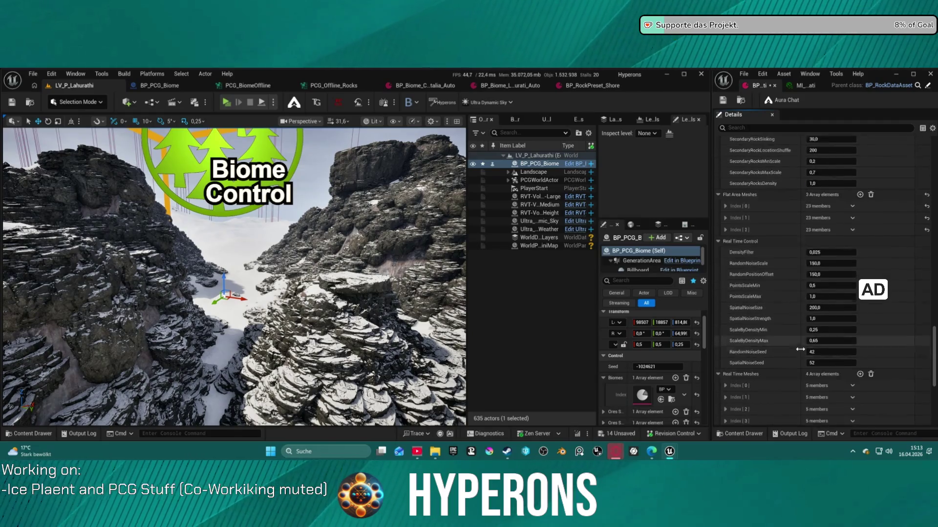
{"action": "scroll", "coordinate": [720, 304], "scroll_direction": "up", "scroll_amount": 10}
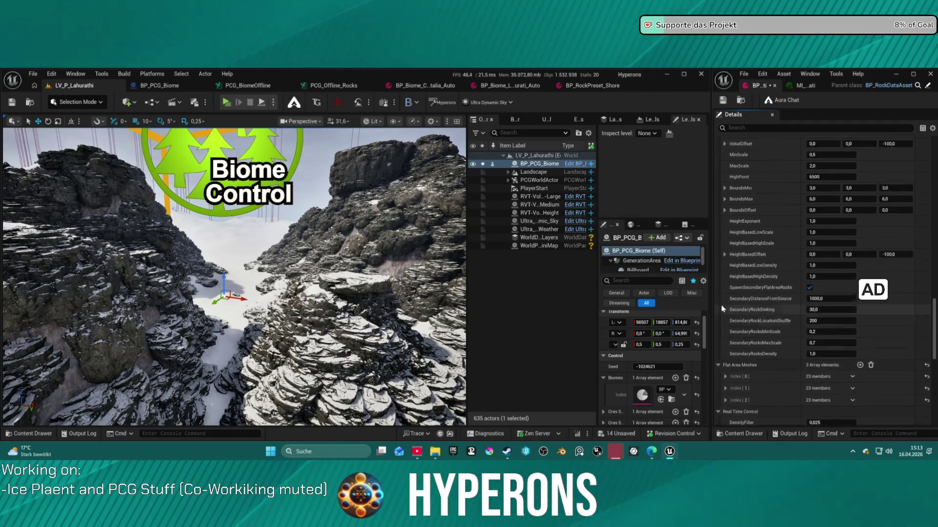
{"action": "scroll", "coordinate": [792, 305], "scroll_direction": "up", "scroll_amount": 2}
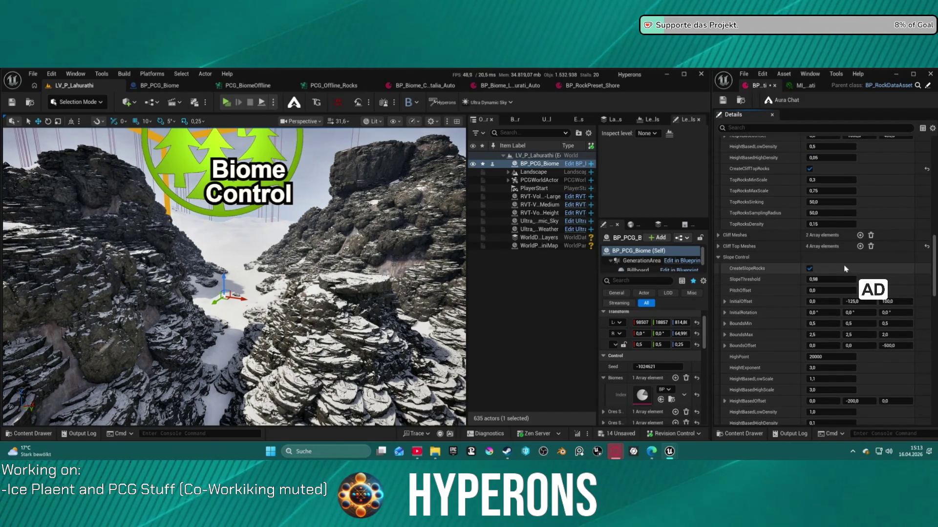
Review the Cliff Meshes entries and expand the Fallen Control settings.
{"action": "left_click", "coordinate": [735, 234]}
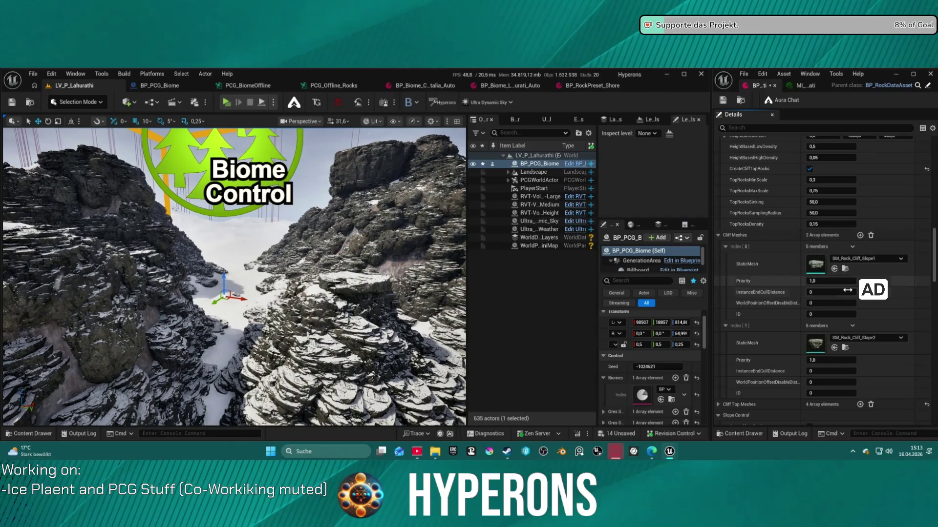
{"action": "left_click", "coordinate": [721, 236]}
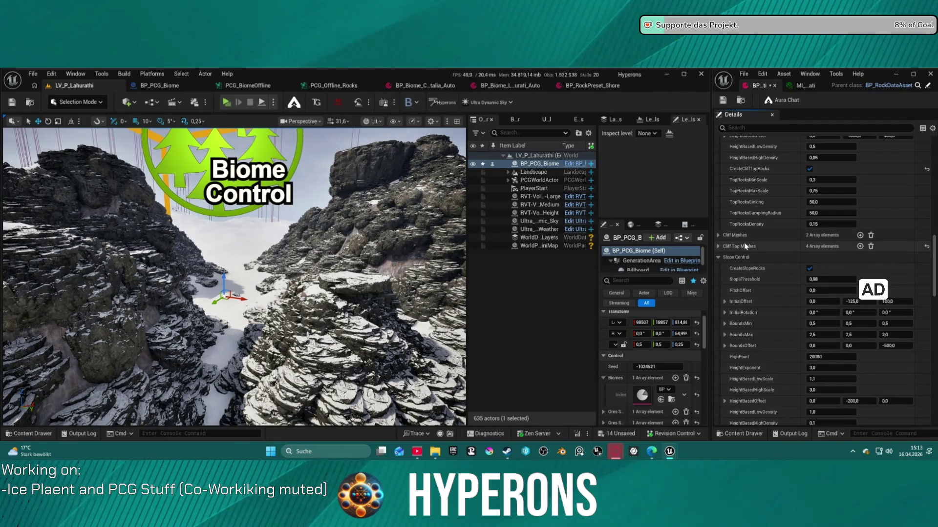
{"action": "scroll", "coordinate": [752, 244], "scroll_direction": "up", "scroll_amount": 6}
{"action": "scroll", "coordinate": [811, 246], "scroll_direction": "up", "scroll_amount": 6}
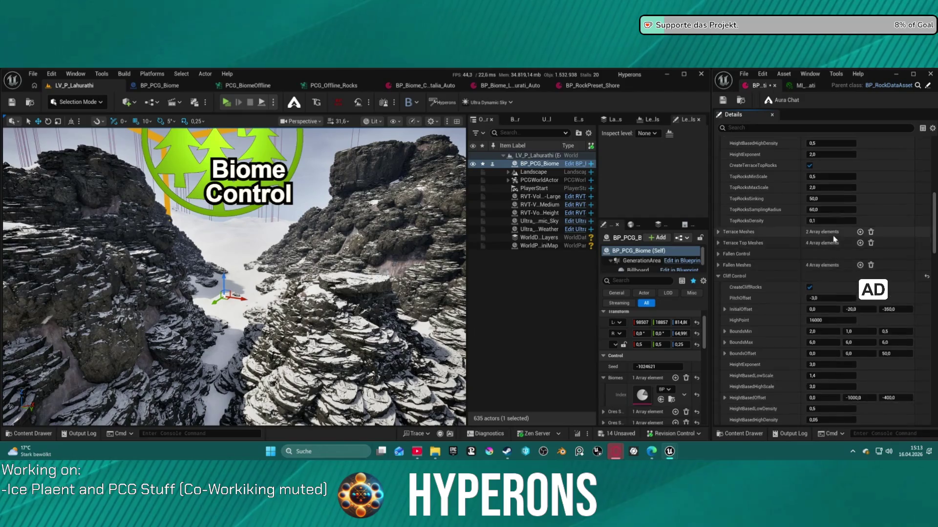
{"action": "left_click", "coordinate": [718, 280]}
{"action": "scroll", "coordinate": [832, 322], "scroll_direction": "down", "scroll_amount": 6}
{"action": "scroll", "coordinate": [746, 255], "scroll_direction": "up", "scroll_amount": 5}
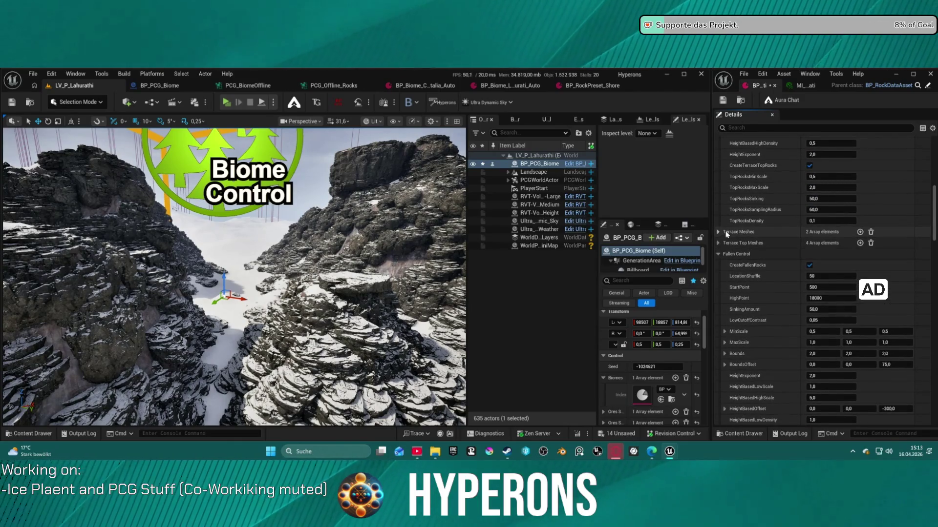
{"action": "scroll", "coordinate": [780, 230], "scroll_direction": "up", "scroll_amount": 10}
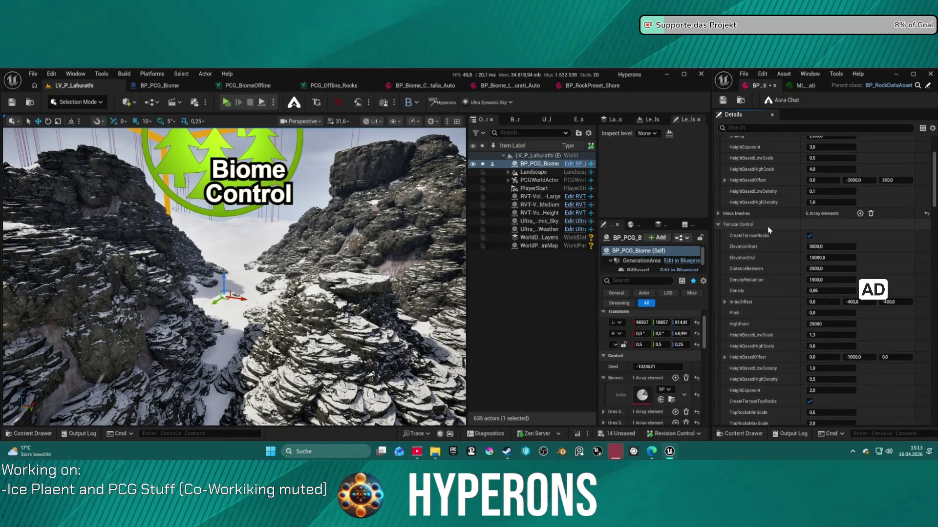
{"action": "scroll", "coordinate": [770, 227], "scroll_direction": "up", "scroll_amount": 5}
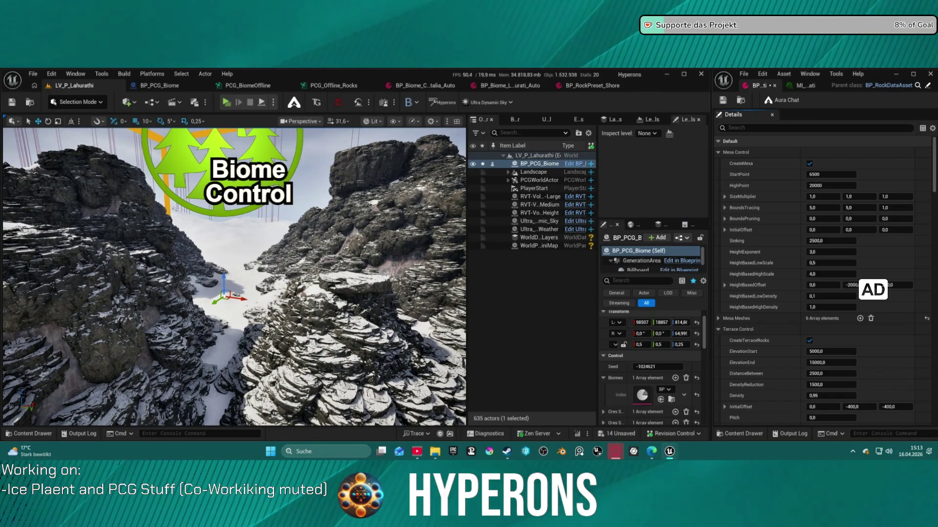
Clean BP_PCG_Biome's existing rocks and regenerate the biome's rock formations.
{"action": "key", "text": "Up"}
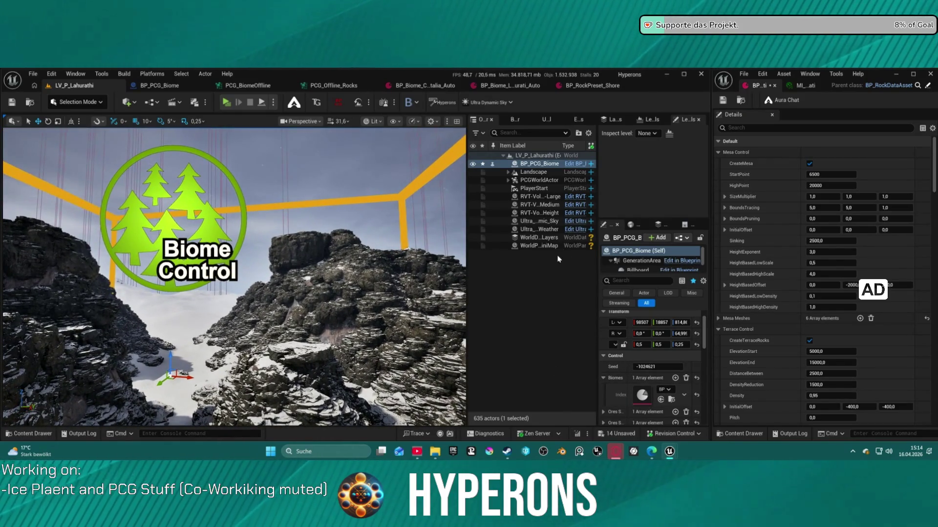
{"action": "scroll", "coordinate": [666, 340], "scroll_direction": "down", "scroll_amount": 5}
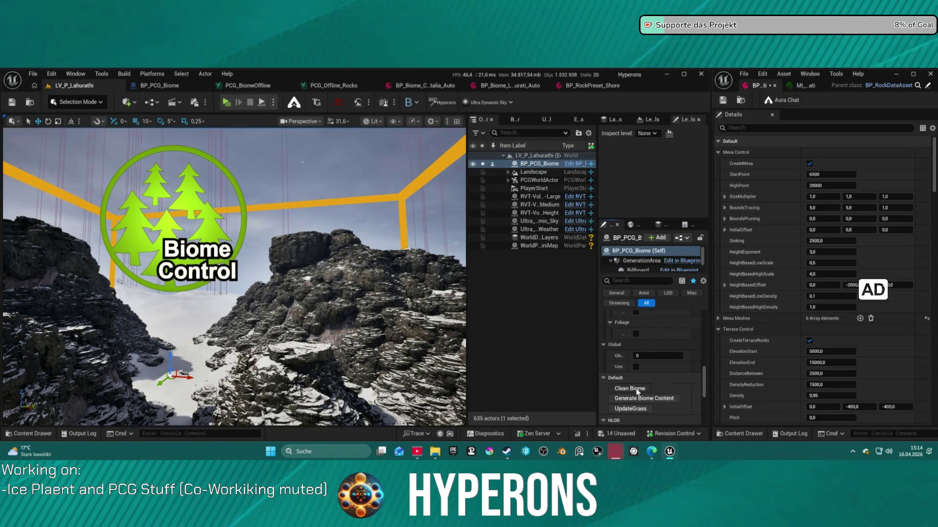
{"action": "left_click", "coordinate": [630, 388]}
{"action": "left_click", "coordinate": [649, 398]}
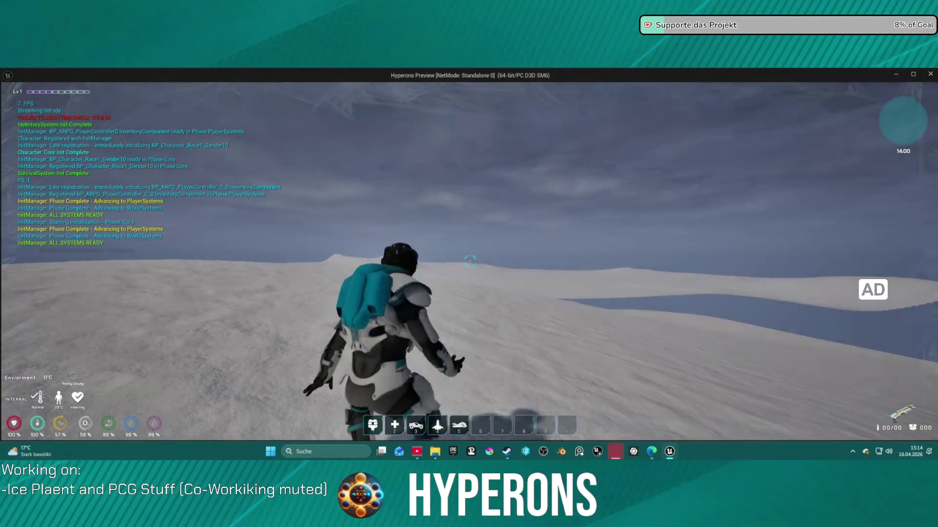
Walk to the hover bike, ride it to the rocks, and dismount beside the cliff.
{"action": "key", "text": "w"}
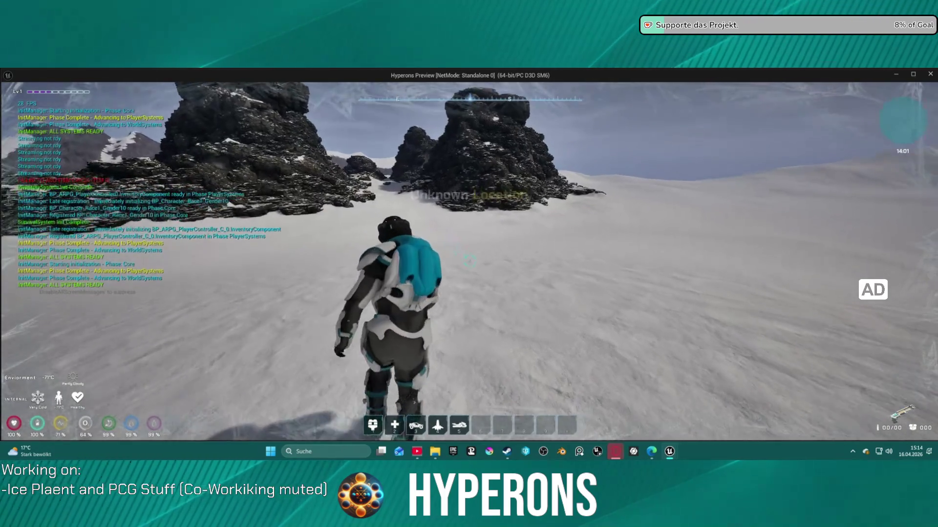
{"action": "key", "text": "w"}
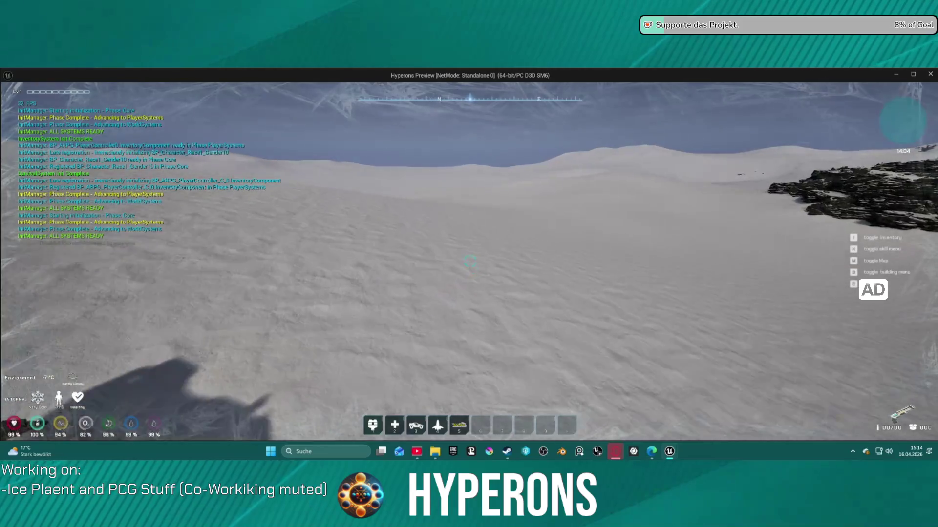
{"action": "key", "text": "f"}
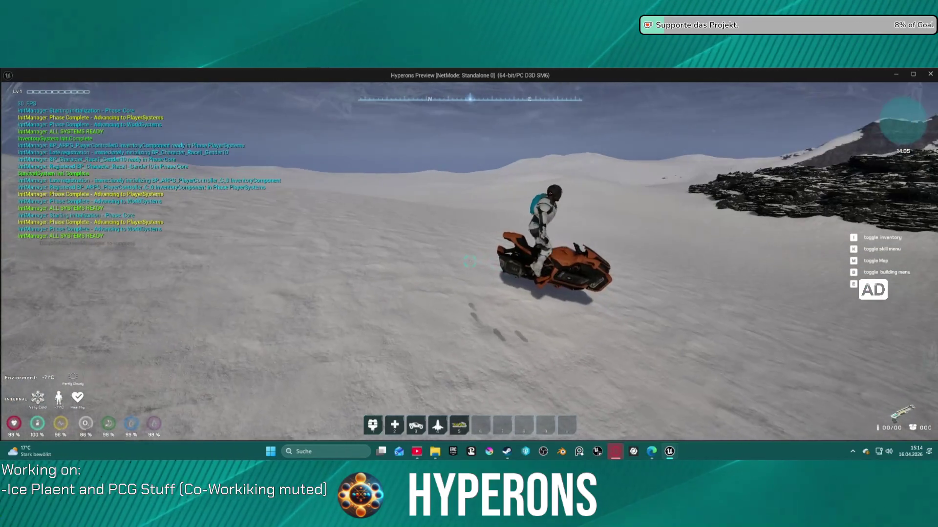
{"action": "key", "text": "w"}
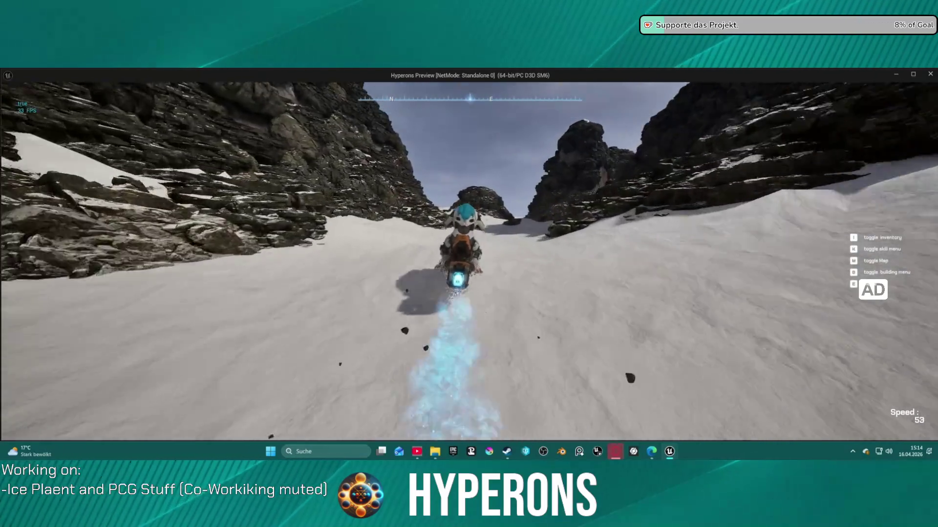
{"action": "key", "text": "e"}
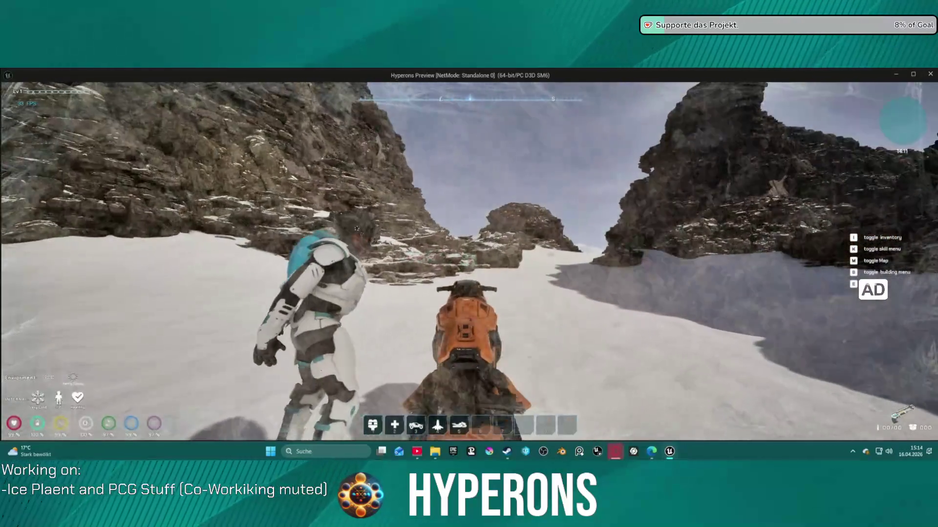
{"action": "key", "text": "e"}
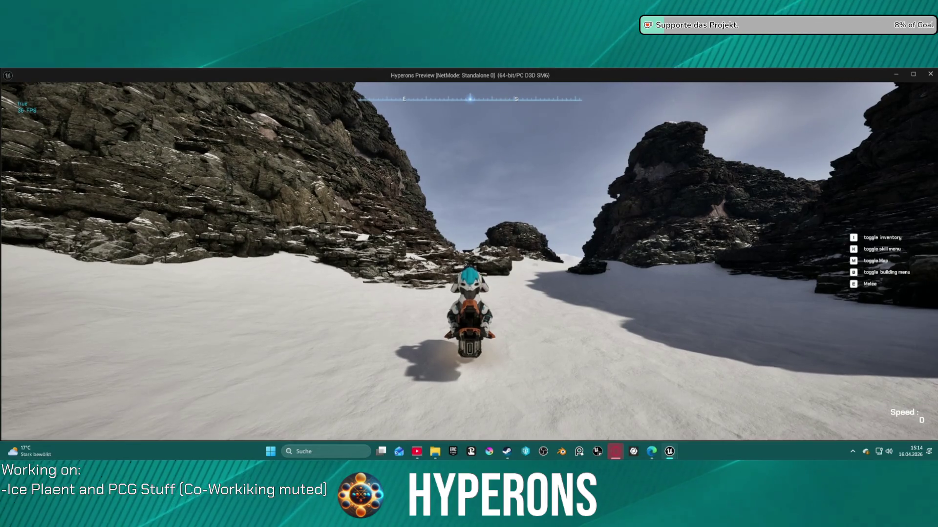
{"action": "key", "text": "e"}
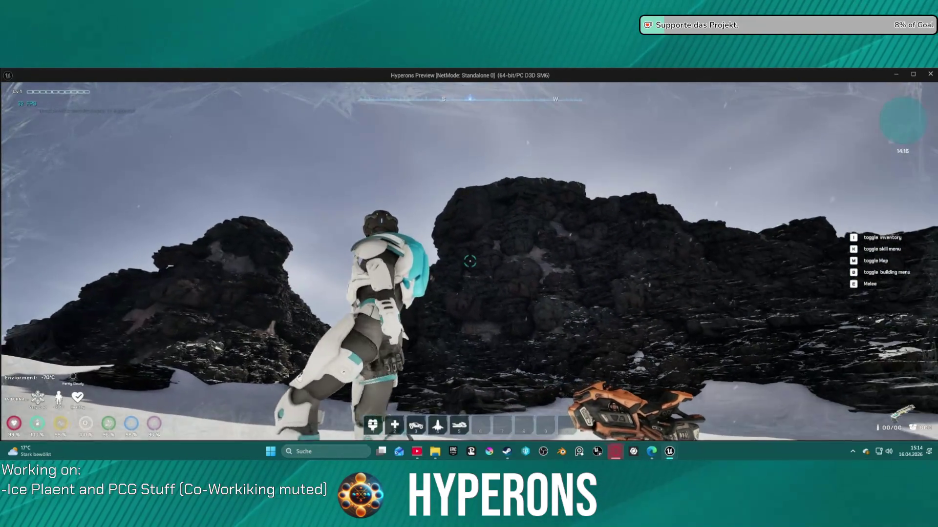
Run along the rock face and up the snow slope toward the rocky canyon.
{"action": "key", "text": "w"}
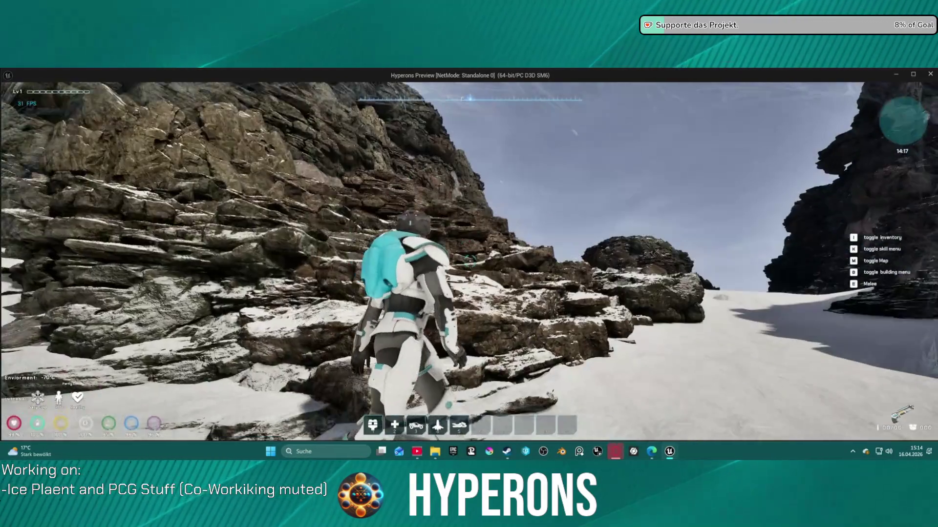
{"action": "key", "text": "w"}
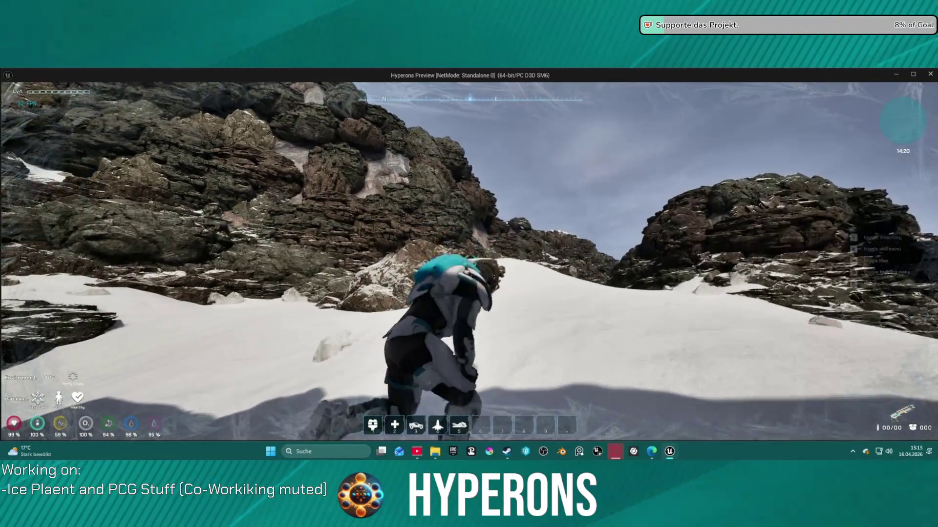
{"action": "key", "text": "w"}
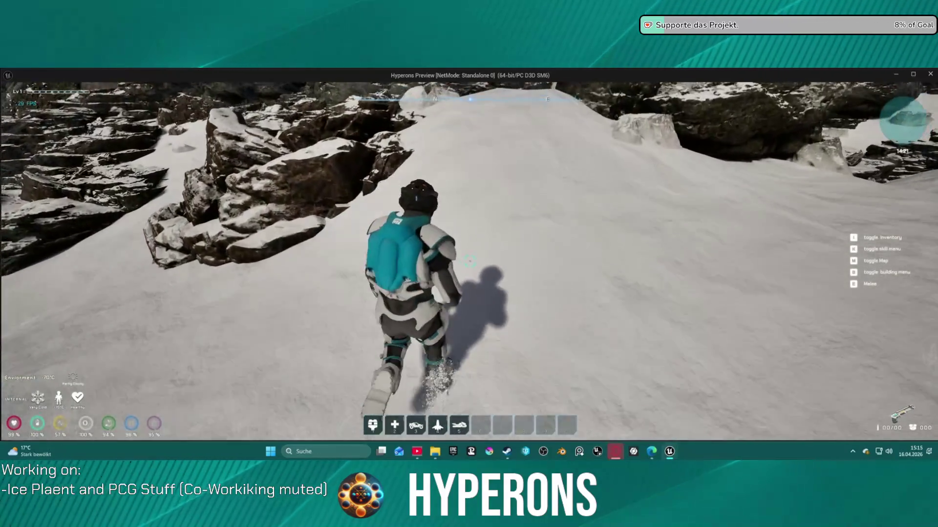
{"action": "key", "text": "w"}
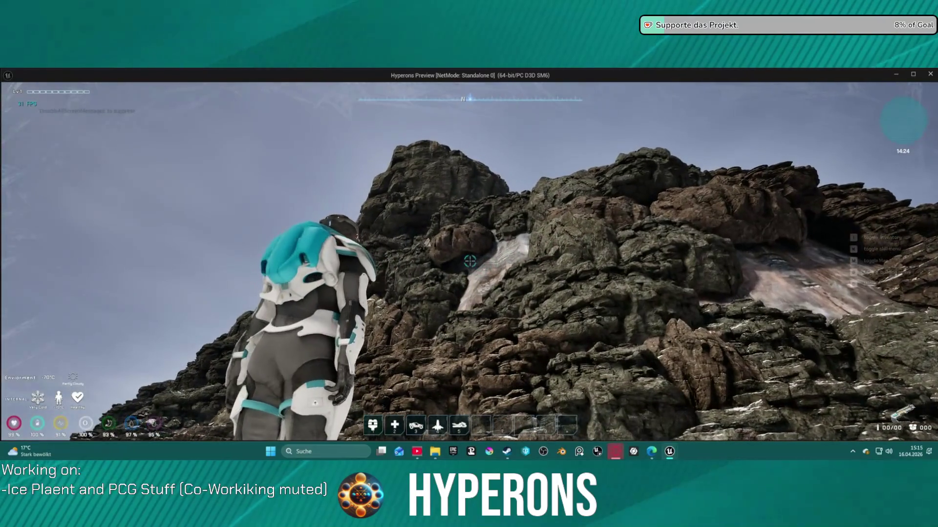
{"action": "key", "text": "w"}
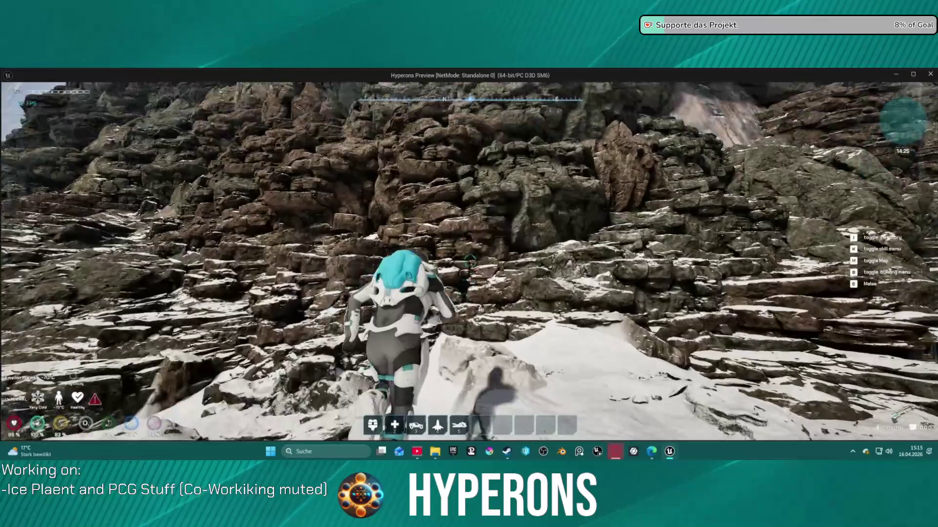
Climb onto the cliff-wall rocks and advance along the higher snowy ledges.
{"action": "key", "text": "w"}
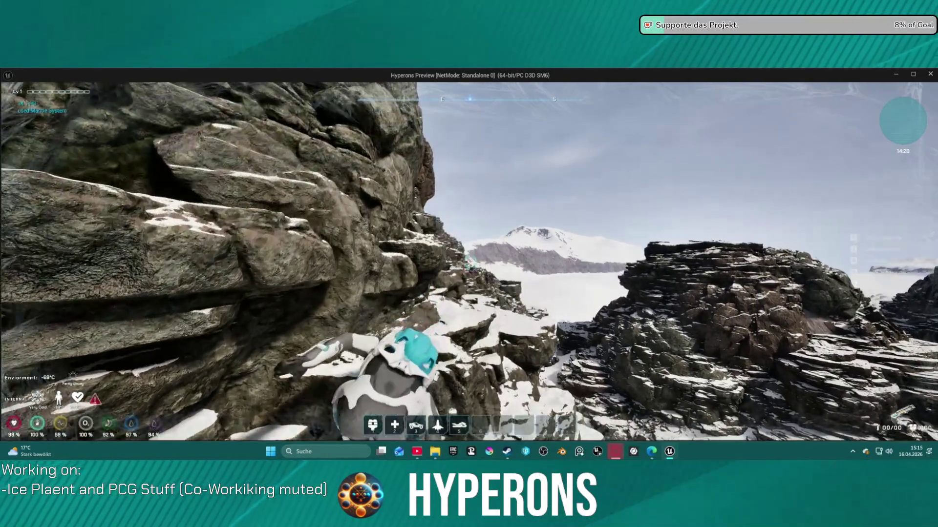
{"action": "key", "text": "w"}
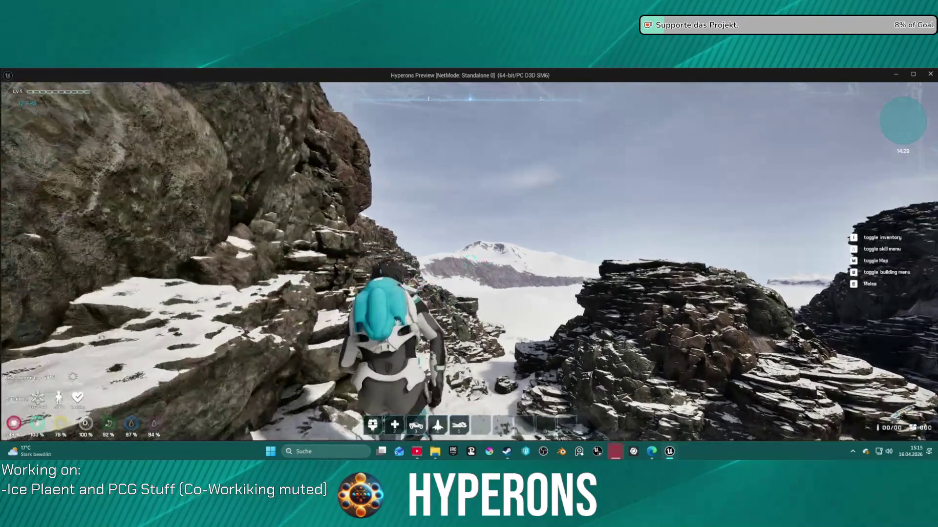
{"action": "key", "text": "w"}
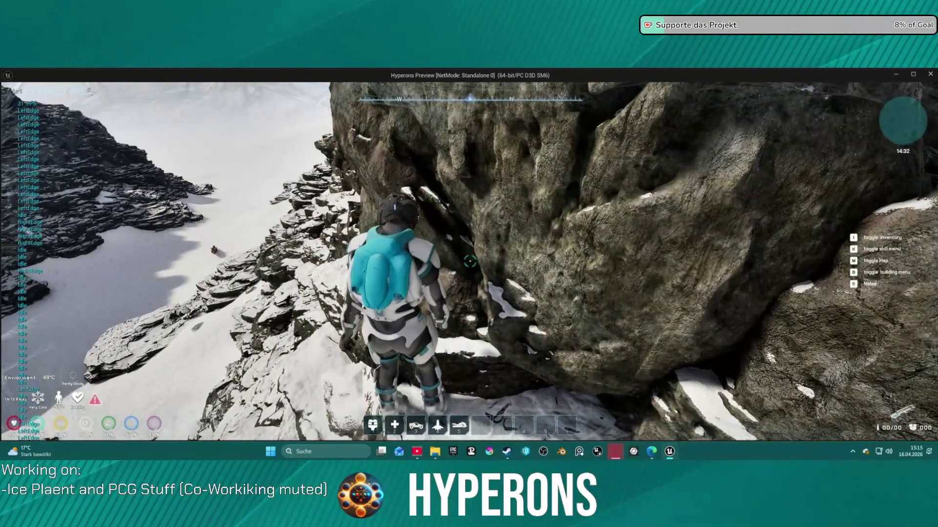
{"action": "key", "text": "w"}
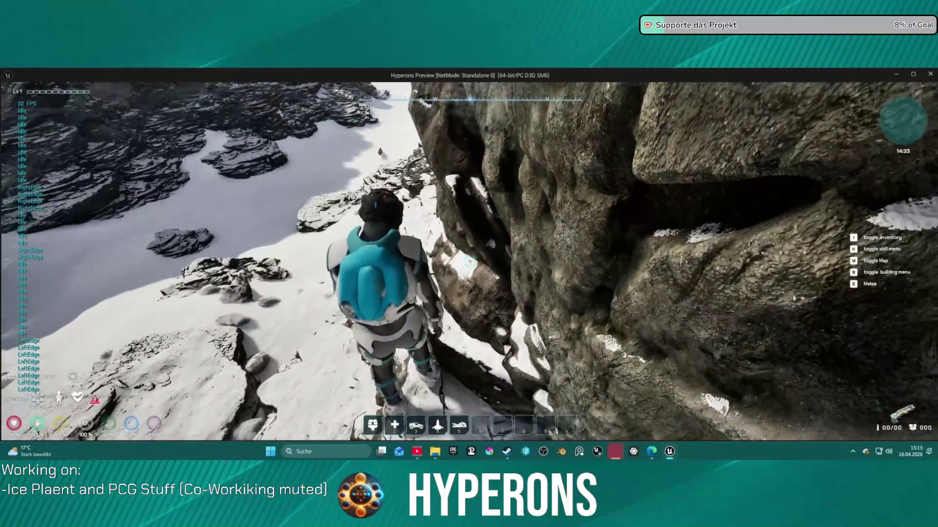
{"action": "key", "text": "w"}
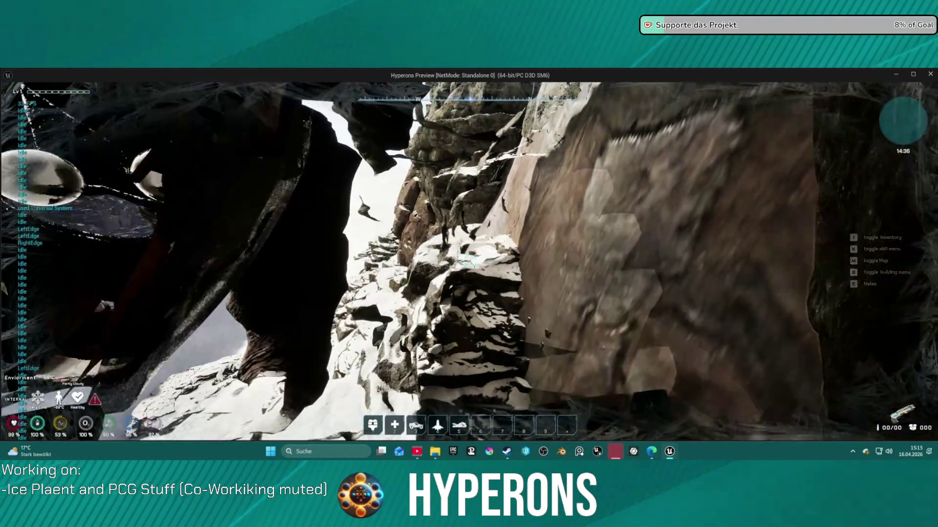
Push into the dark passage and climb through the cave inside the rocks.
{"action": "key", "text": "w"}
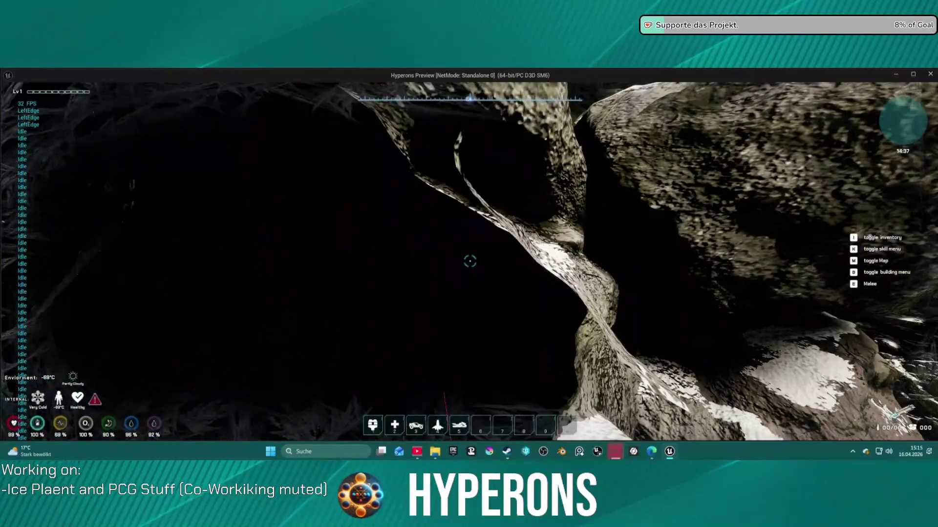
{"action": "key", "text": "space"}
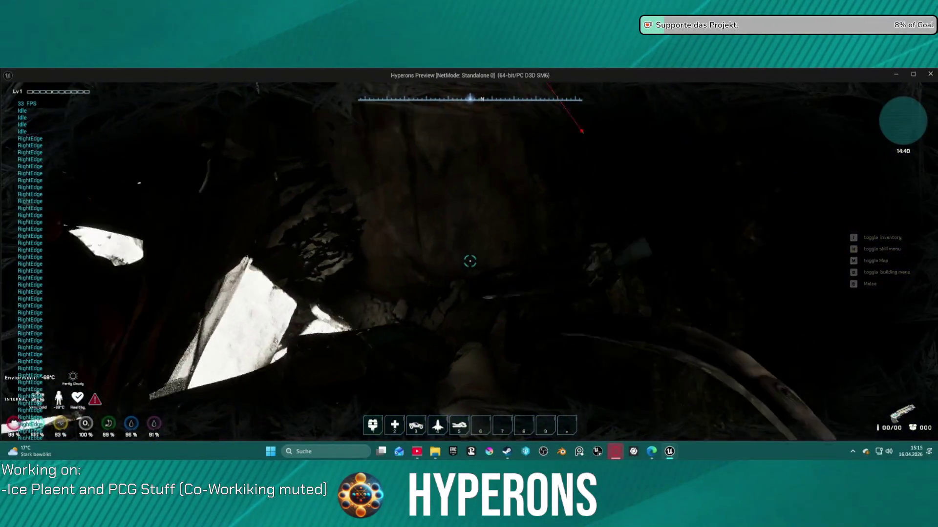
{"action": "key", "text": "w"}
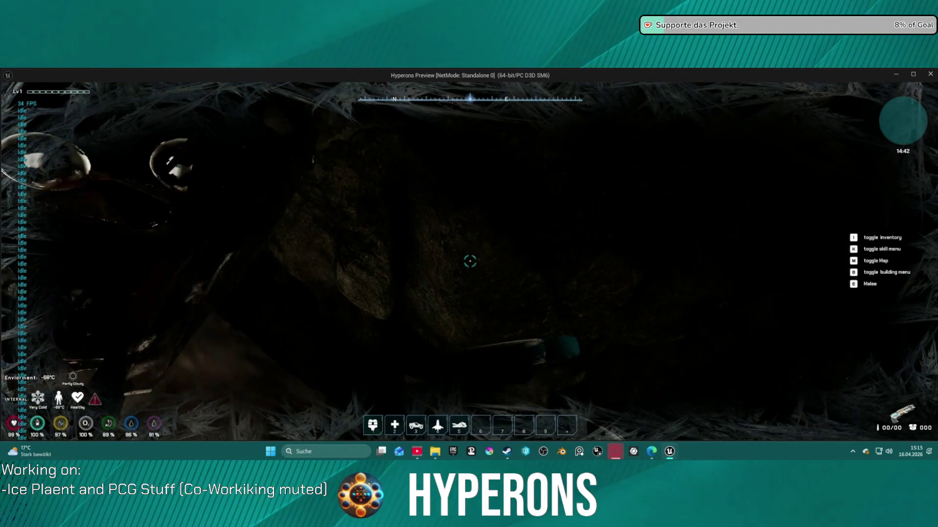
Look out over the snowy valley, then end the play test and return to the editor.
{"action": "key", "text": "a"}
{"action": "key", "text": "space"}
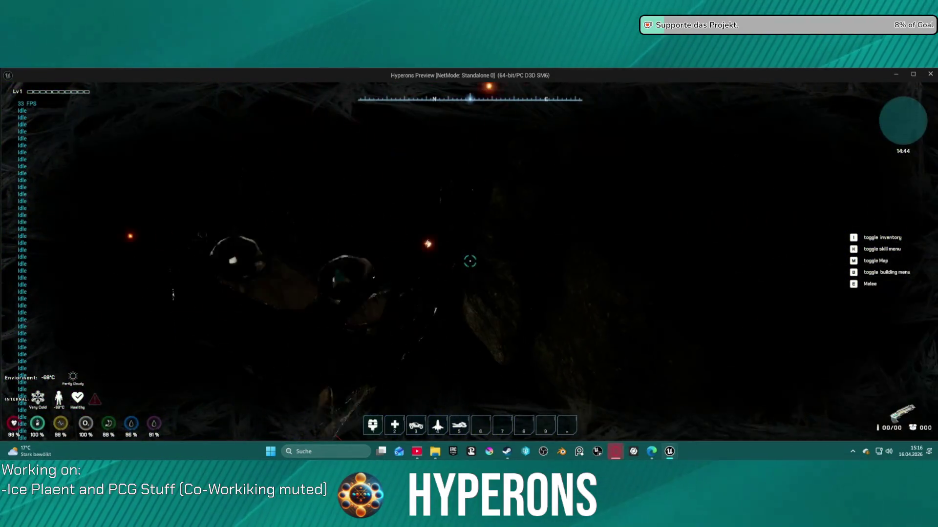
{"action": "key", "text": "Escape"}
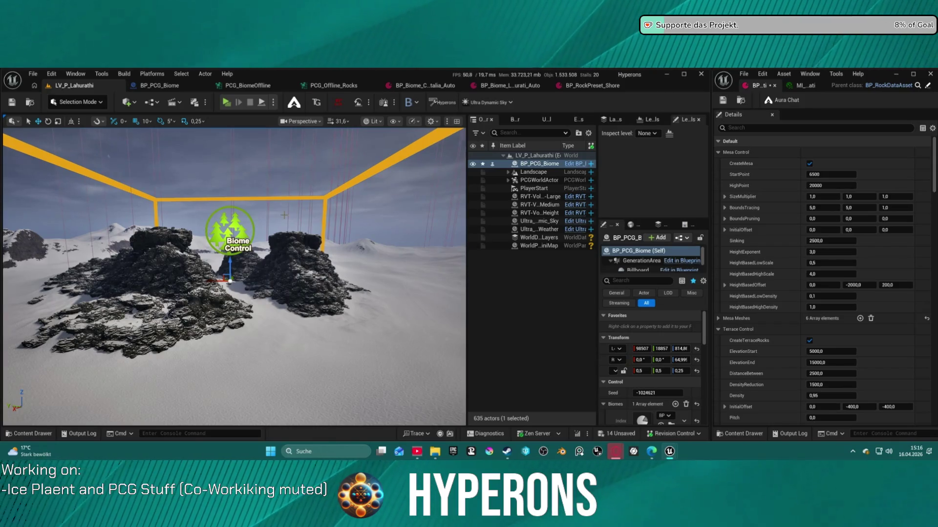
{"action": "mouse_move", "coordinate": [283, 215]}
{"action": "left_mouse_down"}
{"action": "mouse_move", "coordinate": [273, 169]}
{"action": "mouse_move", "coordinate": [273, 276]}
{"action": "mouse_move", "coordinate": [273, 119]}
{"action": "left_mouse_up"}
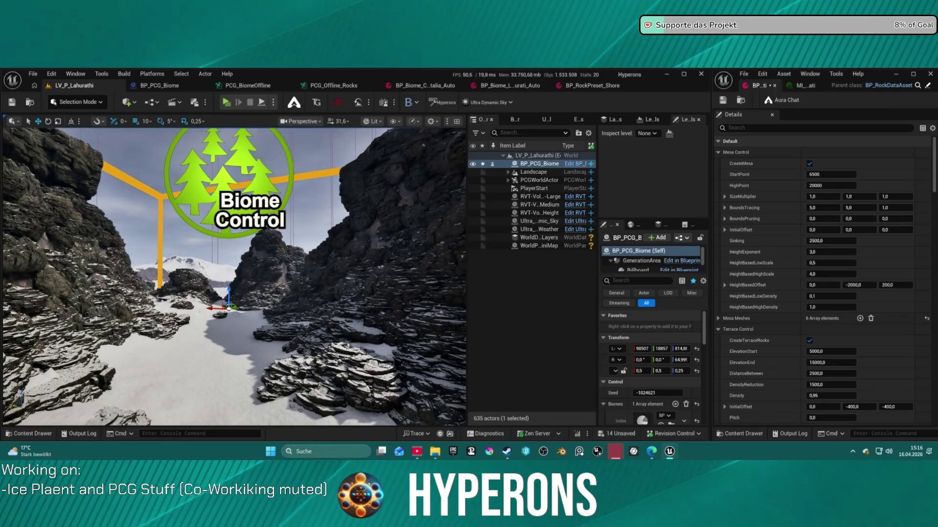
{"action": "double_click", "coordinate": [547, 164]}
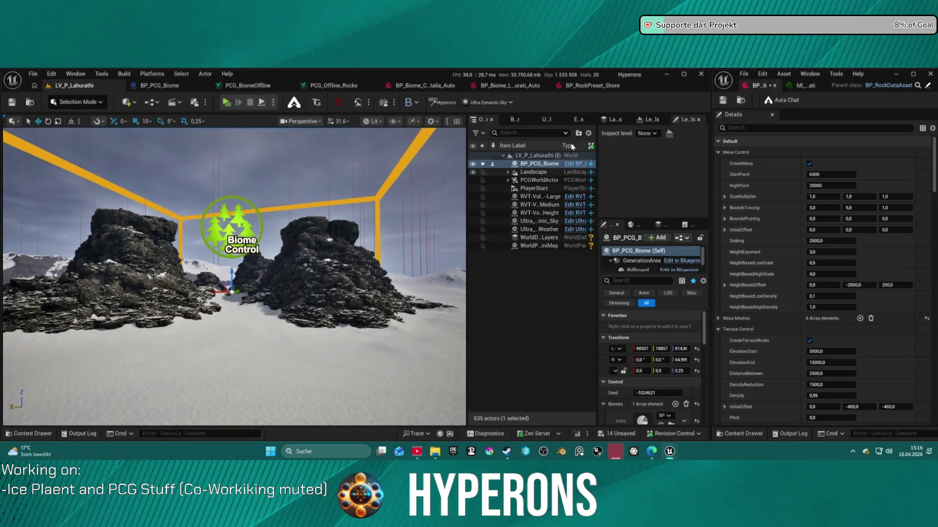
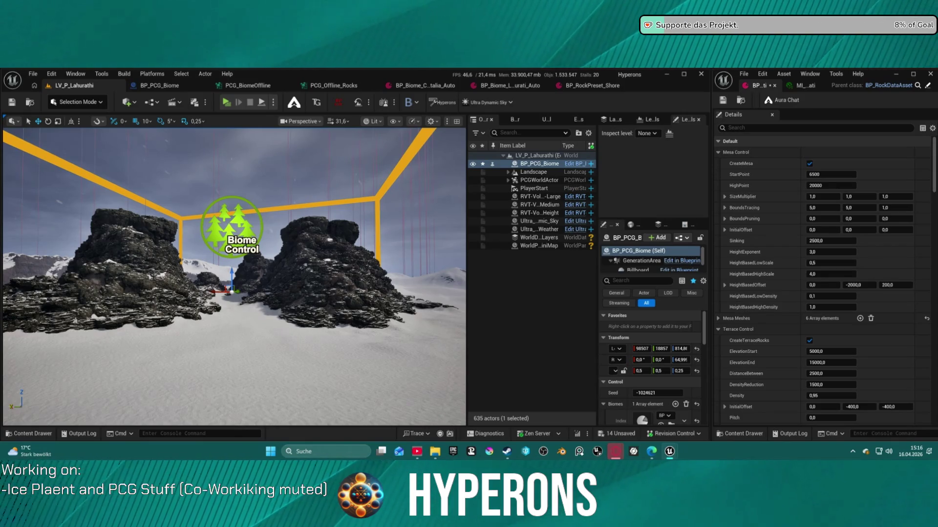
Replace Forest with Snow to rename the rocks MI_Rock_Snow_Debris, MI_Rock_Snow_Large and MI_Rock_Snow_Medium.
{"action": "key", "text": "F2"}
{"action": "type", "text": "Snow"}
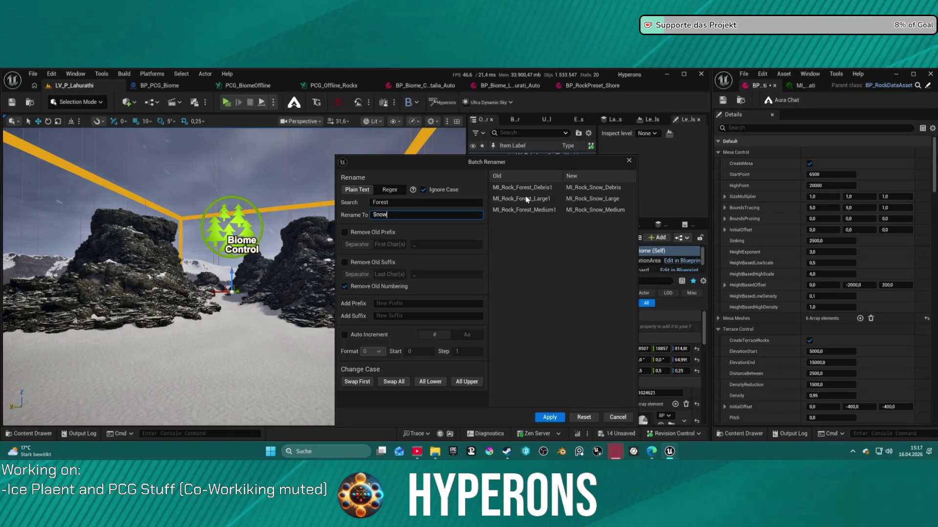
{"action": "key", "text": "Return"}
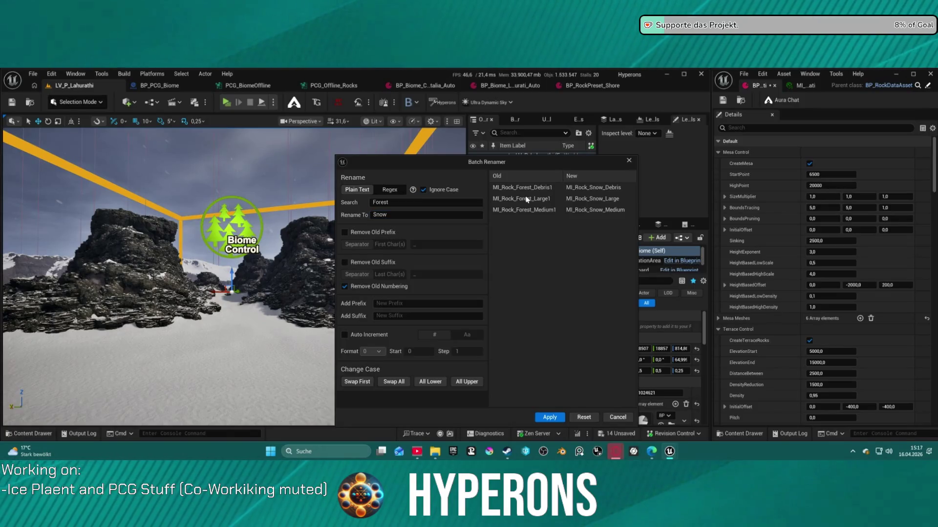
{"action": "left_click", "coordinate": [550, 417]}
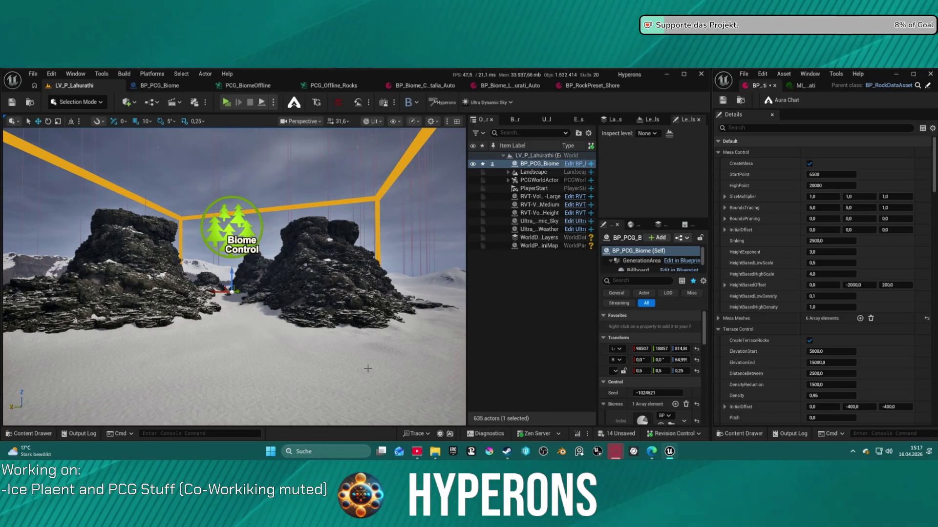
{"action": "mouse_move", "coordinate": [235, 303]}
{"action": "left_mouse_down"}
{"action": "mouse_move", "coordinate": [225, 274]}
{"action": "mouse_move", "coordinate": [316, 270]}
{"action": "left_mouse_up"}
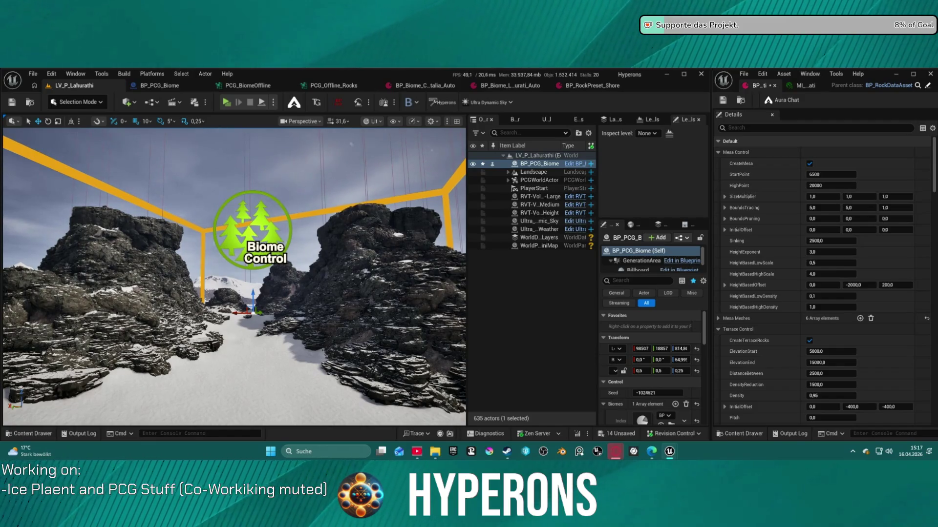
In the BP_Biome preset, collapse the Details groups down to Rock Material Control.
{"action": "left_click", "coordinate": [513, 86]}
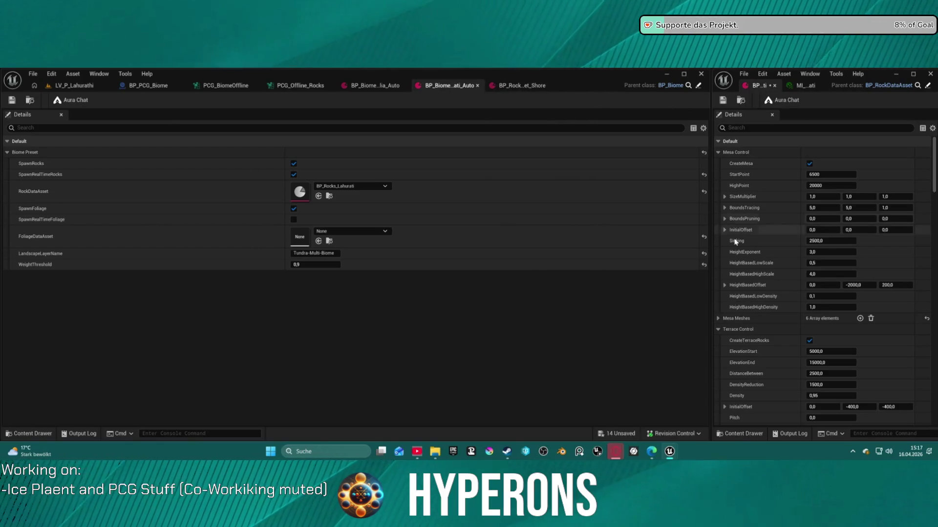
{"action": "scroll", "coordinate": [742, 274], "scroll_direction": "down", "scroll_amount": 2}
{"action": "scroll", "coordinate": [745, 253], "scroll_direction": "up", "scroll_amount": 2}
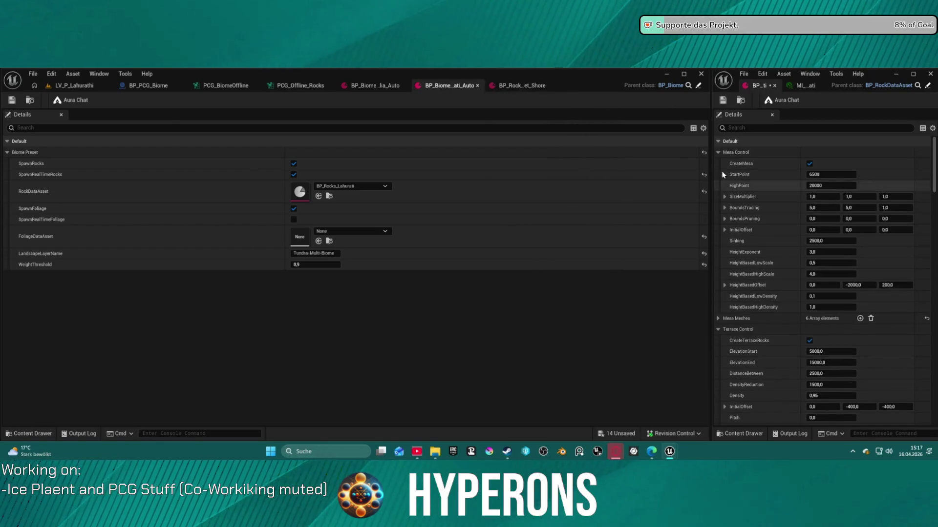
{"action": "left_click", "coordinate": [718, 152]}
{"action": "left_click", "coordinate": [718, 175]}
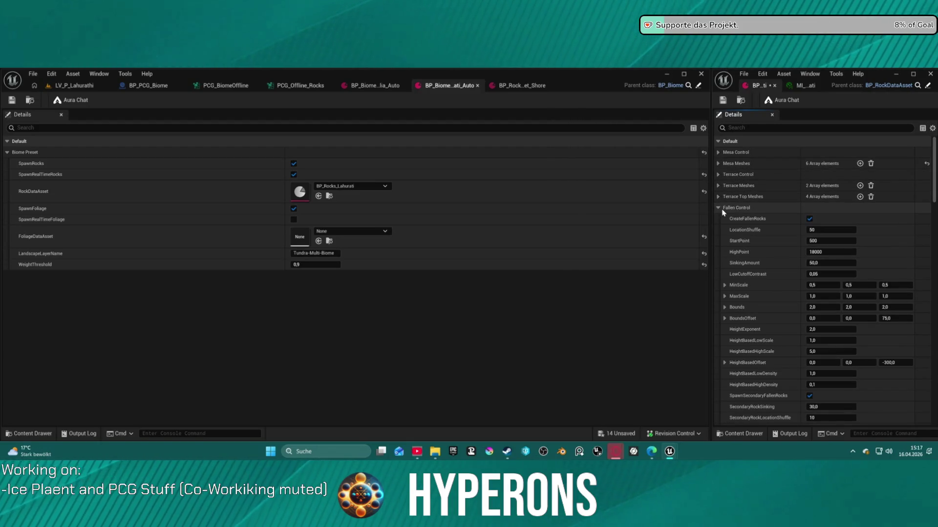
{"action": "left_click", "coordinate": [718, 208]}
{"action": "left_click", "coordinate": [718, 229]}
{"action": "left_click", "coordinate": [718, 262]}
{"action": "left_click", "coordinate": [718, 274]}
{"action": "left_click", "coordinate": [718, 285]}
{"action": "left_click", "coordinate": [718, 296]}
{"action": "left_click", "coordinate": [718, 296]}
{"action": "left_click", "coordinate": [721, 308]}
{"action": "scroll", "coordinate": [733, 317], "scroll_direction": "down", "scroll_amount": 5}
{"action": "left_click", "coordinate": [754, 324]}
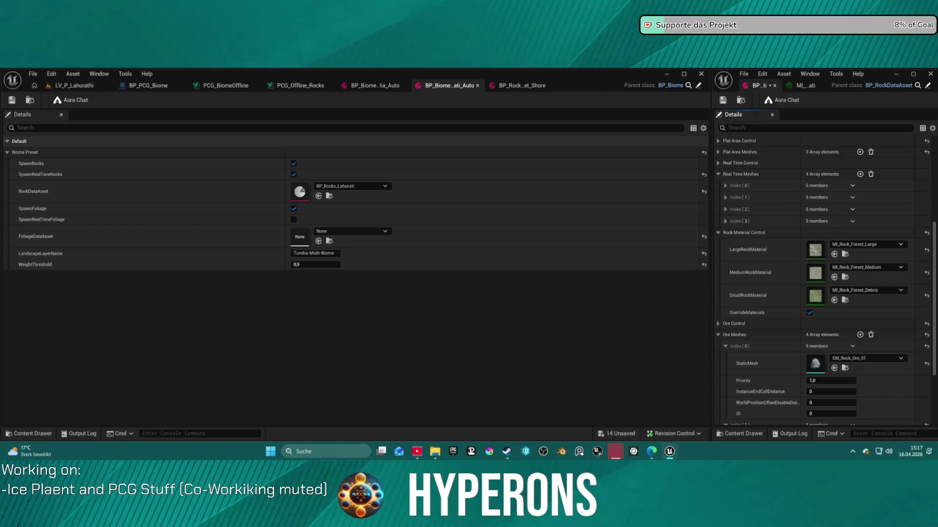
Assign MI_Rock_Snow_Medium, MI_Rock_Snow_Large and MI_Rock_Snow_Debris to the medium, large and small rocks.
{"action": "mouse_move", "coordinate": [937, 210]}
{"action": "left_mouse_down"}
{"action": "mouse_move", "coordinate": [801, 220]}
{"action": "mouse_move", "coordinate": [816, 275]}
{"action": "left_mouse_up"}
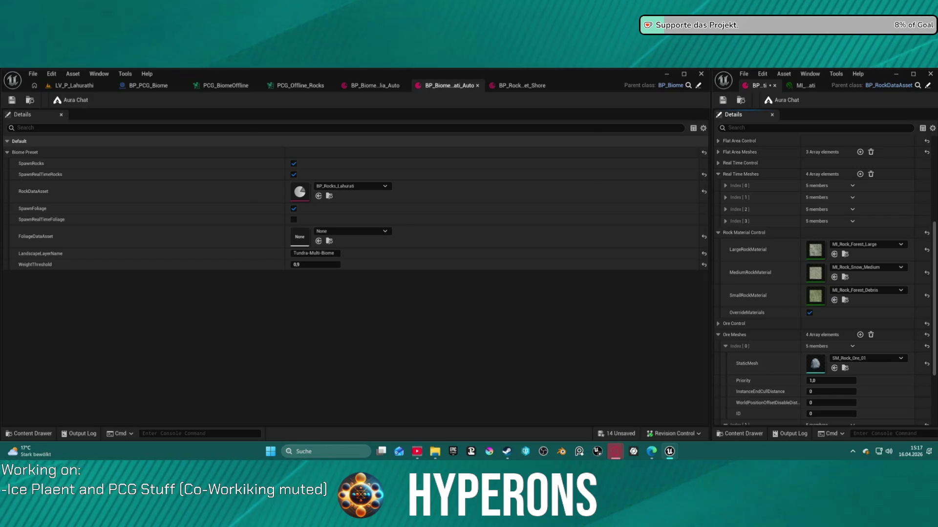
{"action": "mouse_move", "coordinate": [733, 178]}
{"action": "left_mouse_down"}
{"action": "mouse_move", "coordinate": [760, 314]}
{"action": "mouse_move", "coordinate": [819, 253]}
{"action": "left_mouse_up"}
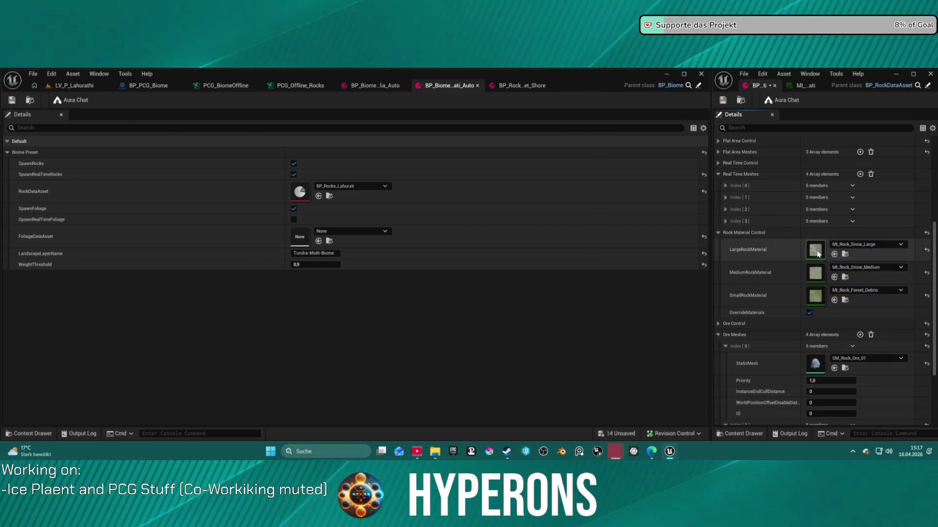
{"action": "mouse_move", "coordinate": [723, 205]}
{"action": "left_mouse_down"}
{"action": "mouse_move", "coordinate": [745, 222]}
{"action": "mouse_move", "coordinate": [785, 310]}
{"action": "mouse_move", "coordinate": [830, 300]}
{"action": "left_mouse_up"}
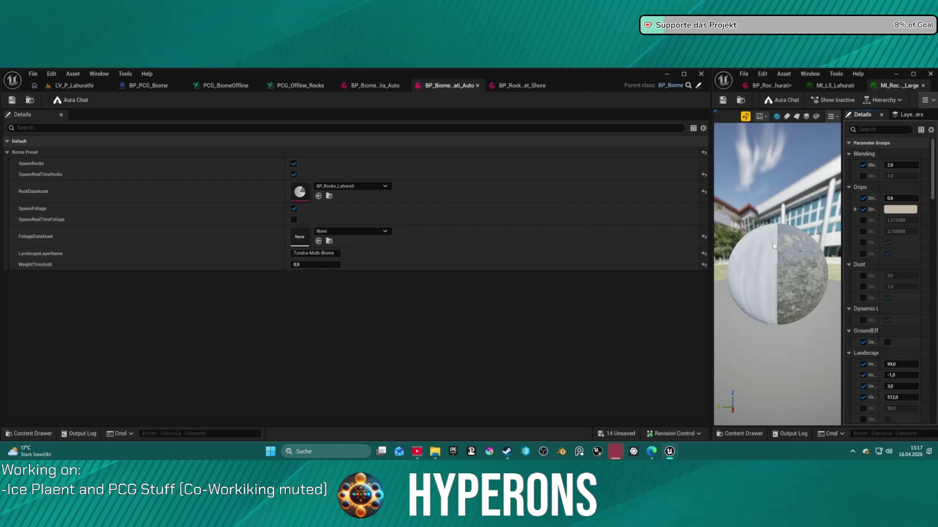
Back in the level, run Clean Biome and then Generate to rebuild the biome rocks.
{"action": "left_click", "coordinate": [79, 86]}
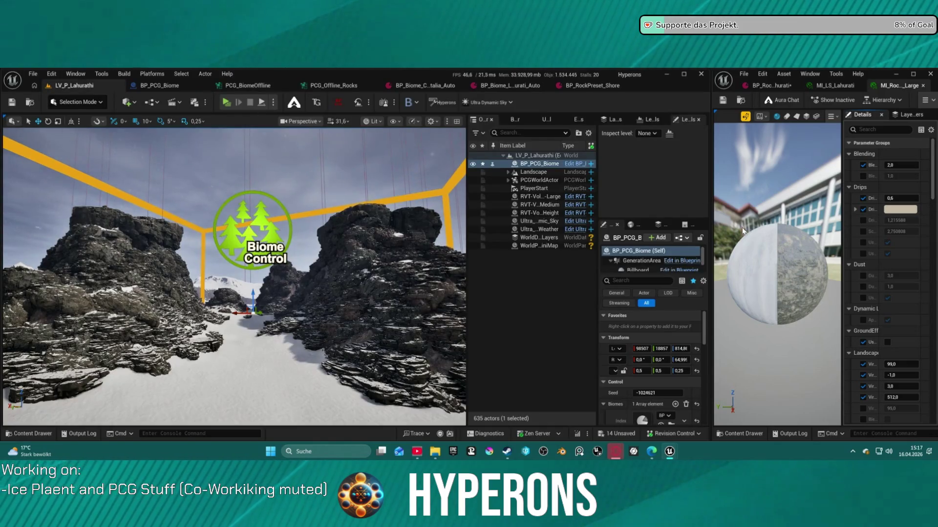
{"action": "left_click_drag", "start_coordinate": [708, 209], "coordinate": [422, 210]}
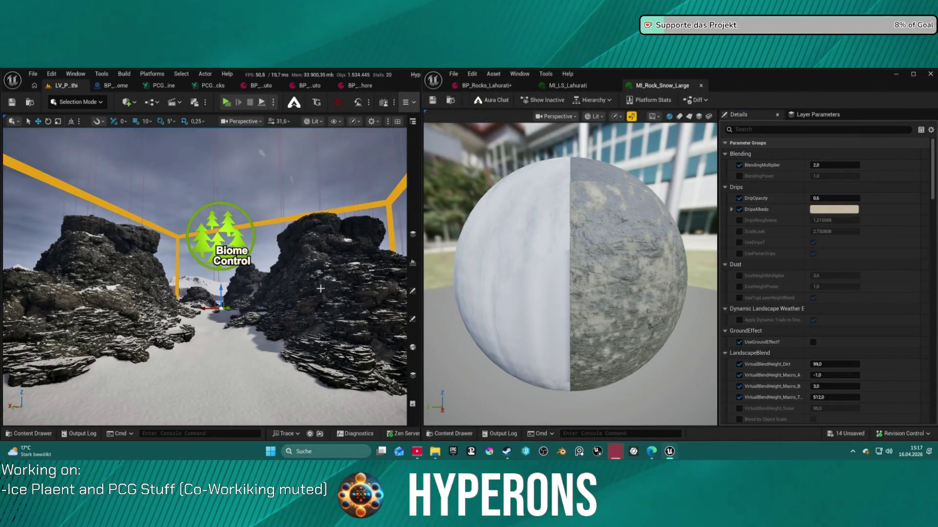
{"action": "scroll", "coordinate": [686, 262], "scroll_direction": "down", "scroll_amount": 3}
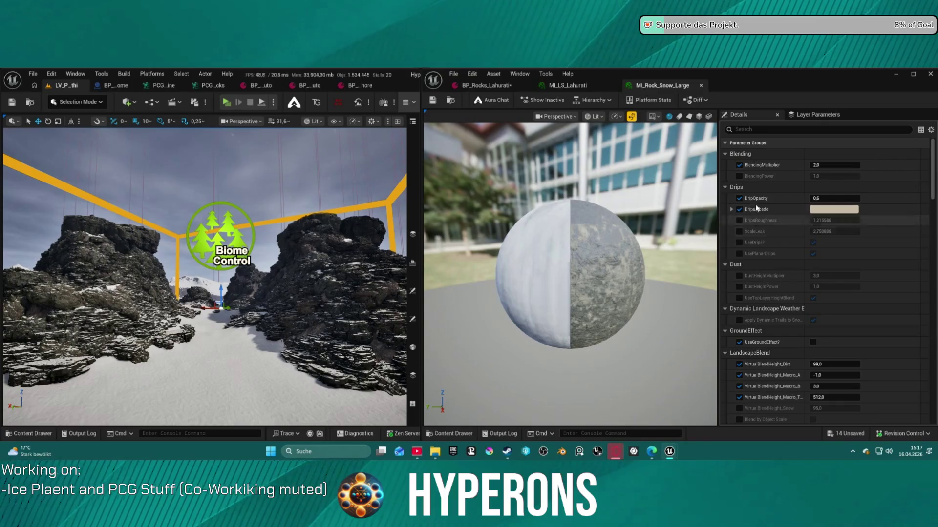
{"action": "left_click", "coordinate": [412, 322]}
{"action": "scroll", "coordinate": [370, 361], "scroll_direction": "down", "scroll_amount": 8}
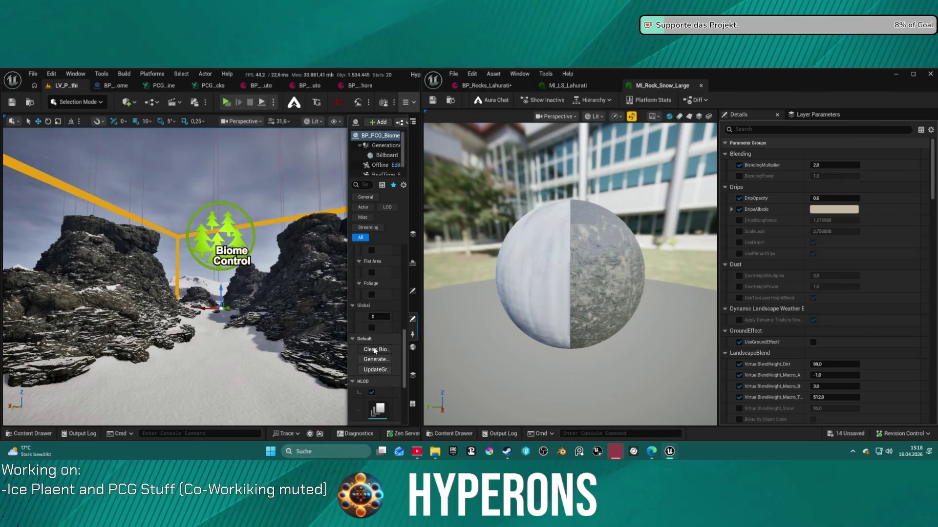
{"action": "left_click", "coordinate": [375, 350]}
{"action": "left_click", "coordinate": [375, 360]}
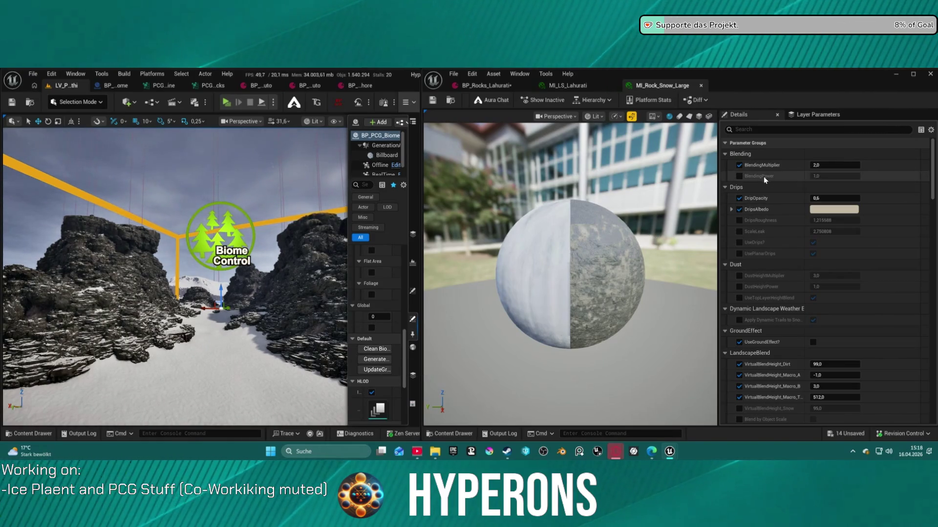
Enable UseGroundEffect? on MI_Rock_Snow_Large, leaving DripsAlbedo as it was.
{"action": "scroll", "coordinate": [749, 218], "scroll_direction": "down", "scroll_amount": 2}
{"action": "scroll", "coordinate": [749, 204], "scroll_direction": "up", "scroll_amount": 1}
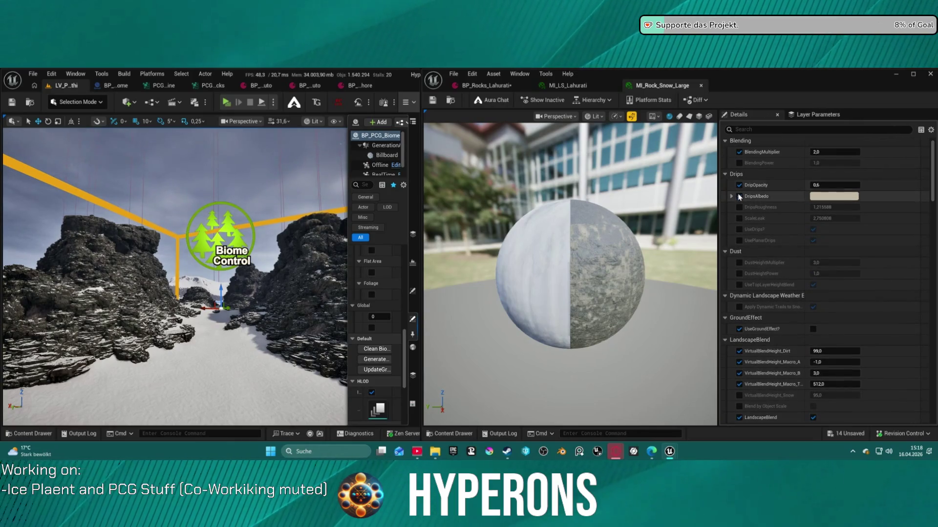
{"action": "left_click", "coordinate": [739, 197]}
{"action": "double_click", "coordinate": [739, 197]}
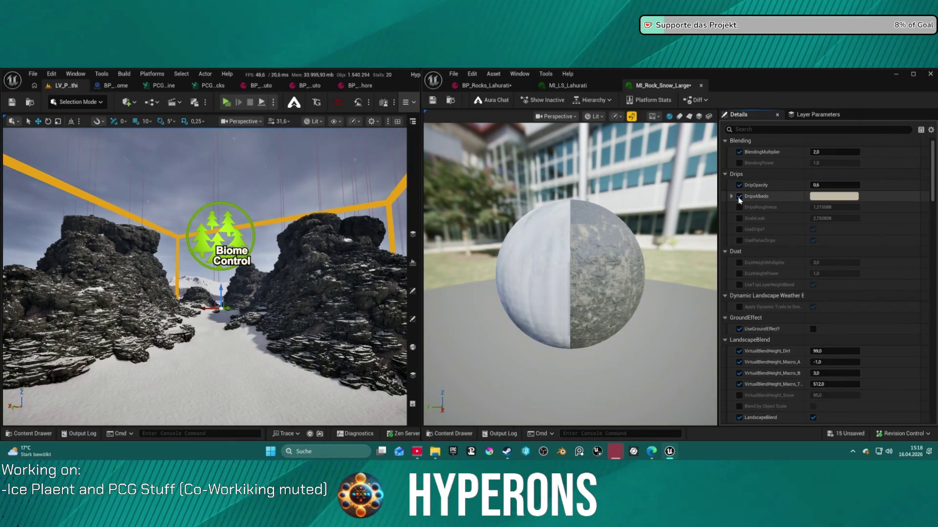
{"action": "scroll", "coordinate": [755, 224], "scroll_direction": "down", "scroll_amount": 2}
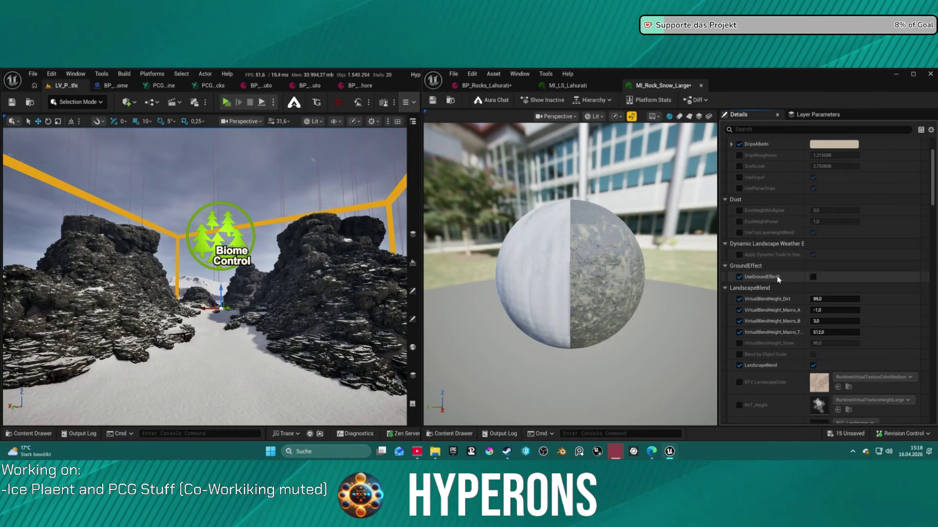
{"action": "scroll", "coordinate": [806, 273], "scroll_direction": "down", "scroll_amount": 1}
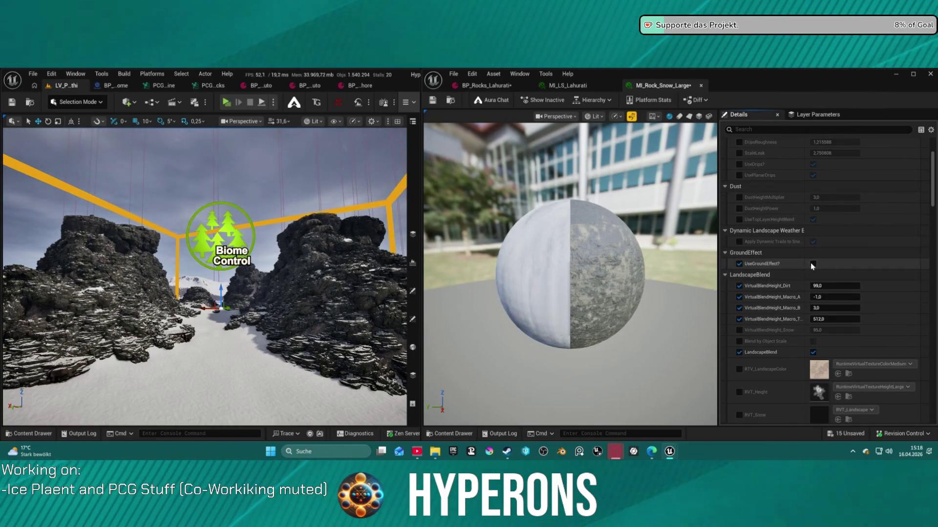
{"action": "left_click", "coordinate": [812, 264]}
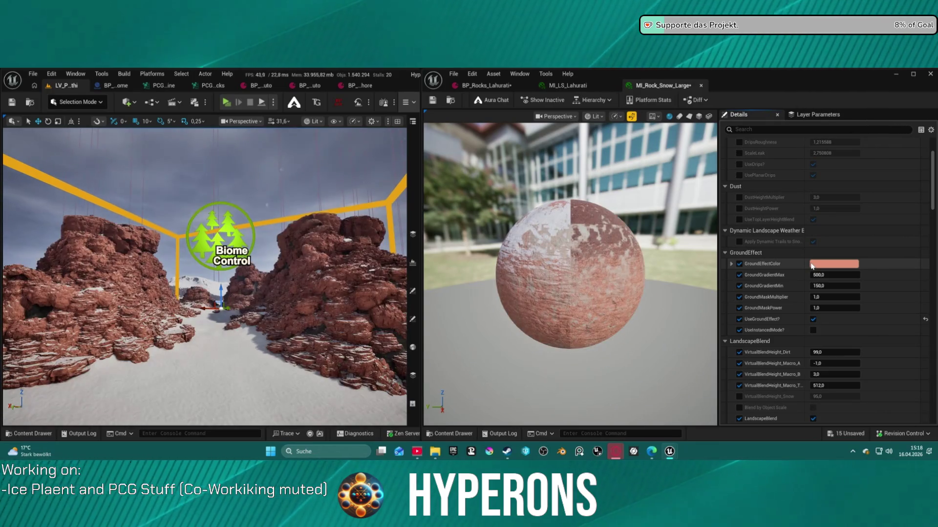
Change the GroundEffectColor to muted blue-grey 999DAAFF so the rocks turn grey.
{"action": "left_click", "coordinate": [812, 264]}
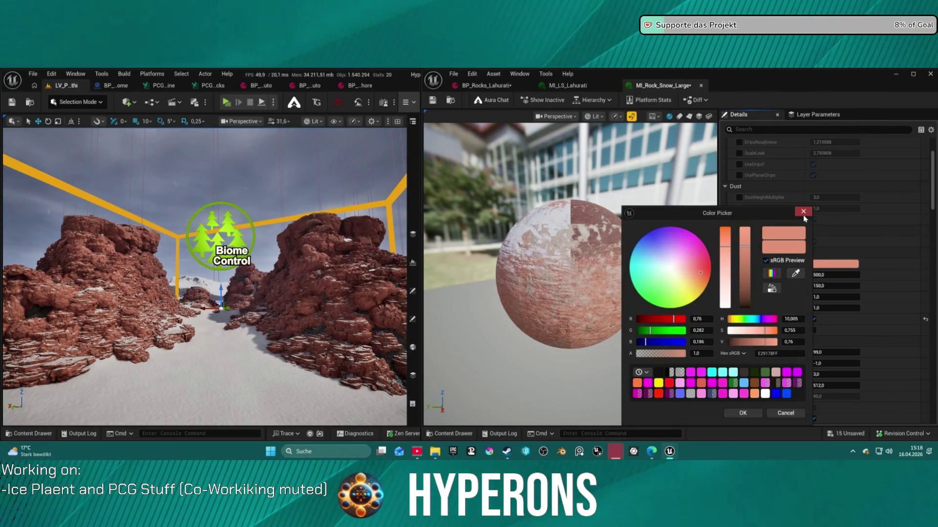
{"action": "left_click", "coordinate": [803, 211]}
{"action": "left_click", "coordinate": [816, 264]}
{"action": "mouse_move", "coordinate": [752, 301]}
{"action": "left_mouse_down"}
{"action": "mouse_move", "coordinate": [747, 312]}
{"action": "mouse_move", "coordinate": [746, 249]}
{"action": "mouse_move", "coordinate": [743, 316]}
{"action": "mouse_move", "coordinate": [740, 254]}
{"action": "mouse_move", "coordinate": [741, 286]}
{"action": "left_mouse_up"}
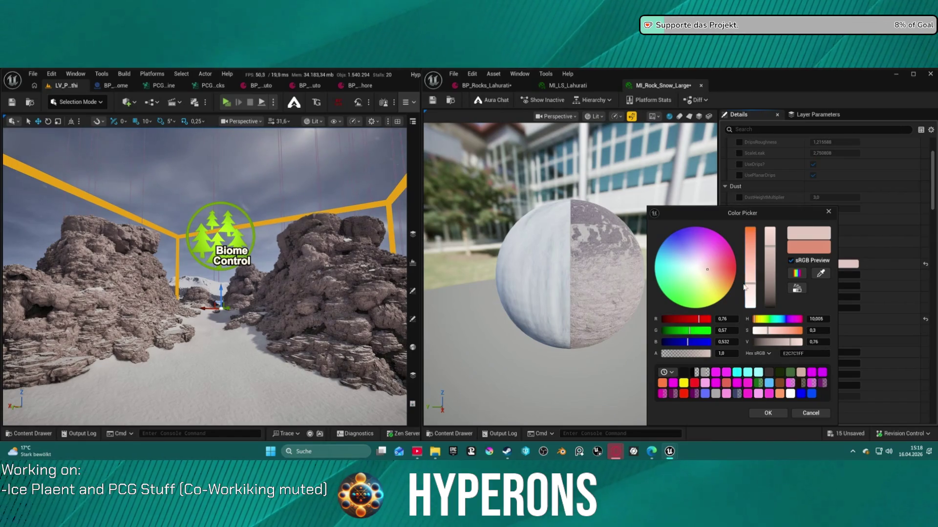
{"action": "left_click_drag", "start_coordinate": [768, 244], "coordinate": [770, 268]}
{"action": "left_click_drag", "start_coordinate": [705, 271], "coordinate": [695, 266]}
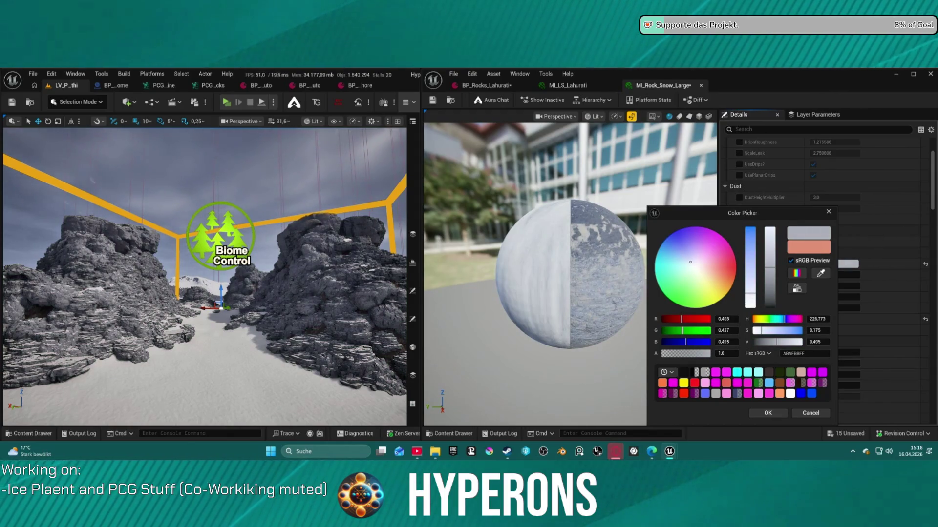
{"action": "left_click_drag", "start_coordinate": [690, 261], "coordinate": [689, 260]}
{"action": "mouse_move", "coordinate": [771, 270]}
{"action": "left_mouse_down"}
{"action": "mouse_move", "coordinate": [768, 301]}
{"action": "mouse_move", "coordinate": [765, 288]}
{"action": "left_mouse_up"}
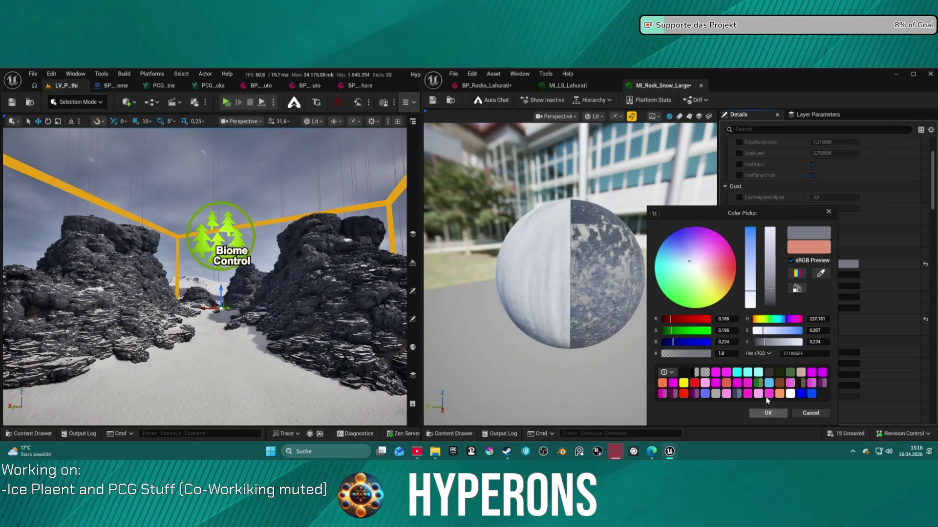
{"action": "mouse_move", "coordinate": [772, 284]}
{"action": "left_mouse_down"}
{"action": "mouse_move", "coordinate": [770, 249]}
{"action": "mouse_move", "coordinate": [767, 275]}
{"action": "left_mouse_up"}
{"action": "mouse_move", "coordinate": [205, 274]}
{"action": "left_mouse_down"}
{"action": "mouse_move", "coordinate": [206, 372]}
{"action": "mouse_move", "coordinate": [205, 332]}
{"action": "mouse_move", "coordinate": [205, 342]}
{"action": "left_mouse_up"}
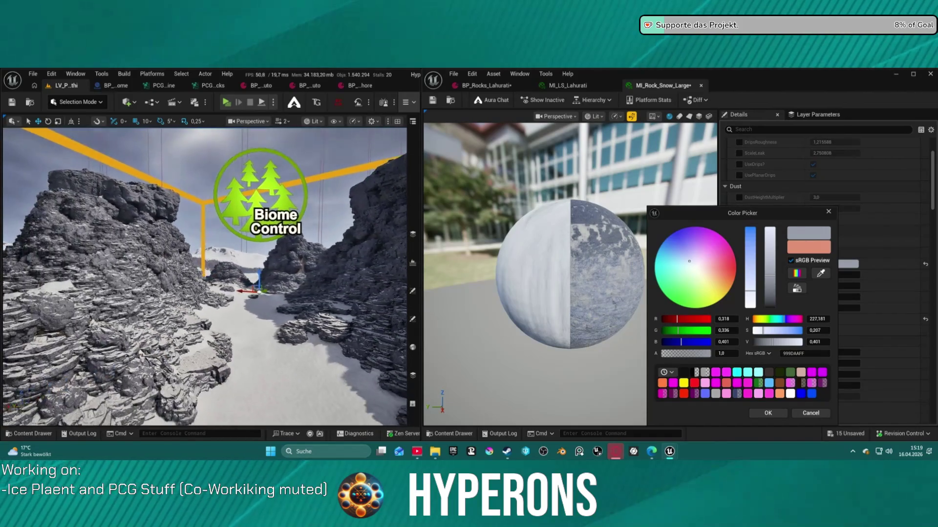
{"action": "right_click", "coordinate": [252, 324]}
{"action": "mouse_move", "coordinate": [252, 323]}
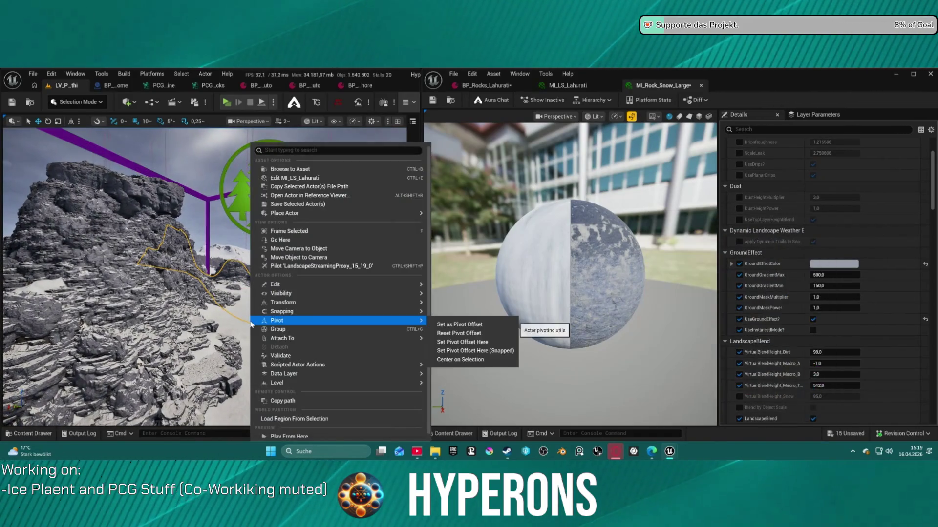
Uncheck UseGroundEffect? on MI_Rock_Snow_Large and scroll down to the Macro settings.
{"action": "mouse_move", "coordinate": [205, 273]}
{"action": "left_mouse_down"}
{"action": "mouse_move", "coordinate": [254, 244]}
{"action": "mouse_move", "coordinate": [239, 259]}
{"action": "left_mouse_up"}
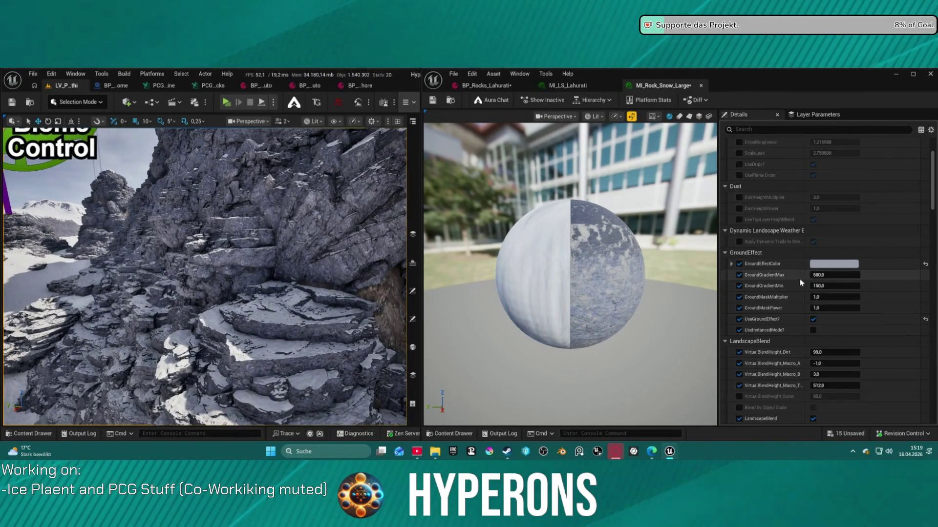
{"action": "left_click", "coordinate": [813, 319]}
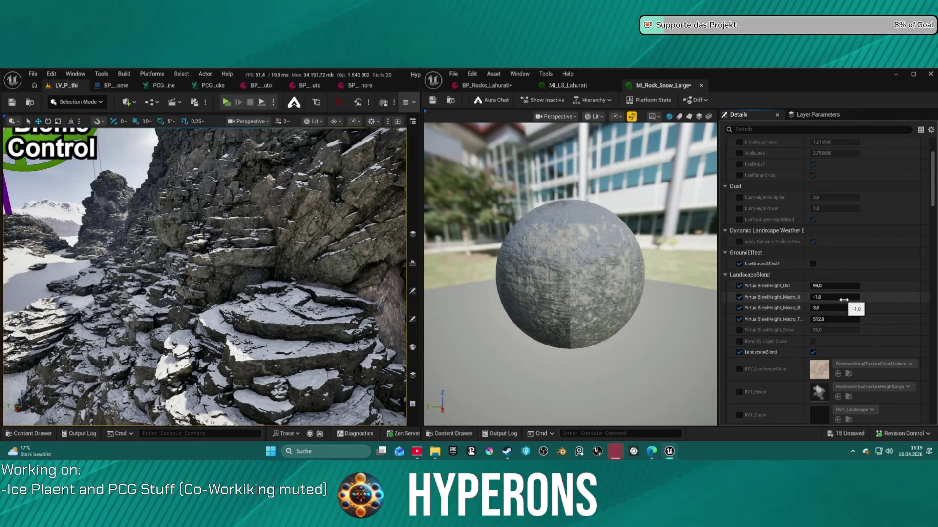
{"action": "scroll", "coordinate": [840, 313], "scroll_direction": "down", "scroll_amount": 4}
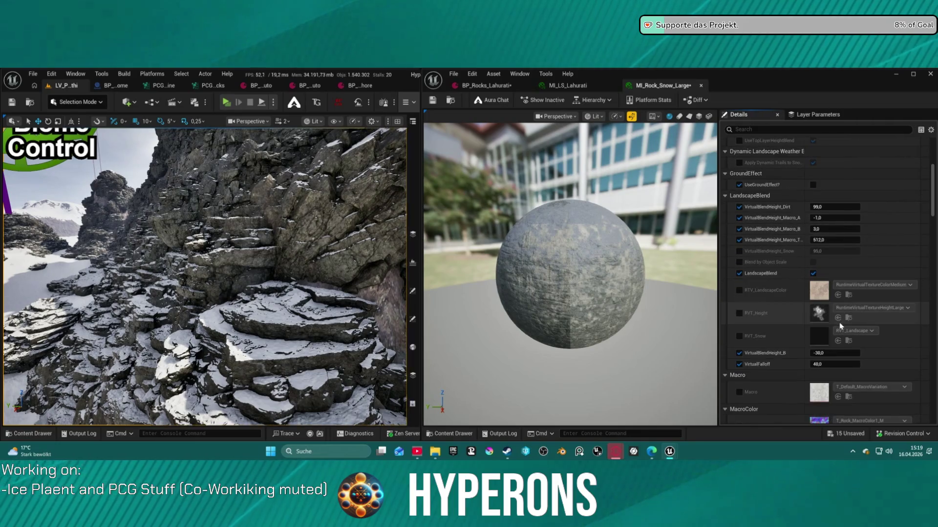
{"action": "scroll", "coordinate": [840, 324], "scroll_direction": "down", "scroll_amount": 2}
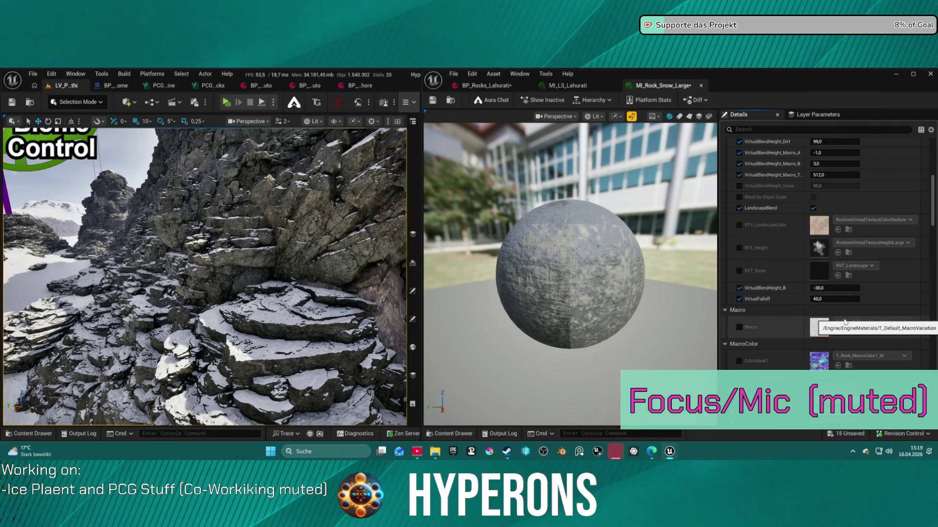
{"action": "scroll", "coordinate": [820, 307], "scroll_direction": "down", "scroll_amount": 5}
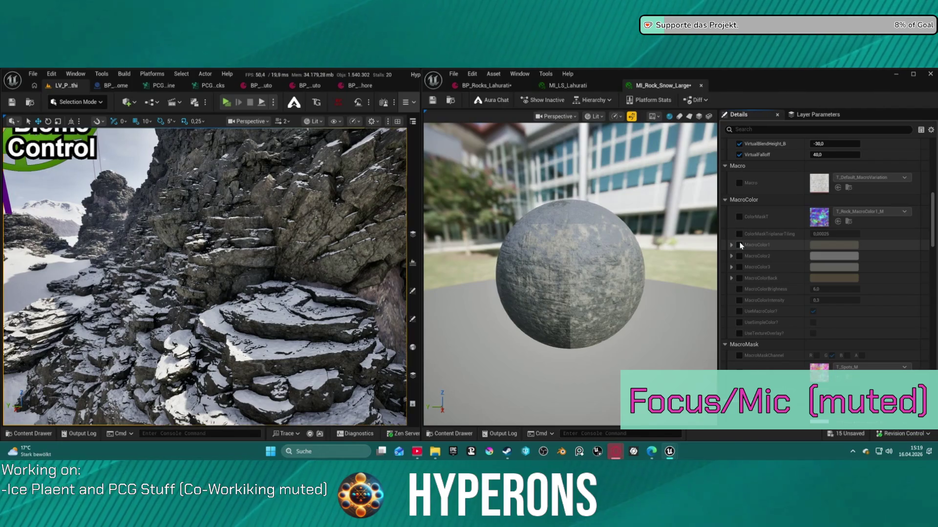
Enable the MacroColor1, MacroColor2, MacroColor3 and MacroColorBack overrides.
{"action": "left_click", "coordinate": [739, 245]}
{"action": "left_click", "coordinate": [739, 256]}
{"action": "left_click", "coordinate": [740, 267]}
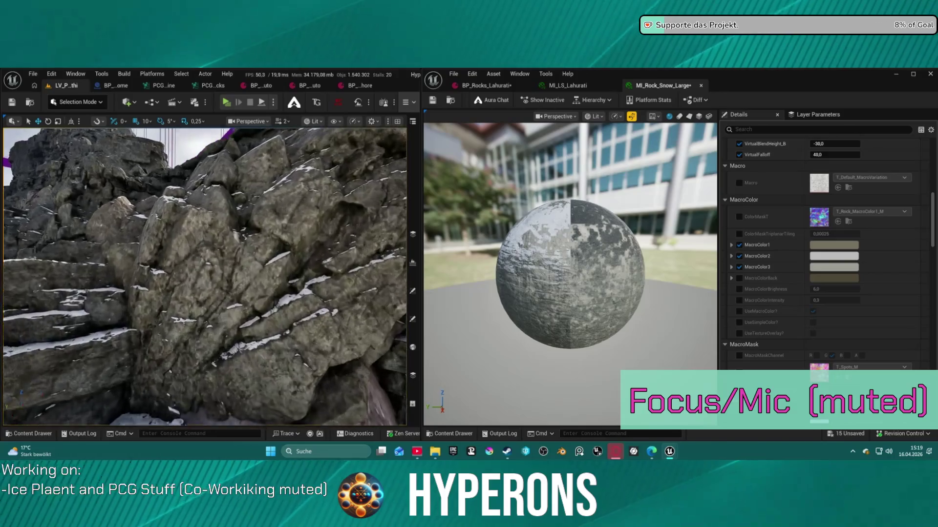
{"action": "scroll", "coordinate": [205, 277], "scroll_direction": "down", "scroll_amount": 4}
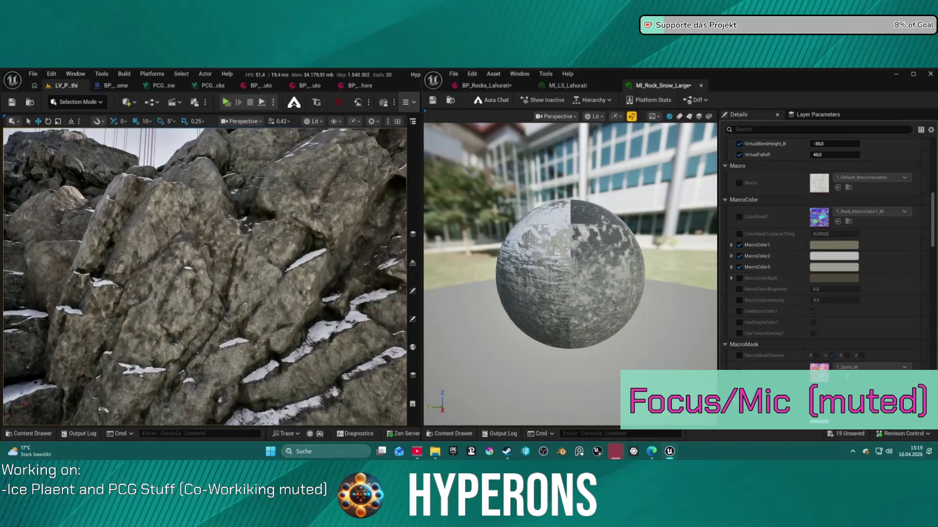
{"action": "left_click", "coordinate": [739, 277]}
Set MacroColor1 to light grey CAC9C5FF and paste it into the other macro colours.
{"action": "left_click", "coordinate": [831, 245]}
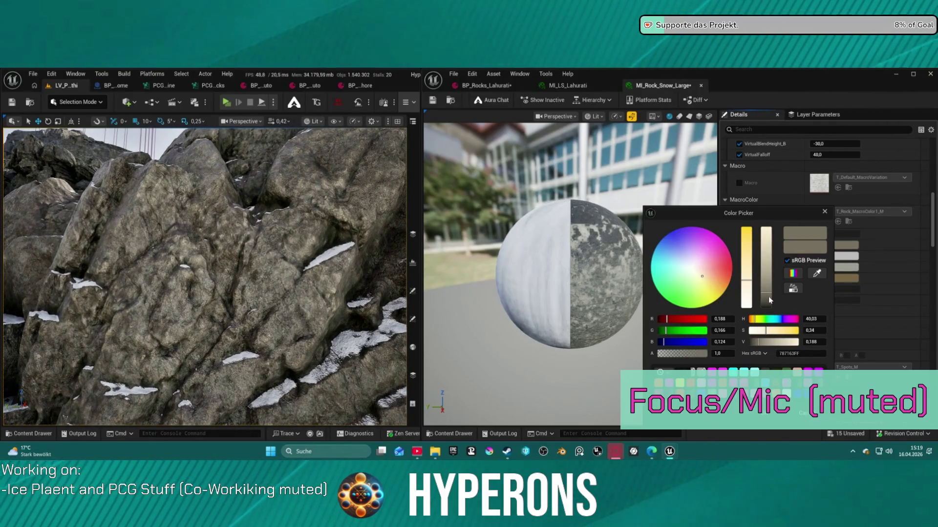
{"action": "left_click_drag", "start_coordinate": [770, 298], "coordinate": [760, 276]}
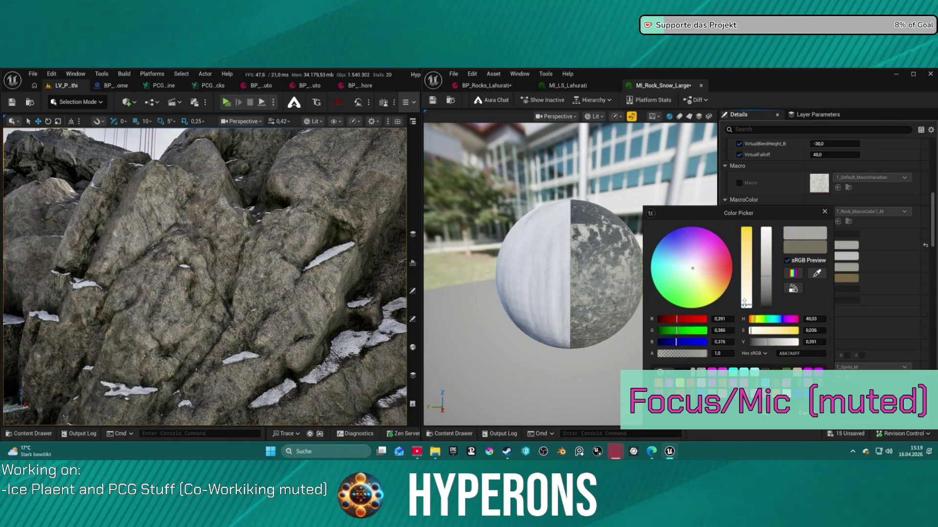
{"action": "left_click_drag", "start_coordinate": [766, 276], "coordinate": [764, 255]}
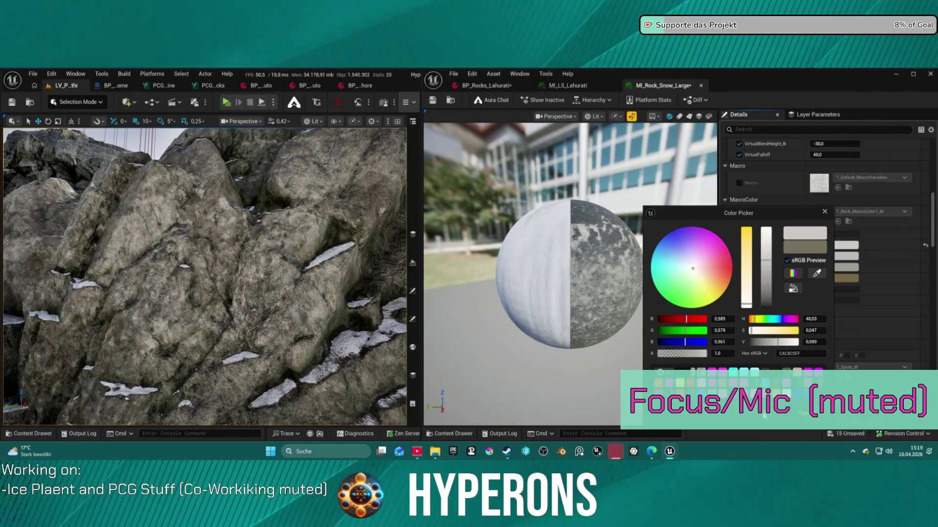
{"action": "left_click", "coordinate": [764, 417]}
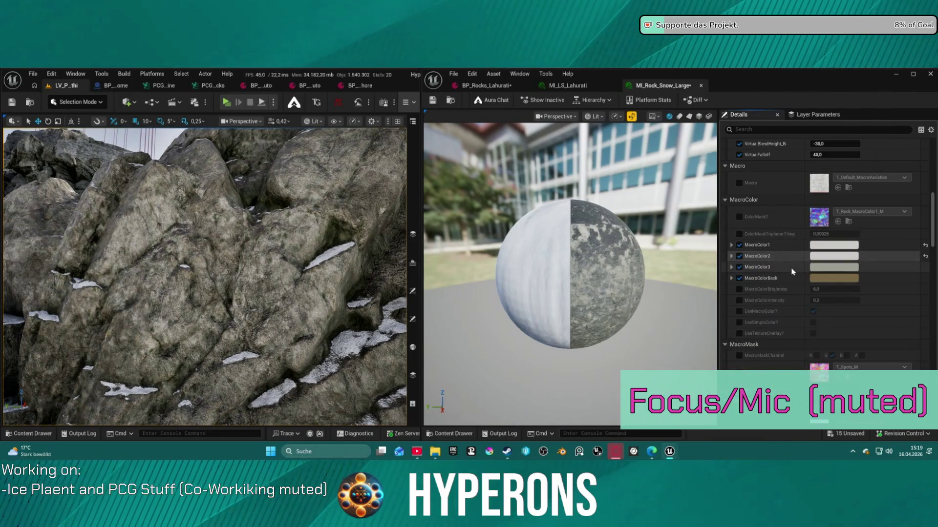
{"action": "key", "text": "ctrl+v"}
{"action": "key", "text": "ctrl+v"}
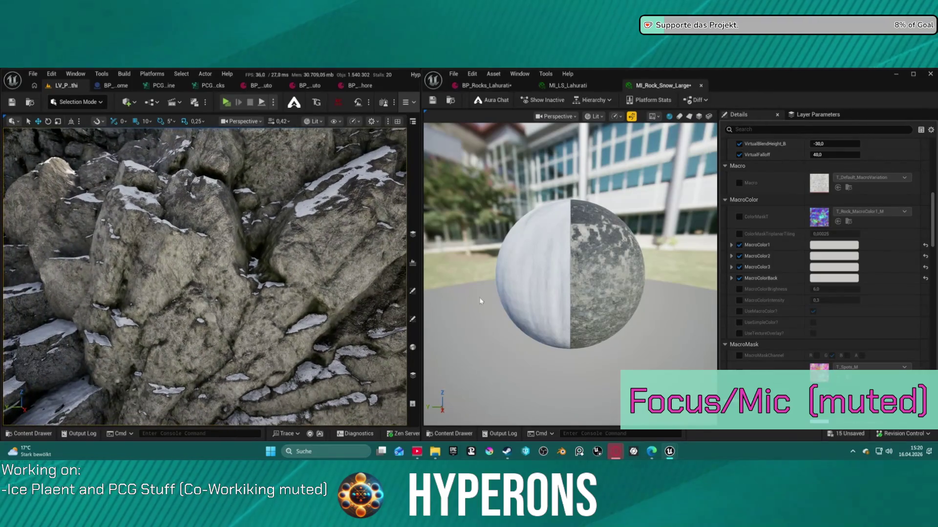
Enable PerInstanceRandomColor and set SideContrast back to 2.0.
{"action": "scroll", "coordinate": [780, 279], "scroll_direction": "down", "scroll_amount": 5}
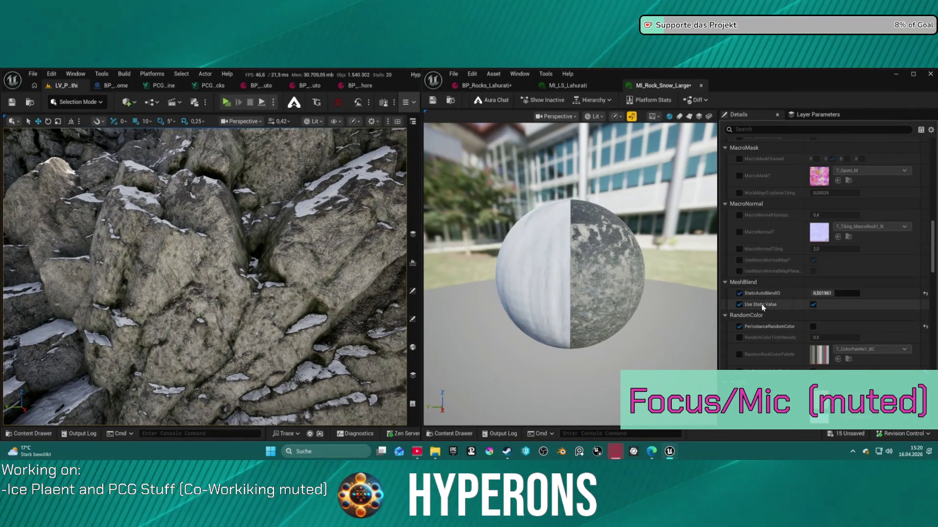
{"action": "scroll", "coordinate": [762, 306], "scroll_direction": "down", "scroll_amount": 1}
{"action": "left_click", "coordinate": [813, 300]}
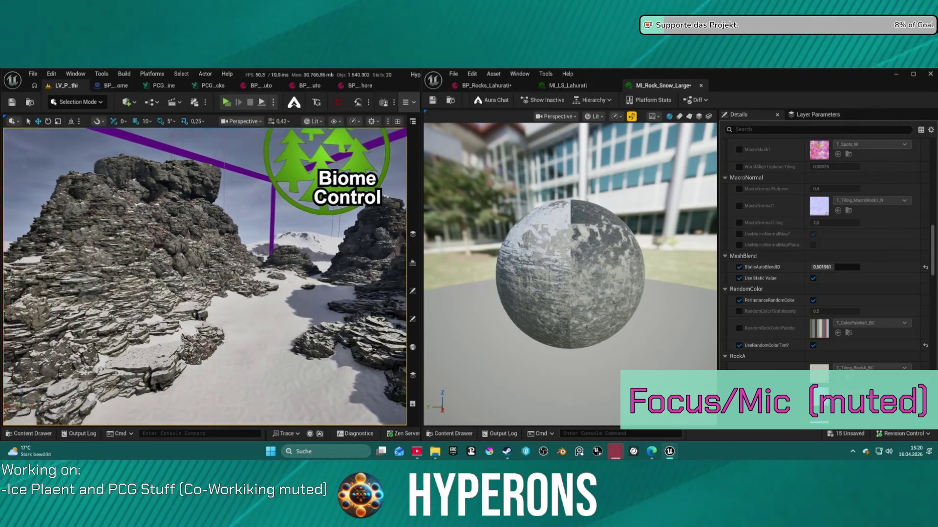
{"action": "scroll", "coordinate": [746, 342], "scroll_direction": "down", "scroll_amount": 3}
{"action": "scroll", "coordinate": [746, 337], "scroll_direction": "down", "scroll_amount": 5}
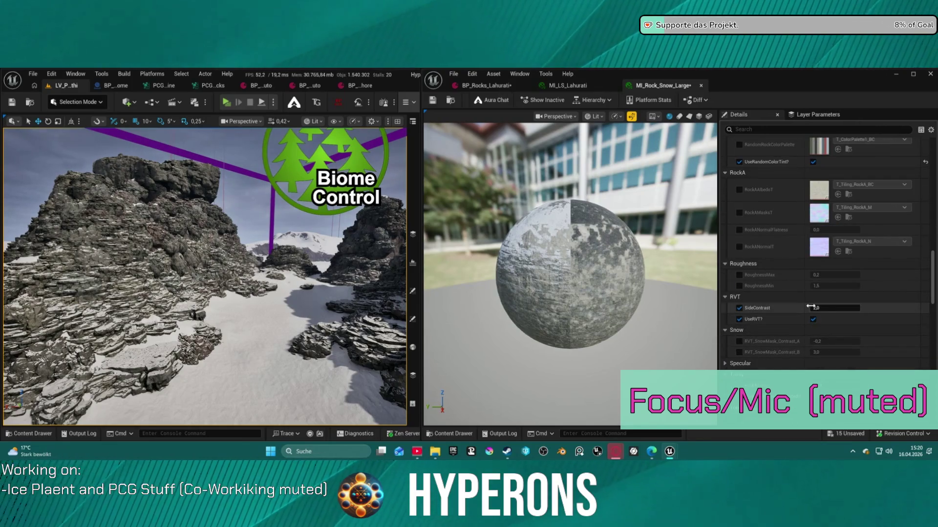
{"action": "mouse_move", "coordinate": [819, 308]}
{"action": "left_mouse_down"}
{"action": "mouse_move", "coordinate": [864, 308]}
{"action": "mouse_move", "coordinate": [821, 310]}
{"action": "left_mouse_up"}
Enable RVT_SnowMask_Contrast_A, untick TopLayerColorTint and turn on top-layer tiling skew.
{"action": "scroll", "coordinate": [815, 342], "scroll_direction": "down", "scroll_amount": 1}
{"action": "scroll", "coordinate": [814, 344], "scroll_direction": "down", "scroll_amount": 4}
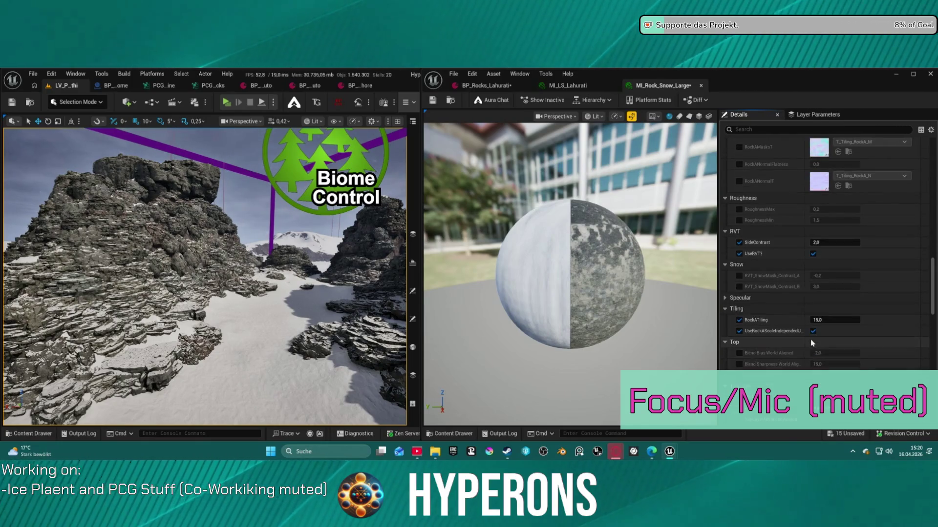
{"action": "left_click", "coordinate": [739, 276]}
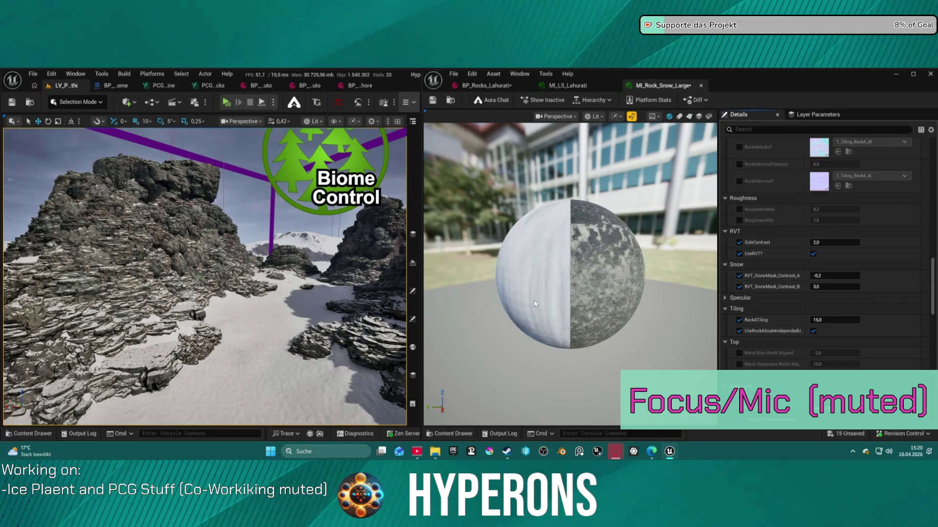
{"action": "scroll", "coordinate": [519, 303], "scroll_direction": "down", "scroll_amount": 3}
{"action": "scroll", "coordinate": [749, 351], "scroll_direction": "down", "scroll_amount": 6}
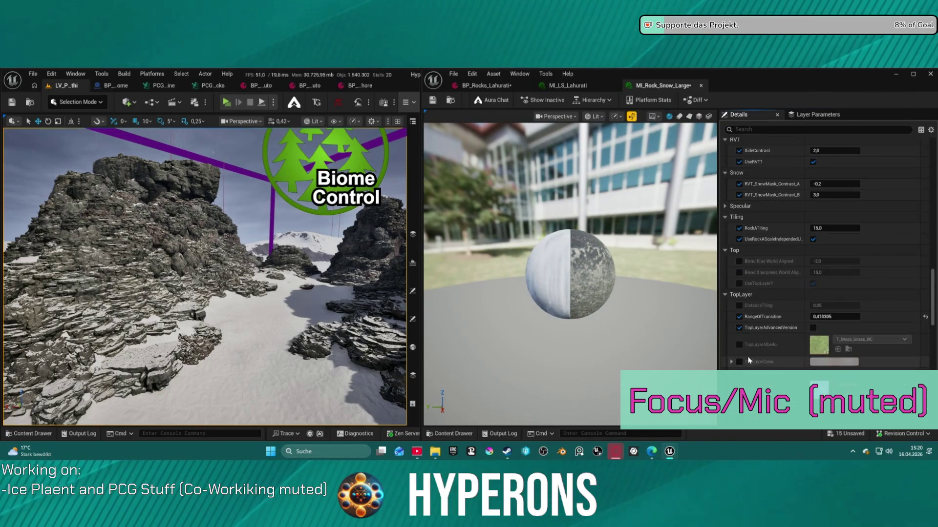
{"action": "scroll", "coordinate": [748, 361], "scroll_direction": "down", "scroll_amount": 1}
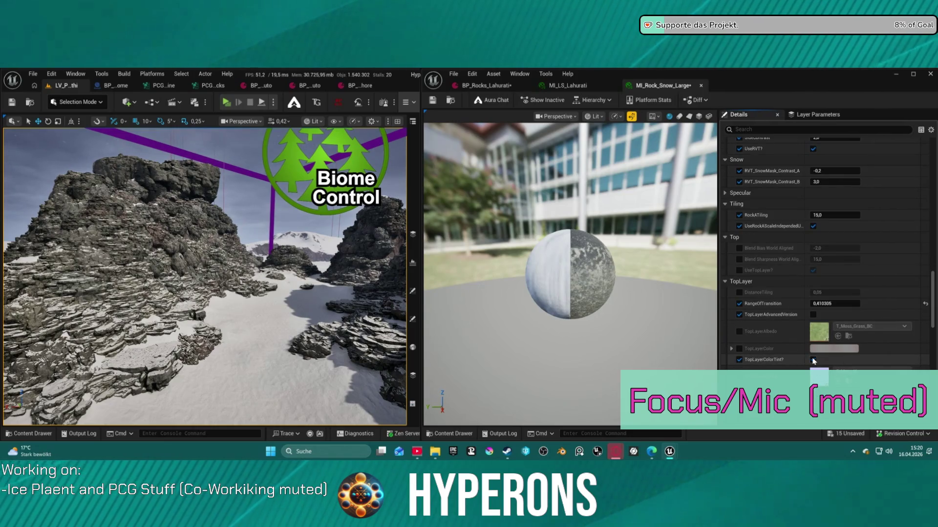
{"action": "left_click", "coordinate": [813, 360]}
{"action": "scroll", "coordinate": [760, 345], "scroll_direction": "down", "scroll_amount": 5}
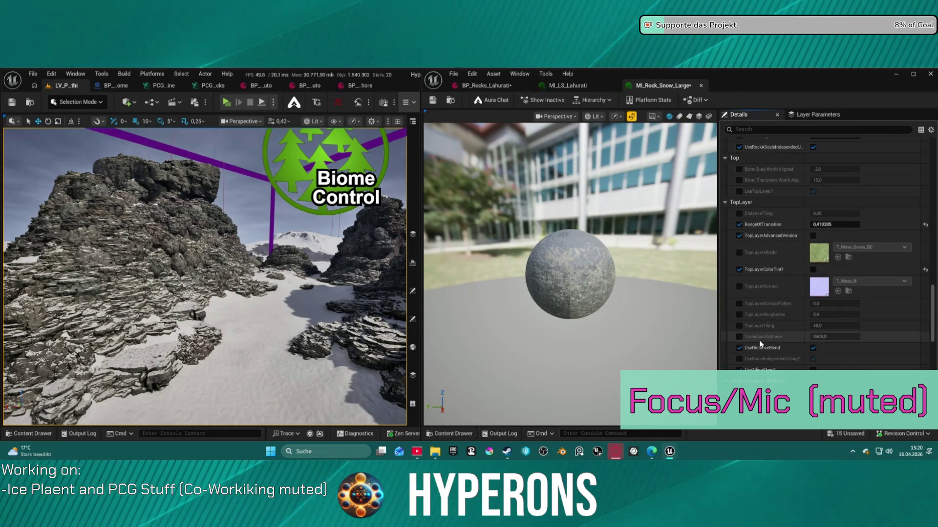
{"action": "left_click", "coordinate": [812, 370]}
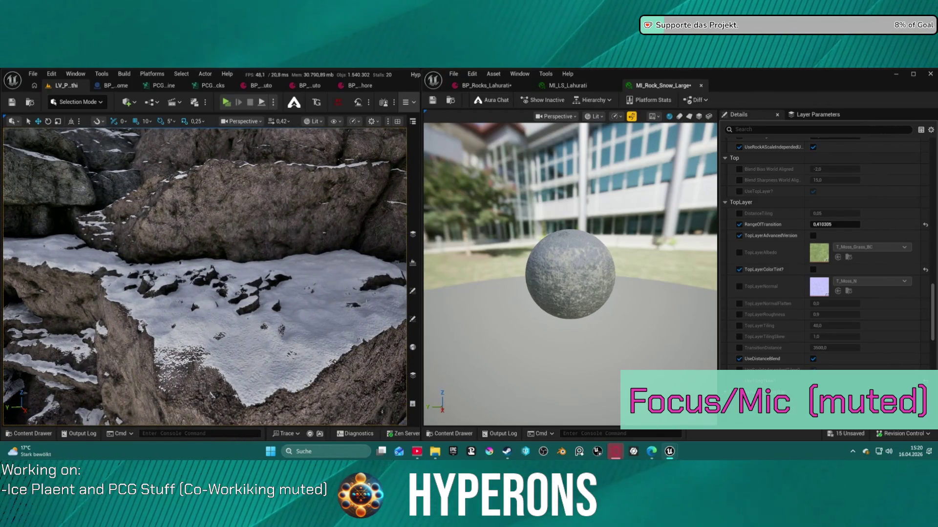
Override UseTopLayer? and switch it off.
{"action": "scroll", "coordinate": [816, 303], "scroll_direction": "up", "scroll_amount": 5}
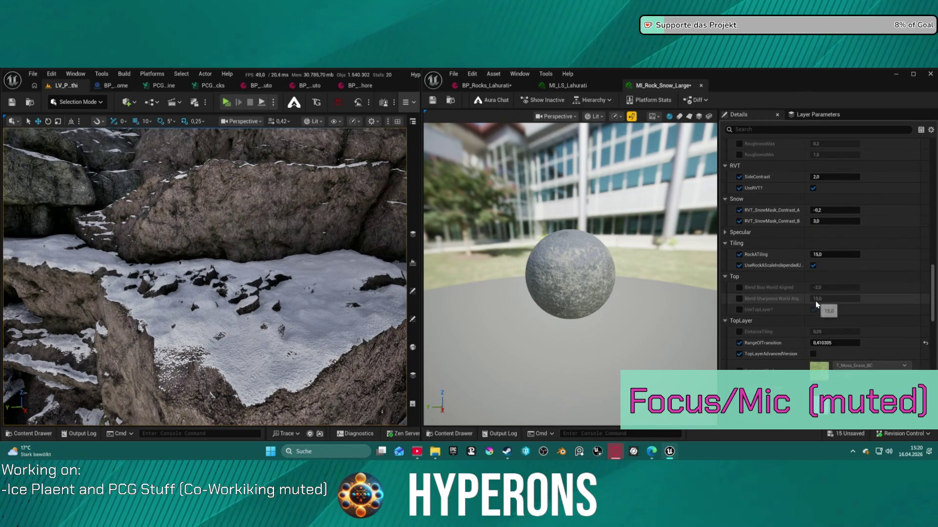
{"action": "left_click", "coordinate": [740, 310]}
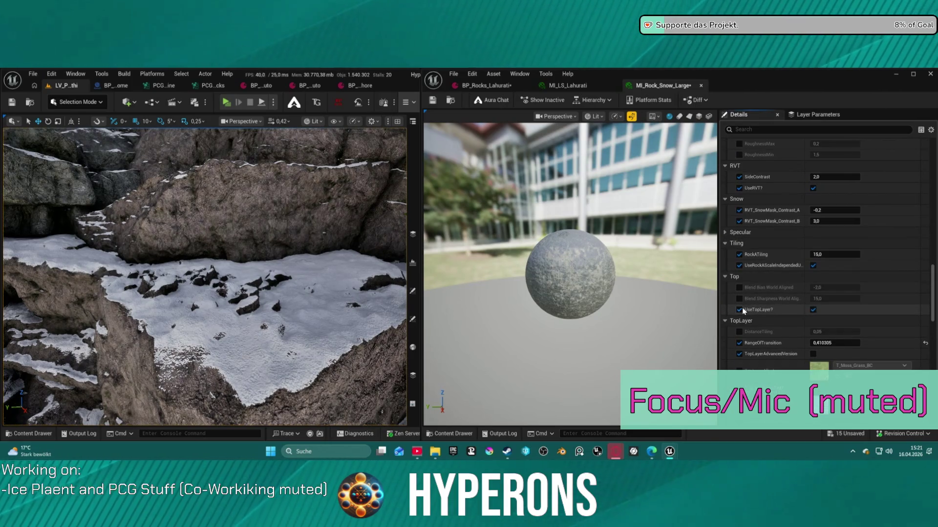
{"action": "left_click", "coordinate": [812, 309]}
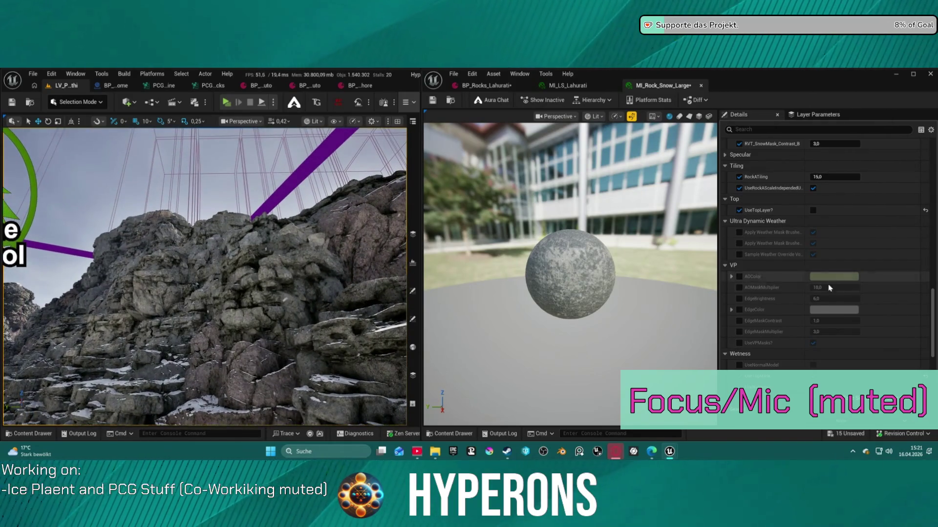
Set the MacroColorBack colour to pure black 000000FF.
{"action": "scroll", "coordinate": [828, 293], "scroll_direction": "up", "scroll_amount": 5}
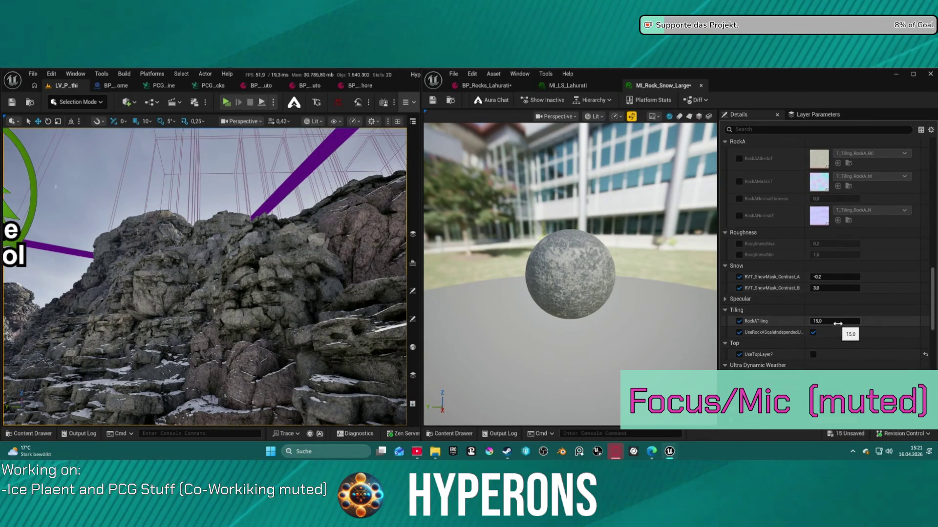
{"action": "scroll", "coordinate": [830, 332], "scroll_direction": "up", "scroll_amount": 3}
{"action": "scroll", "coordinate": [814, 347], "scroll_direction": "up", "scroll_amount": 5}
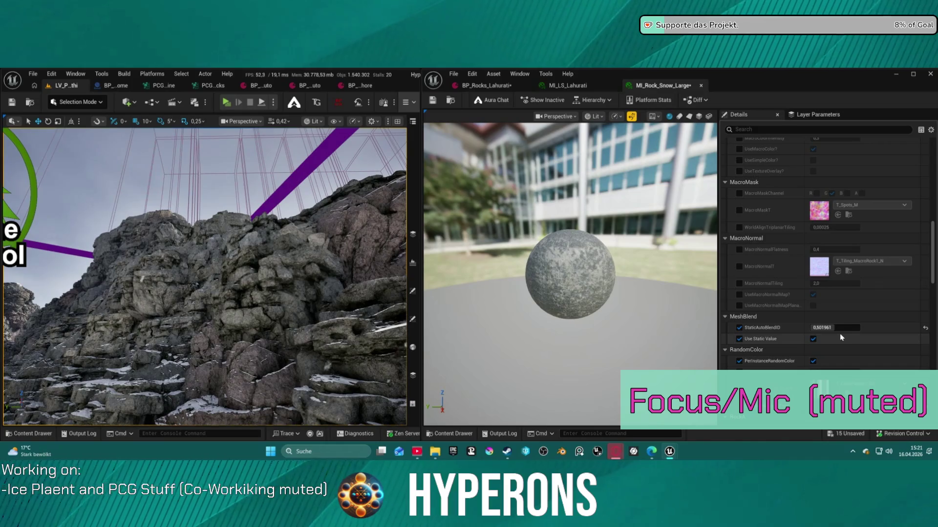
{"action": "scroll", "coordinate": [840, 332], "scroll_direction": "up", "scroll_amount": 6}
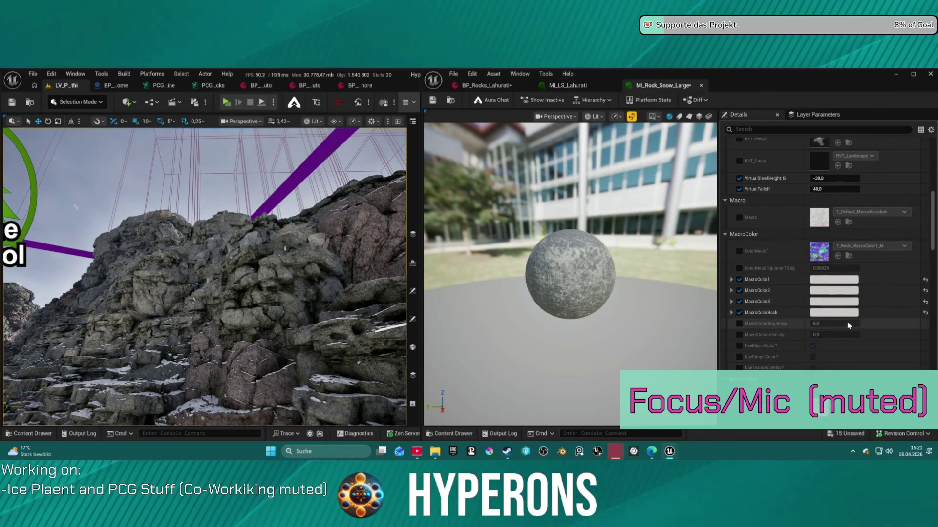
{"action": "scroll", "coordinate": [850, 323], "scroll_direction": "up", "scroll_amount": 1}
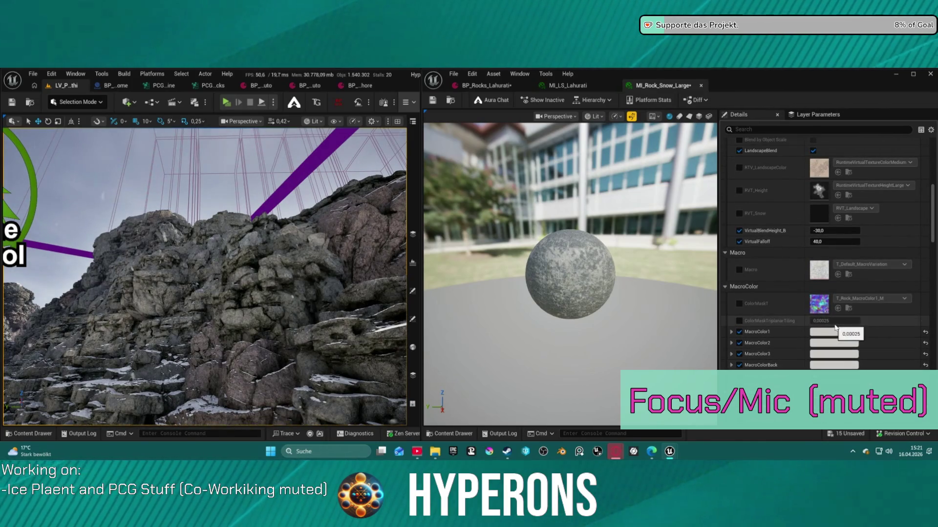
{"action": "left_click", "coordinate": [833, 333]}
{"action": "left_click", "coordinate": [770, 308]}
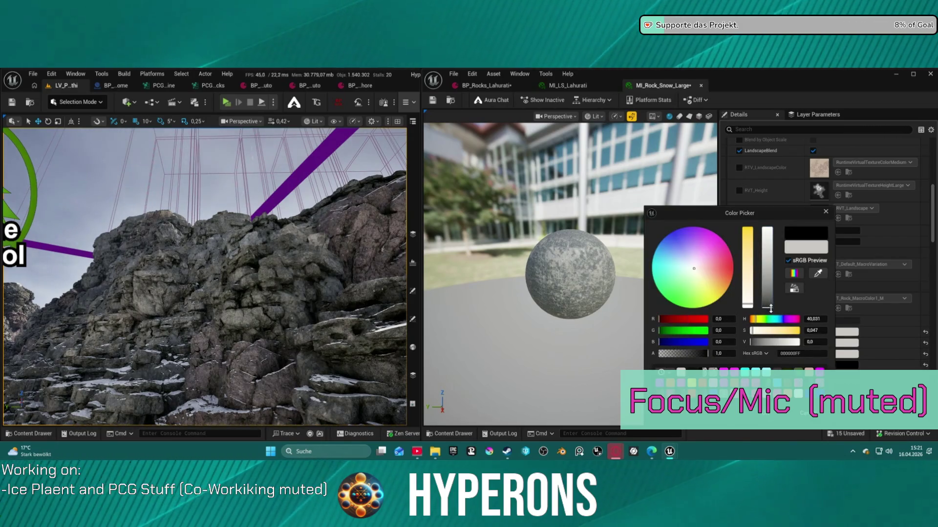
{"action": "left_click_drag", "start_coordinate": [772, 279], "coordinate": [763, 308]}
{"action": "left_click_drag", "start_coordinate": [775, 342], "coordinate": [751, 341]}
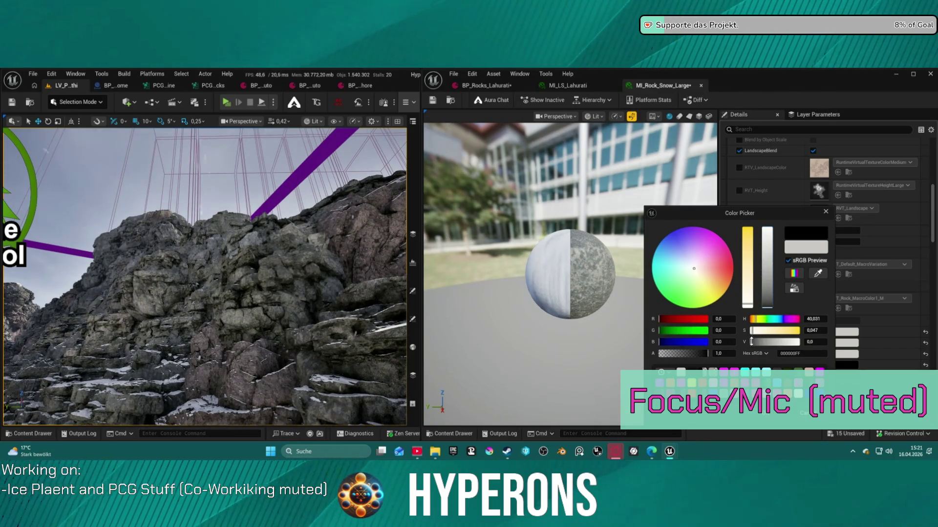
{"action": "left_click", "coordinate": [777, 413]}
{"action": "scroll", "coordinate": [793, 308], "scroll_direction": "up", "scroll_amount": 5}
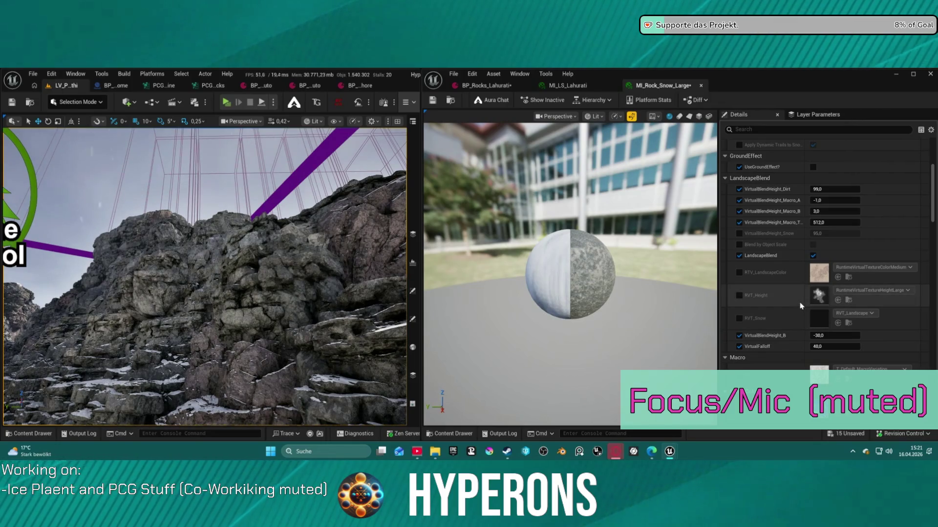
{"action": "scroll", "coordinate": [796, 313], "scroll_direction": "down", "scroll_amount": 4}
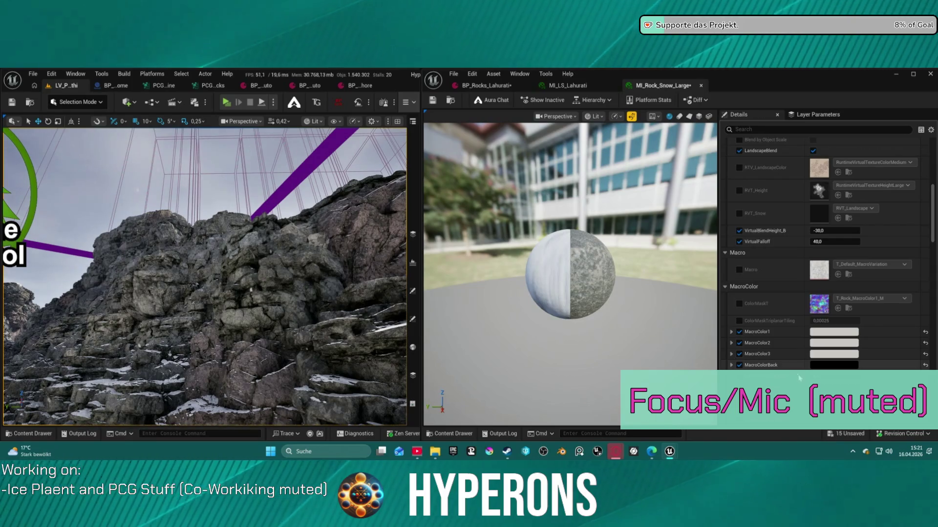
{"action": "scroll", "coordinate": [783, 364], "scroll_direction": "down", "scroll_amount": 3}
{"action": "scroll", "coordinate": [840, 383], "scroll_direction": "down", "scroll_amount": 10}
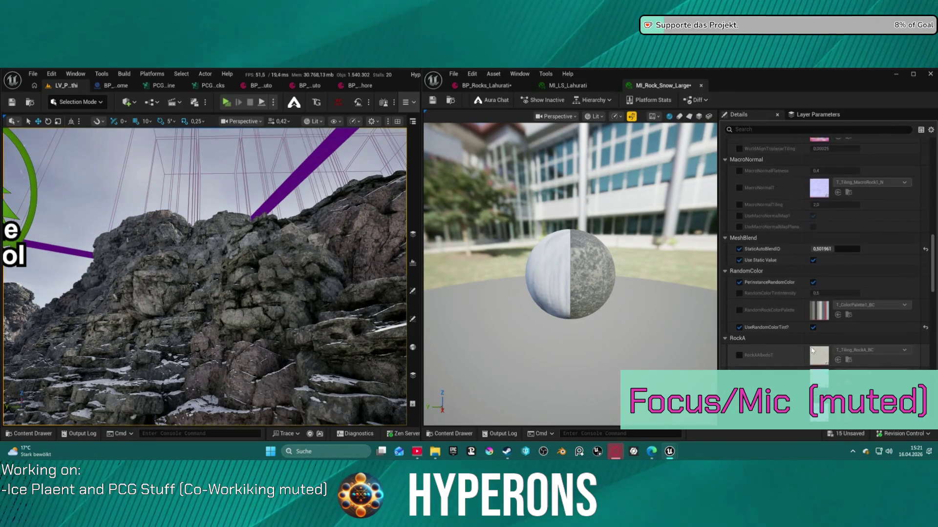
{"action": "scroll", "coordinate": [800, 335], "scroll_direction": "down", "scroll_amount": 4}
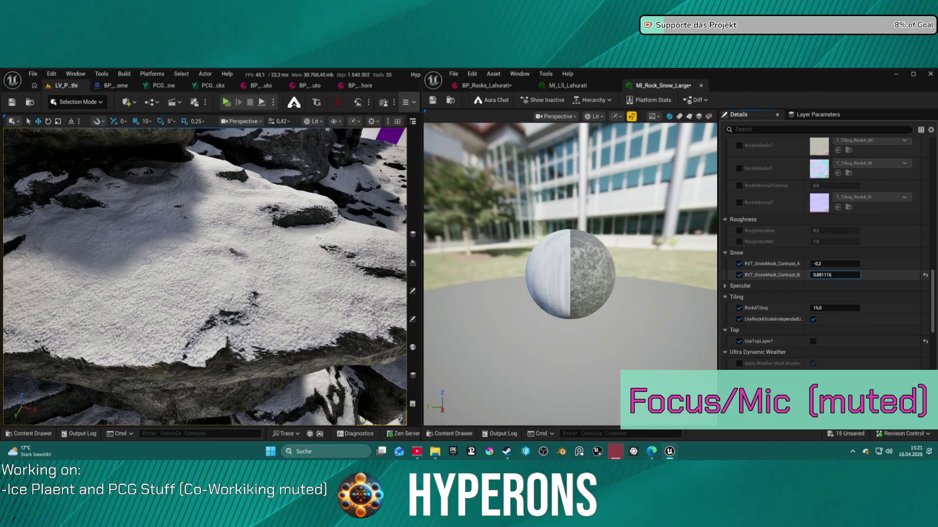
{"action": "left_click_drag", "start_coordinate": [835, 275], "coordinate": [841, 263]}
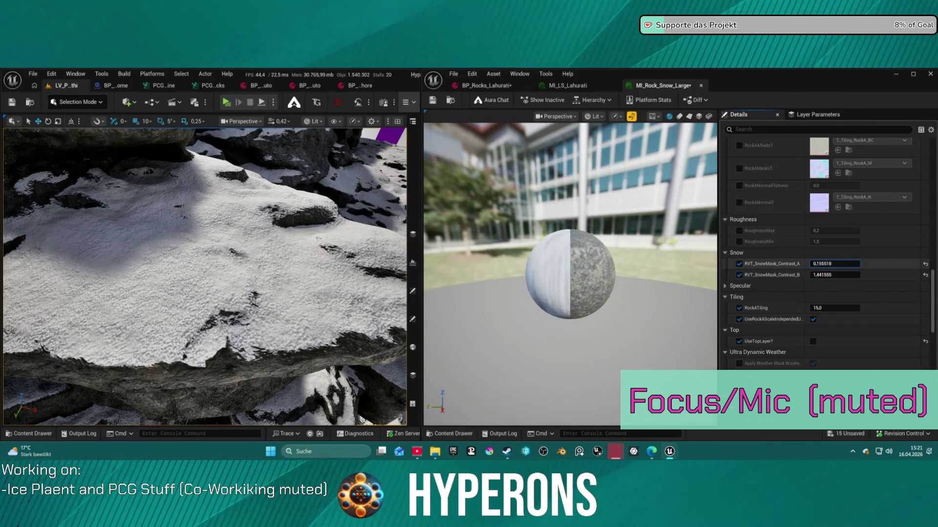
{"action": "left_click", "coordinate": [925, 264]}
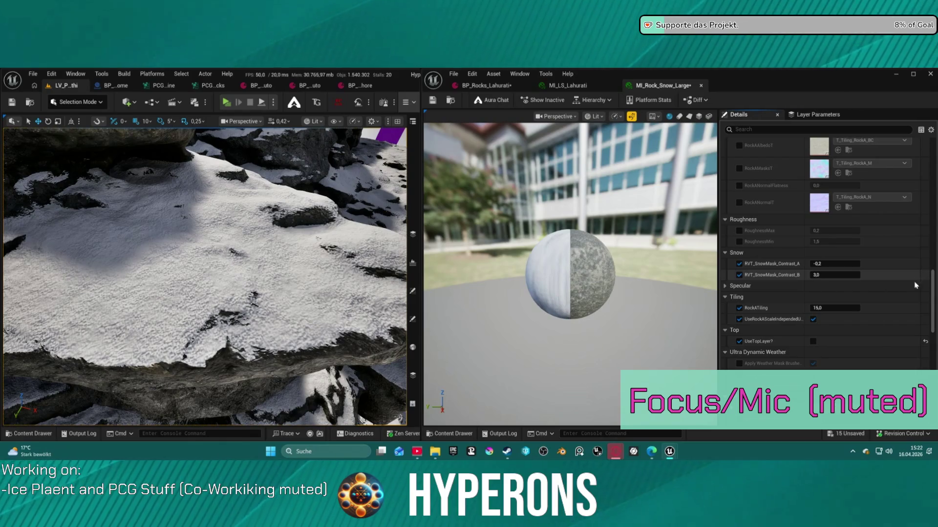
{"action": "scroll", "coordinate": [813, 350], "scroll_direction": "down", "scroll_amount": 4}
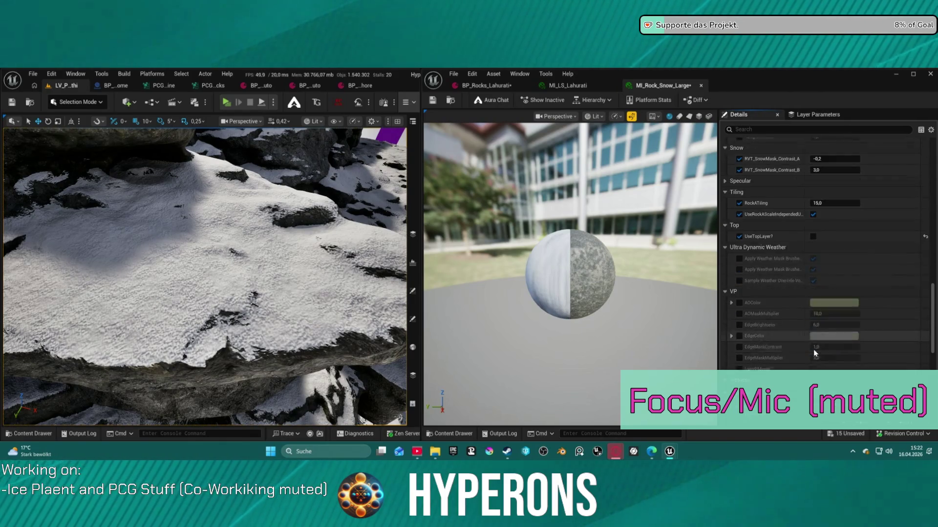
Enable both weather mask brush overrides, comparing each Ultra Dynamic Weather option off and on.
{"action": "scroll", "coordinate": [814, 349], "scroll_direction": "down", "scroll_amount": 1}
{"action": "left_click", "coordinate": [739, 245]}
{"action": "left_click", "coordinate": [739, 256]}
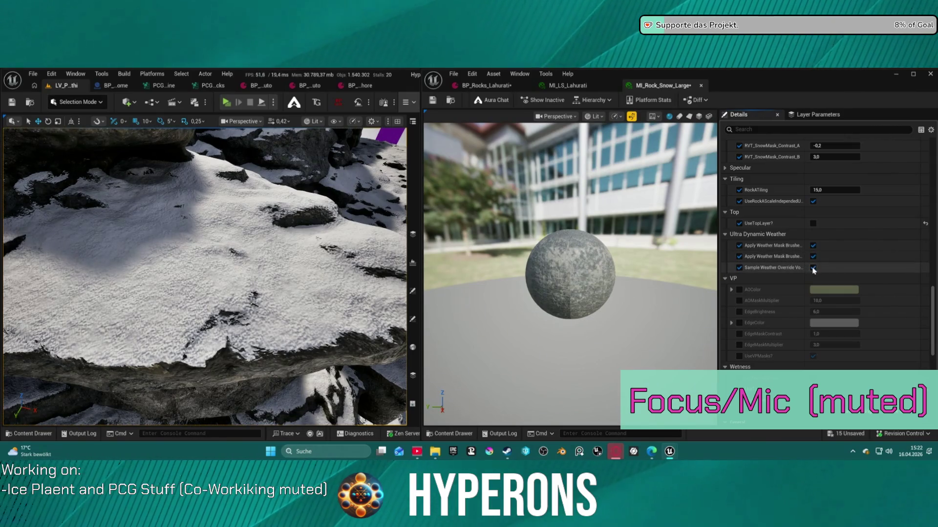
{"action": "left_click", "coordinate": [813, 268]}
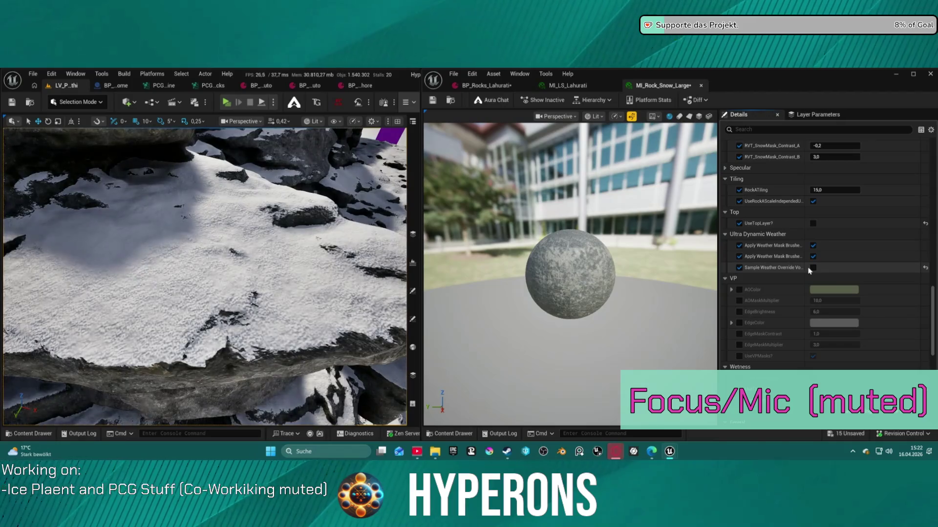
{"action": "left_click", "coordinate": [813, 268]}
{"action": "left_click", "coordinate": [813, 257]}
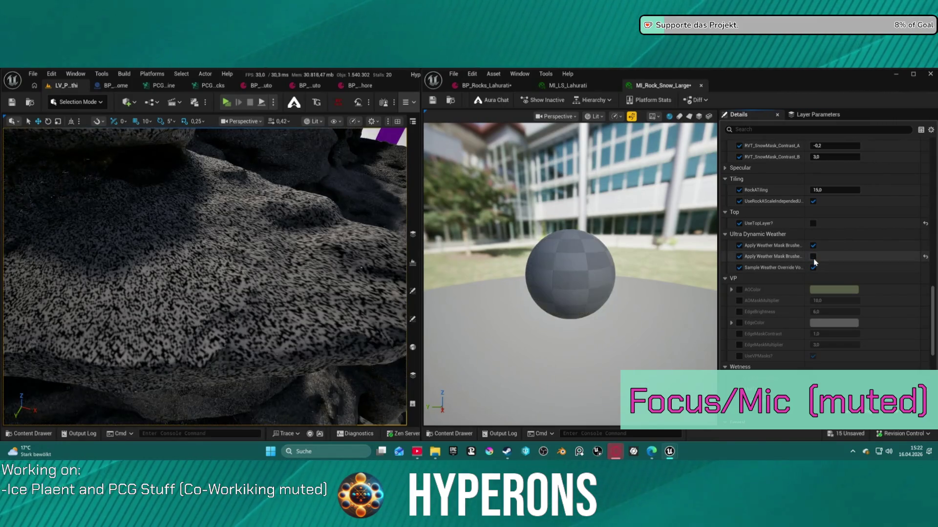
{"action": "left_click", "coordinate": [813, 257]}
{"action": "left_click", "coordinate": [813, 245]}
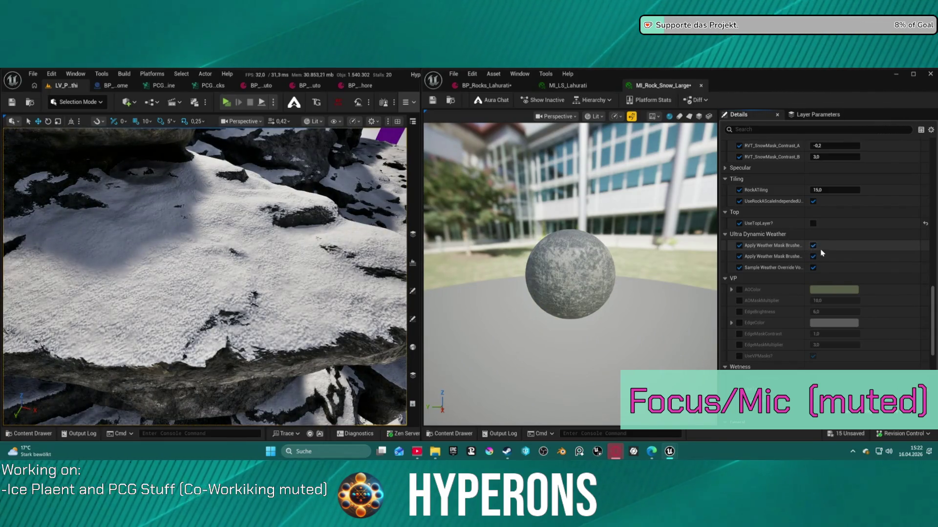
{"action": "left_click", "coordinate": [813, 246]}
Toggle UseTopMask and turn off UseWetness? in the Wetness settings.
{"action": "scroll", "coordinate": [819, 256], "scroll_direction": "down", "scroll_amount": 3}
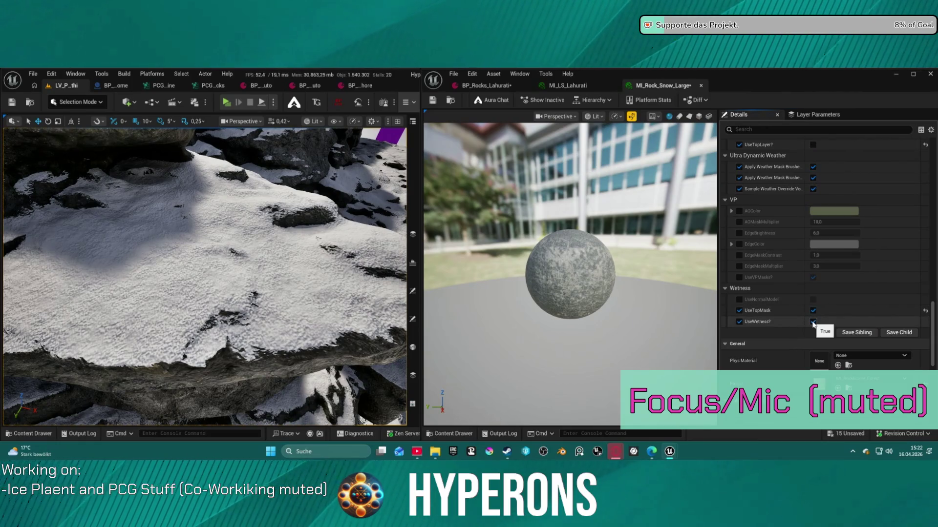
{"action": "left_click", "coordinate": [813, 311]}
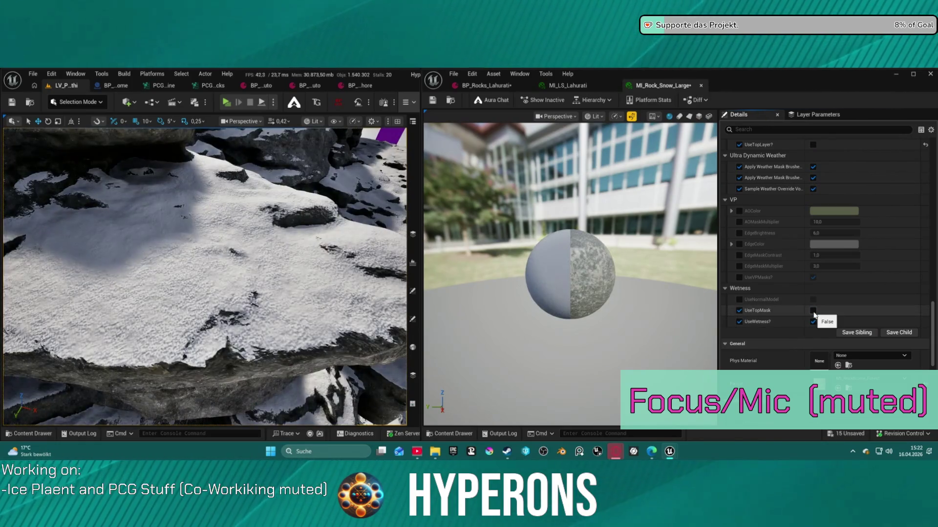
{"action": "left_click", "coordinate": [813, 321]}
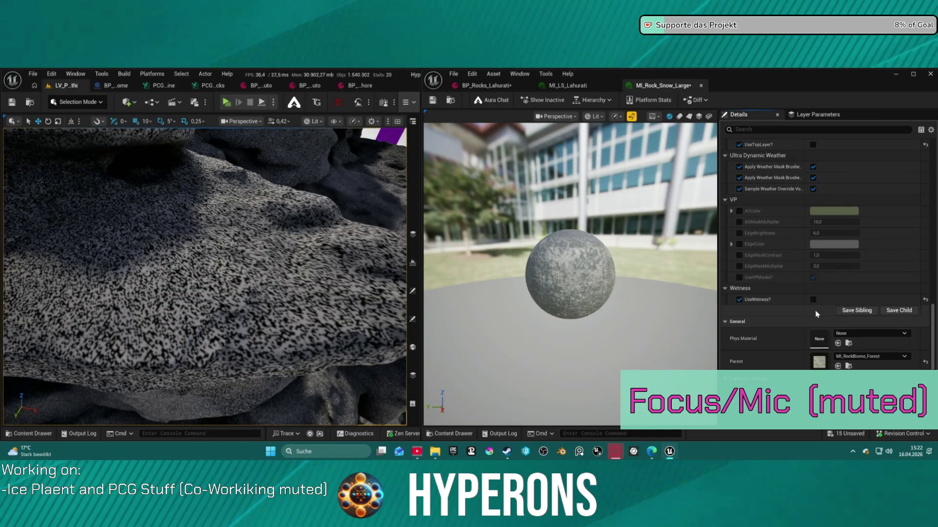
{"action": "scroll", "coordinate": [826, 308], "scroll_direction": "up", "scroll_amount": 5}
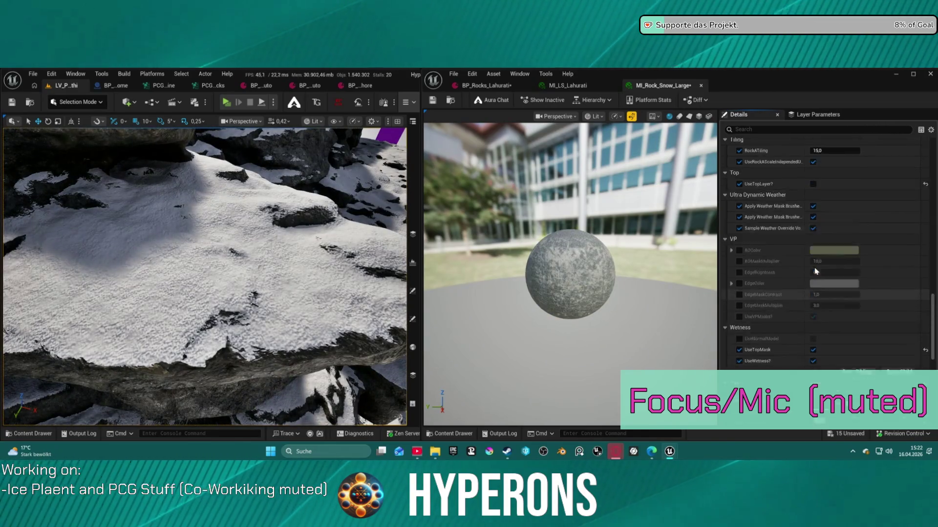
{"action": "scroll", "coordinate": [204, 277], "scroll_direction": "up", "scroll_amount": 5}
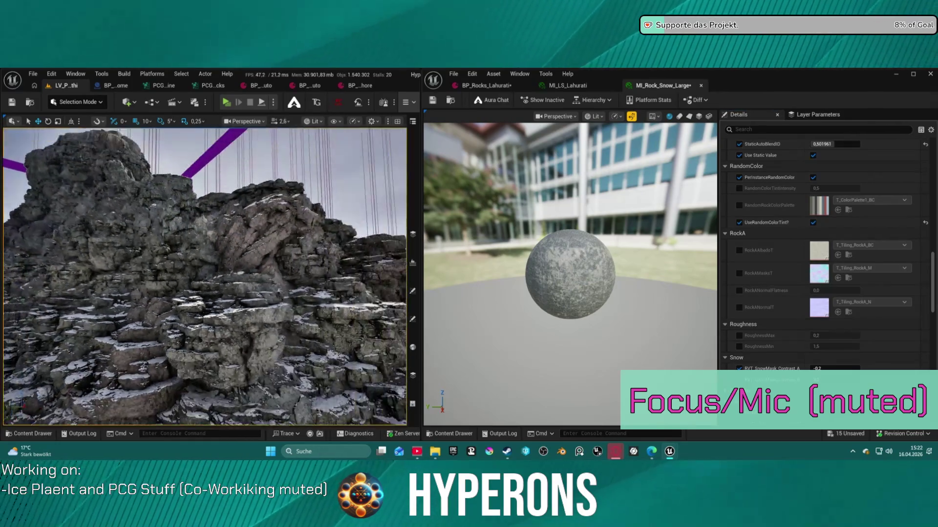
Fly to the rock cliff and leave PerInstanceRandomColor unchecked after comparing it.
{"action": "scroll", "coordinate": [204, 277], "scroll_direction": "up", "scroll_amount": 3}
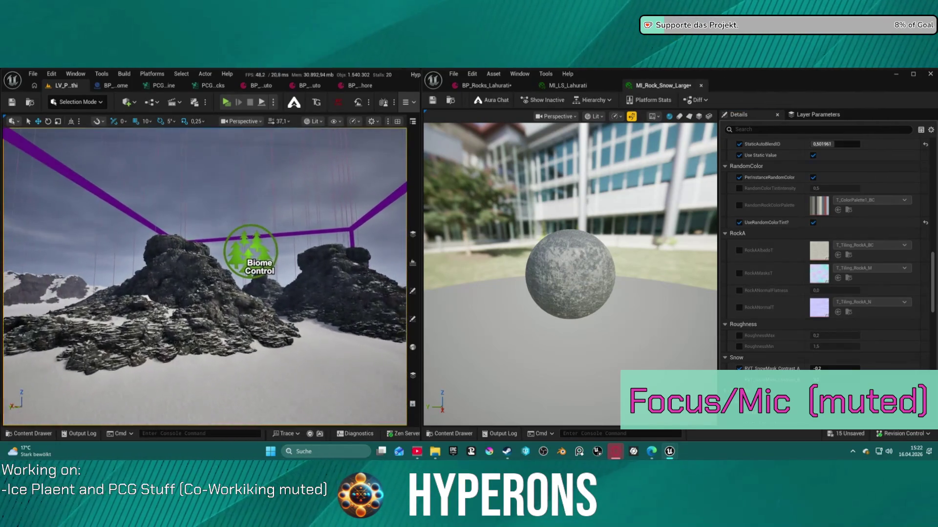
{"action": "key", "text": "w"}
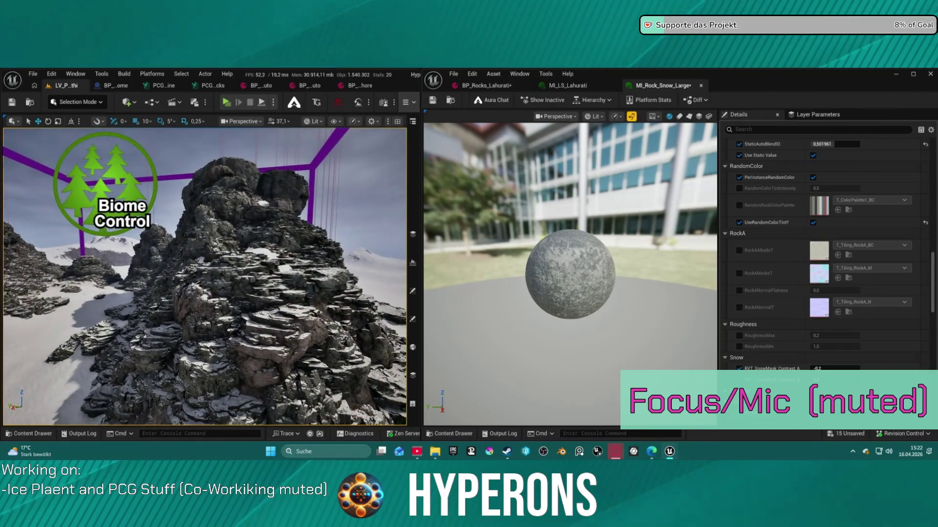
{"action": "key", "text": "w"}
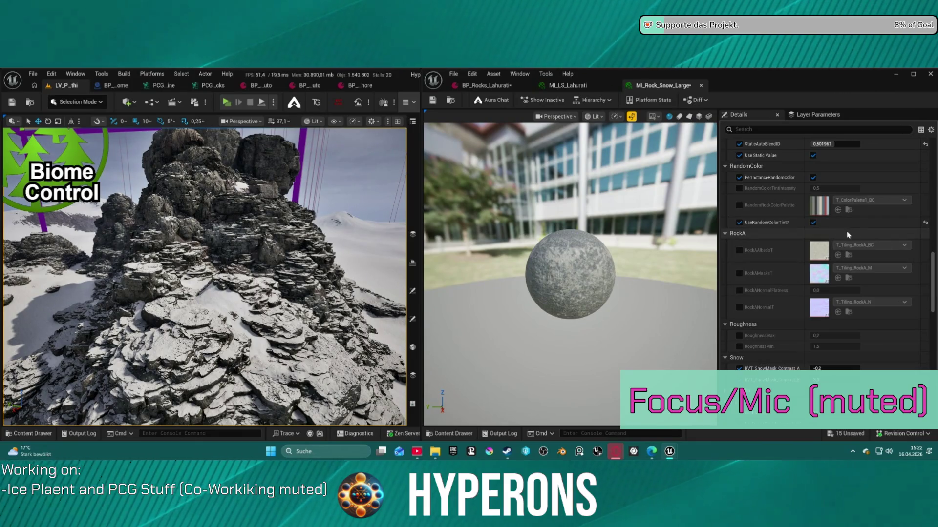
{"action": "left_click", "coordinate": [813, 177]}
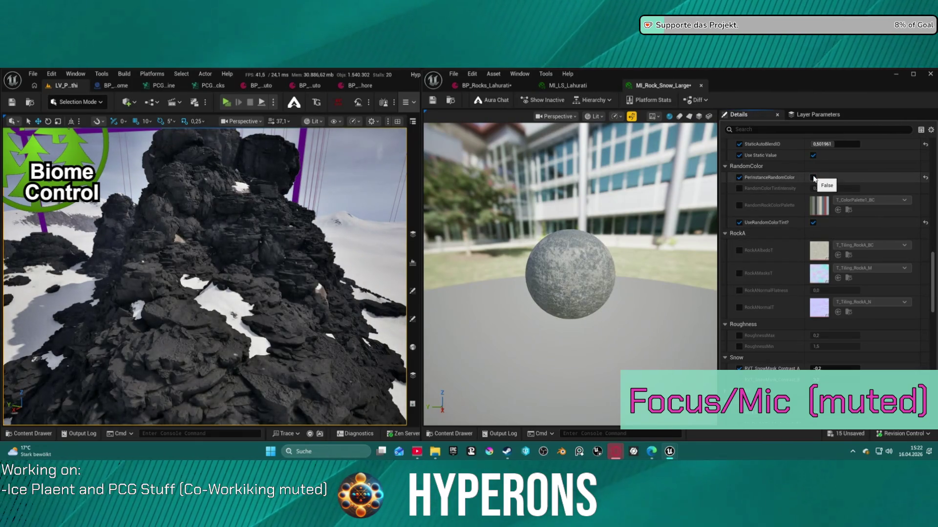
{"action": "left_click", "coordinate": [814, 177]}
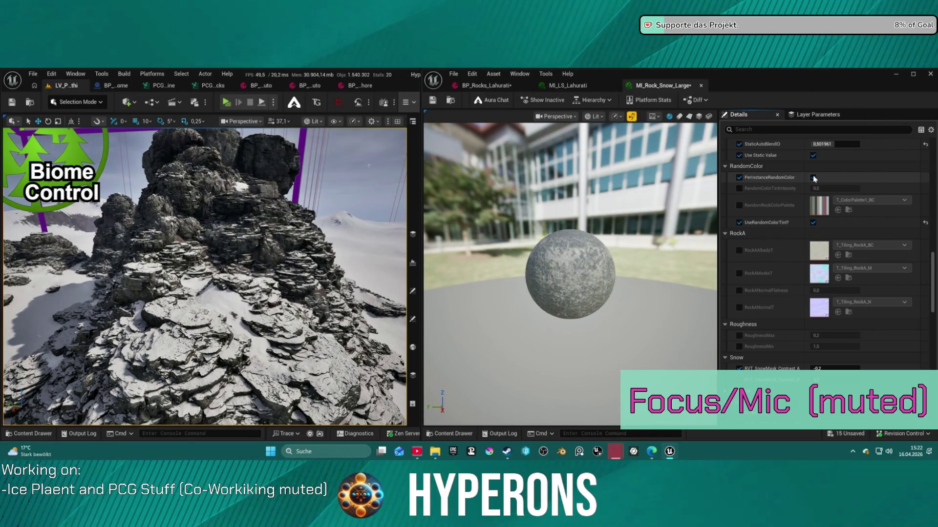
{"action": "left_click", "coordinate": [813, 177]}
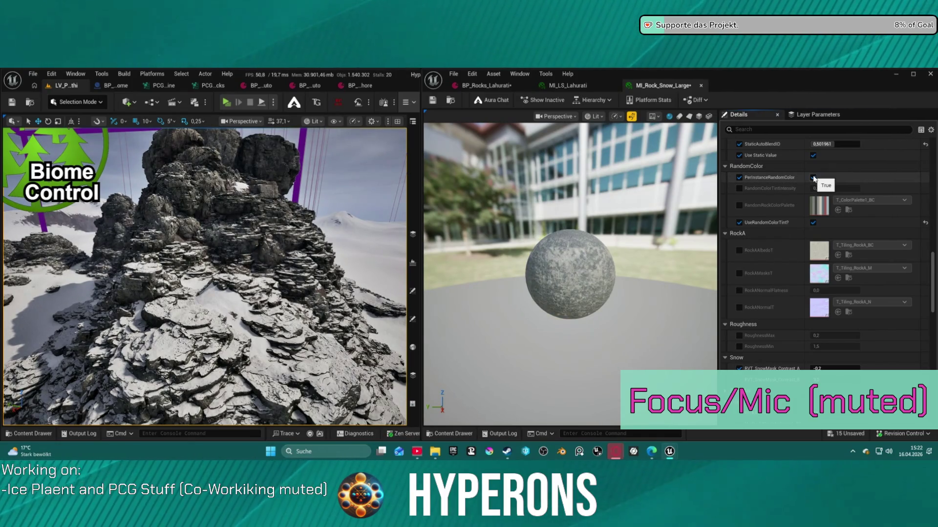
{"action": "scroll", "coordinate": [827, 185], "scroll_direction": "up", "scroll_amount": 5}
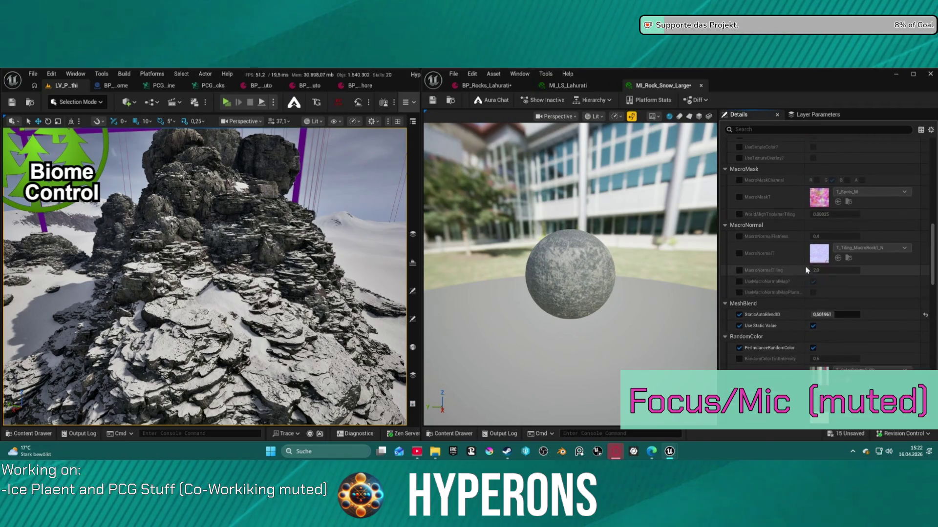
{"action": "left_click", "coordinate": [813, 334]}
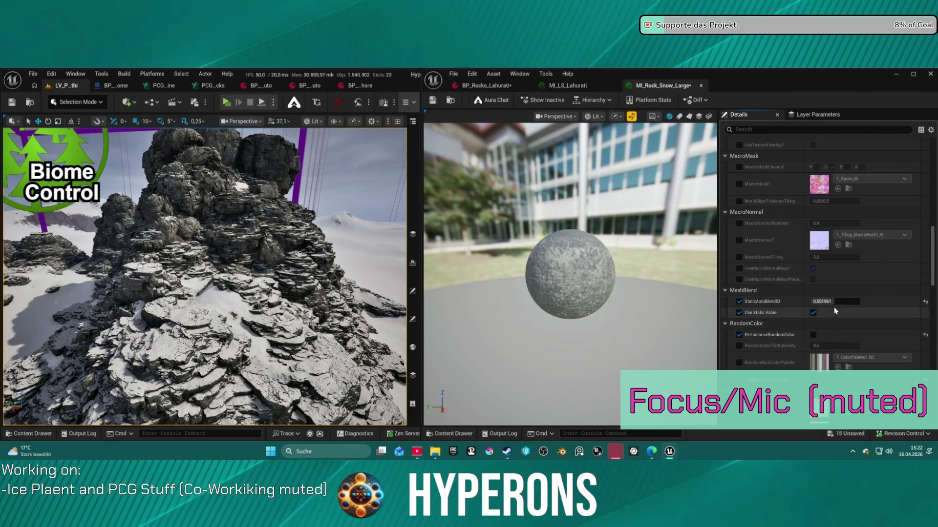
Move in close to inspect the grey rock wall and its snowy ledges.
{"action": "scroll", "coordinate": [839, 303], "scroll_direction": "up", "scroll_amount": 5}
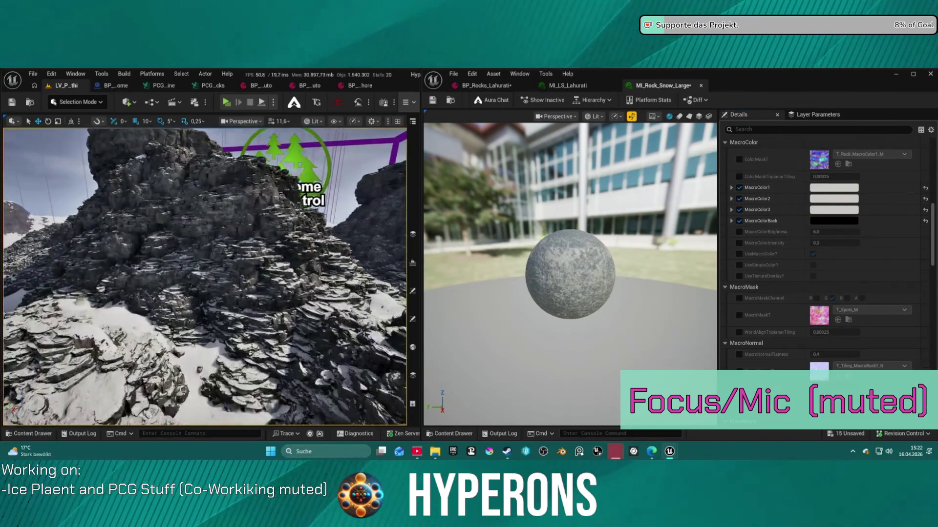
{"action": "scroll", "coordinate": [204, 277], "scroll_direction": "down", "scroll_amount": 3}
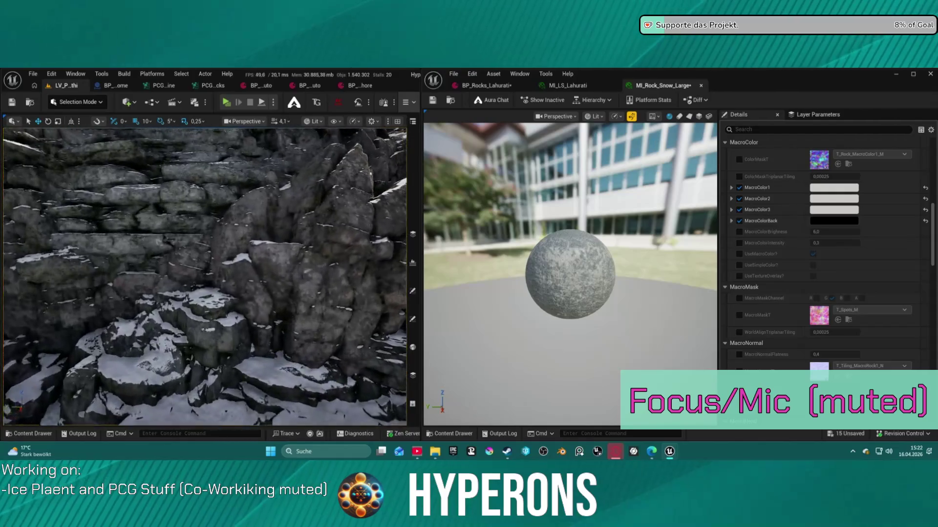
{"action": "scroll", "coordinate": [204, 277], "scroll_direction": "down", "scroll_amount": 3}
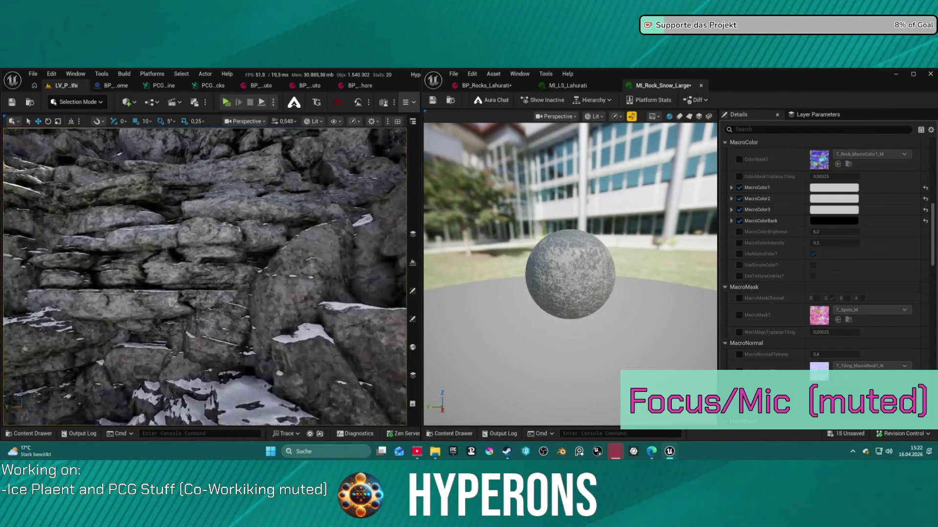
{"action": "scroll", "coordinate": [205, 277], "scroll_direction": "down", "scroll_amount": 2}
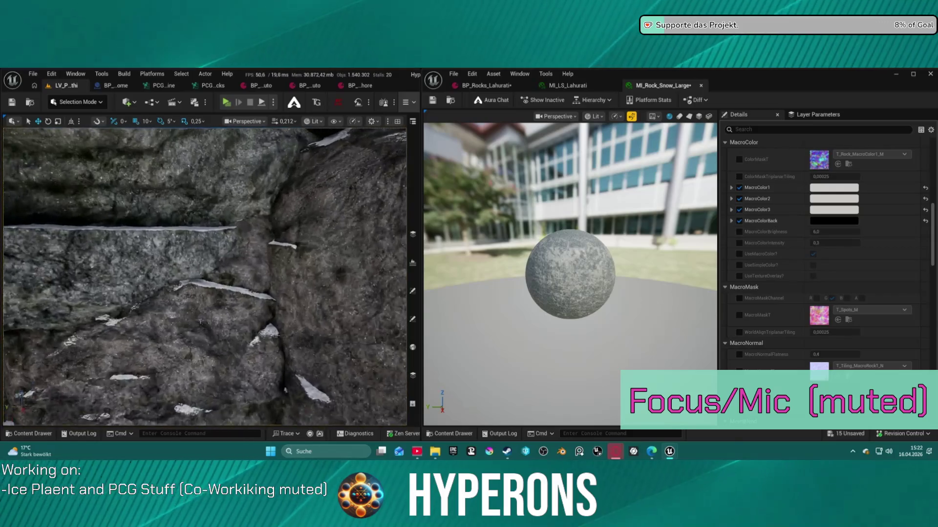
{"action": "key", "text": "w"}
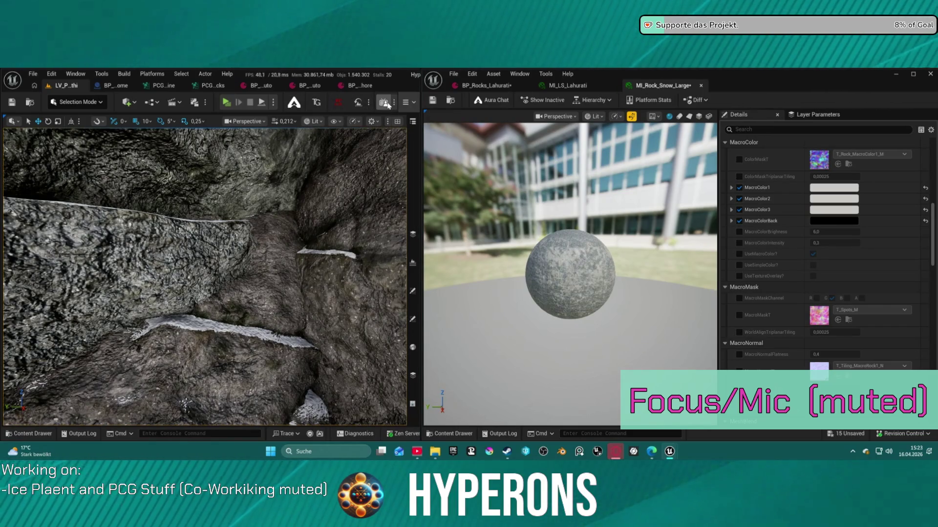
Toggle MeshBlend off and back on under Custom Control to compare the blending.
{"action": "left_click", "coordinate": [406, 102]}
{"action": "mouse_move", "coordinate": [457, 125]}
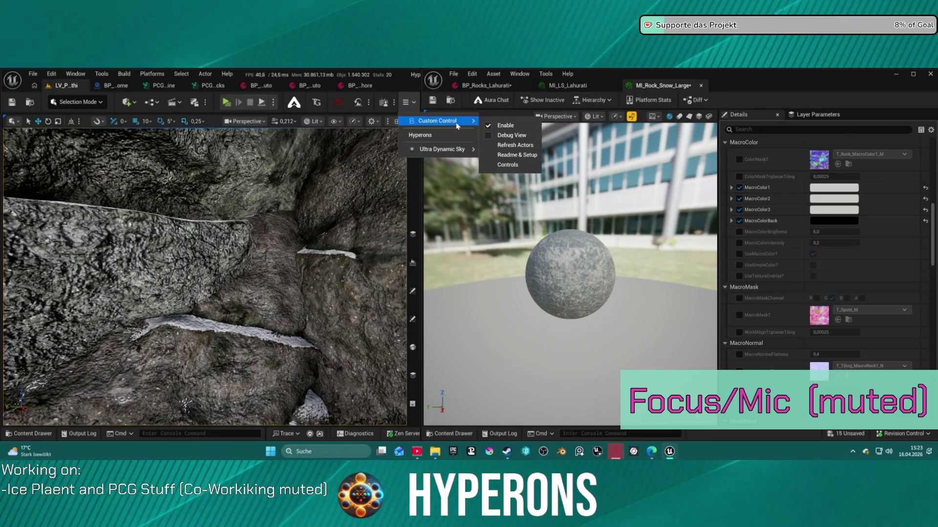
{"action": "left_click", "coordinate": [488, 126]}
{"action": "left_click", "coordinate": [489, 126]}
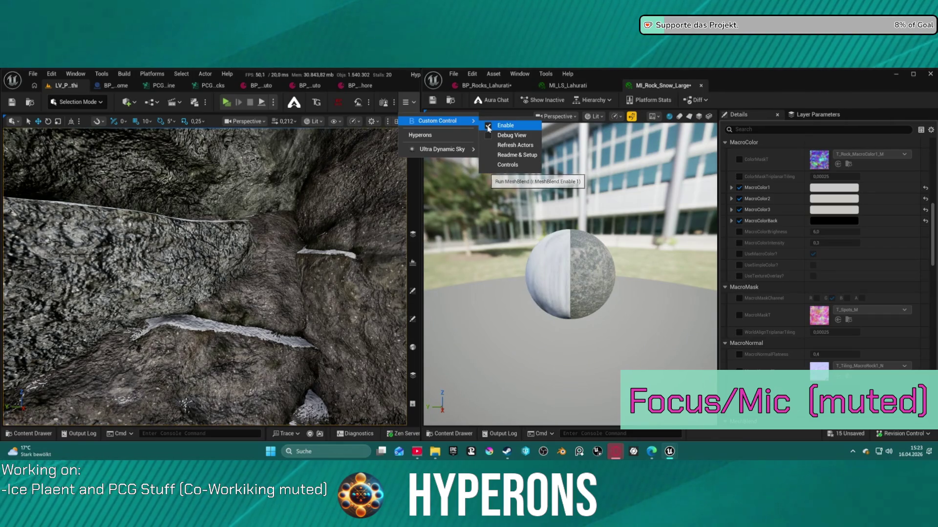
Review the blend-size settings in the MeshBlend Controls window, then close it.
{"action": "mouse_move", "coordinate": [442, 149]}
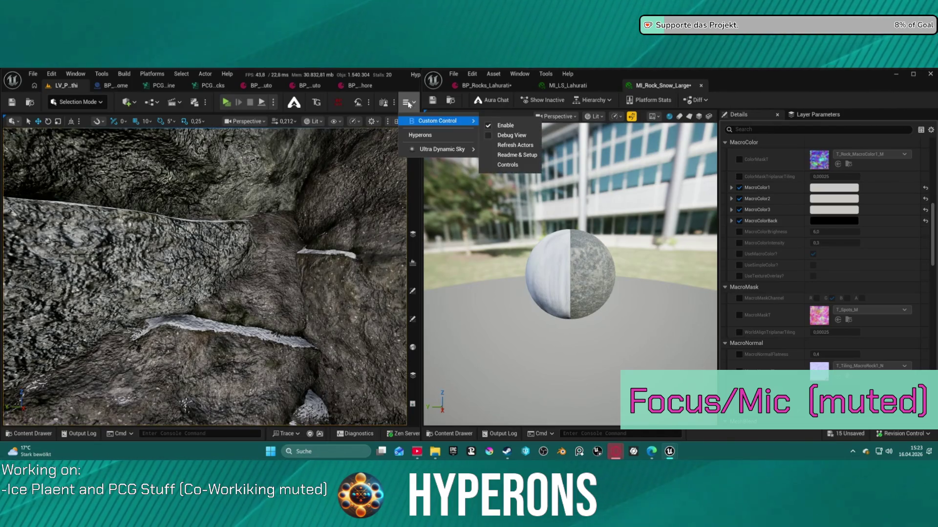
{"action": "mouse_move", "coordinate": [446, 122]}
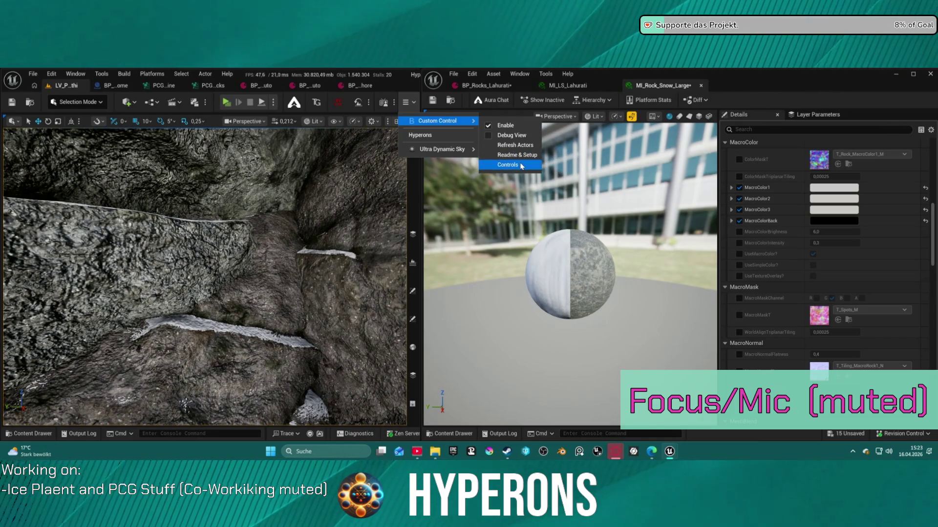
{"action": "left_click", "coordinate": [523, 164]}
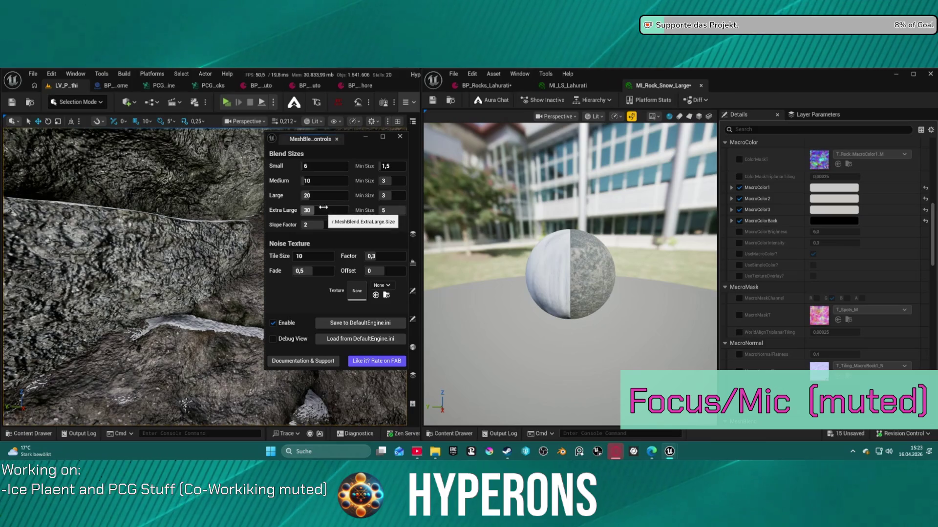
{"action": "left_click", "coordinate": [398, 137]}
{"action": "left_click_drag", "start_coordinate": [331, 193], "coordinate": [332, 193]}
{"action": "scroll", "coordinate": [331, 193], "scroll_direction": "down", "scroll_amount": 2}
{"action": "scroll", "coordinate": [332, 193], "scroll_direction": "up", "scroll_amount": 2}
{"action": "scroll", "coordinate": [331, 193], "scroll_direction": "up", "scroll_amount": 6}
{"action": "scroll", "coordinate": [331, 193], "scroll_direction": "down", "scroll_amount": 3}
Open the parent M_Rock material from the instance's parent chain.
{"action": "left_click", "coordinate": [583, 101]}
{"action": "left_click", "coordinate": [591, 125]}
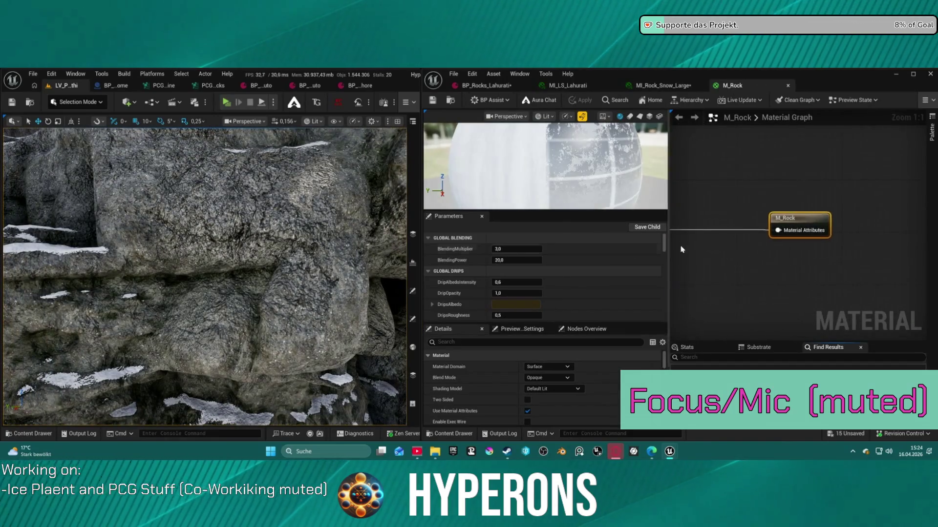
{"action": "scroll", "coordinate": [766, 247], "scroll_direction": "down", "scroll_amount": 3}
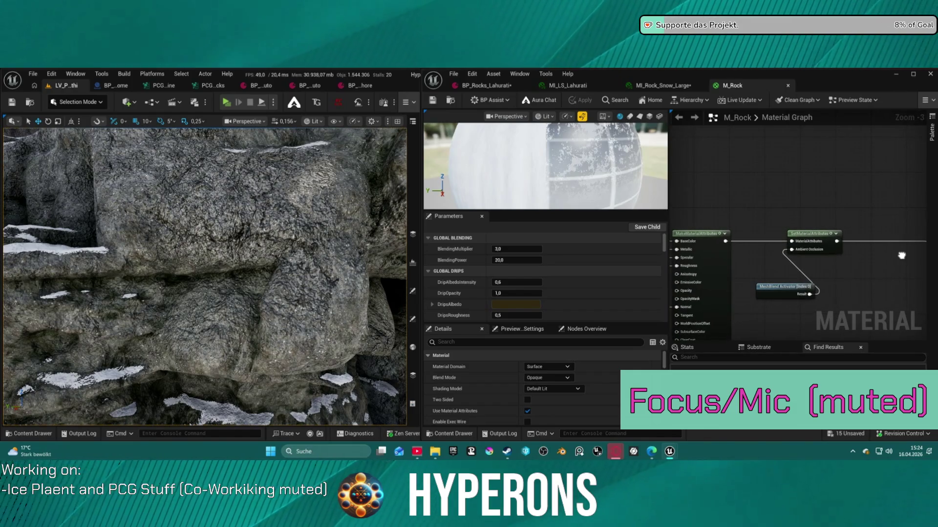
{"action": "scroll", "coordinate": [902, 256], "scroll_direction": "up", "scroll_amount": 3}
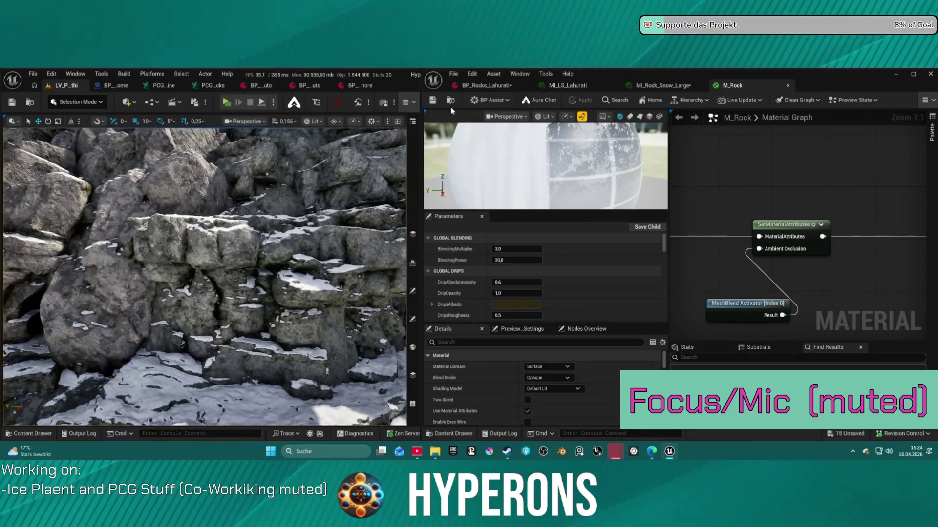
Show the MI_LS_Lahurati instance beside the level view, then bring up MI_Rock_Snow_Large.
{"action": "left_click", "coordinate": [575, 87]}
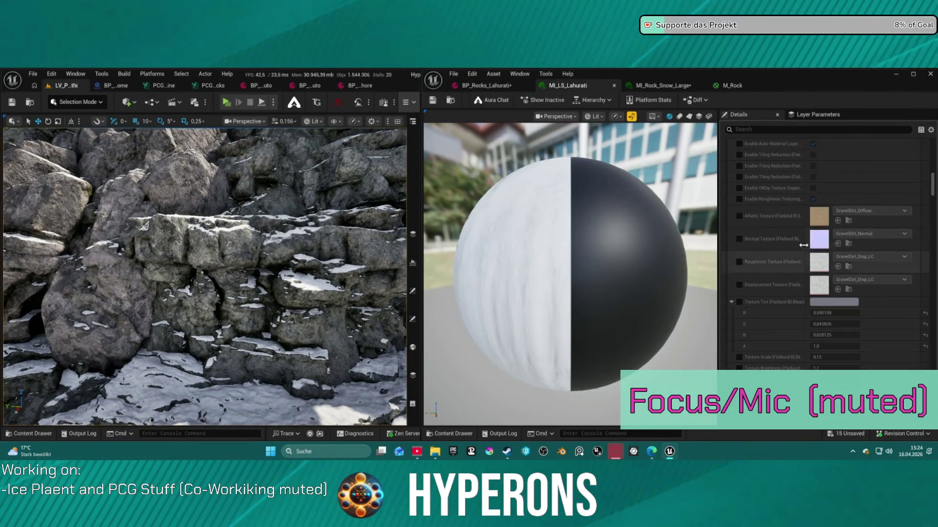
{"action": "left_click", "coordinate": [756, 130]}
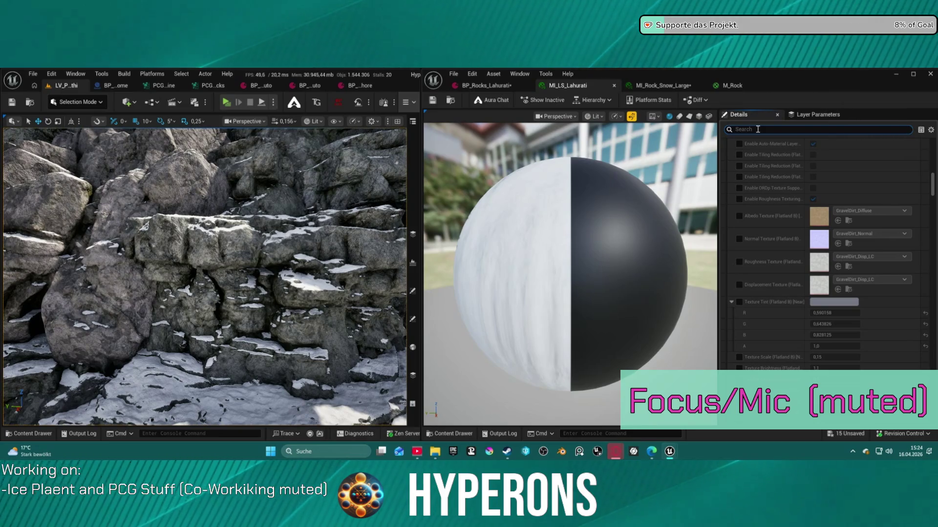
{"action": "left_click", "coordinate": [689, 86]}
Filter MI_Rock_Snow_Large's parameters by 'mesh' and fly the camera into the rocky gorge.
{"action": "type", "text": "mesh"}
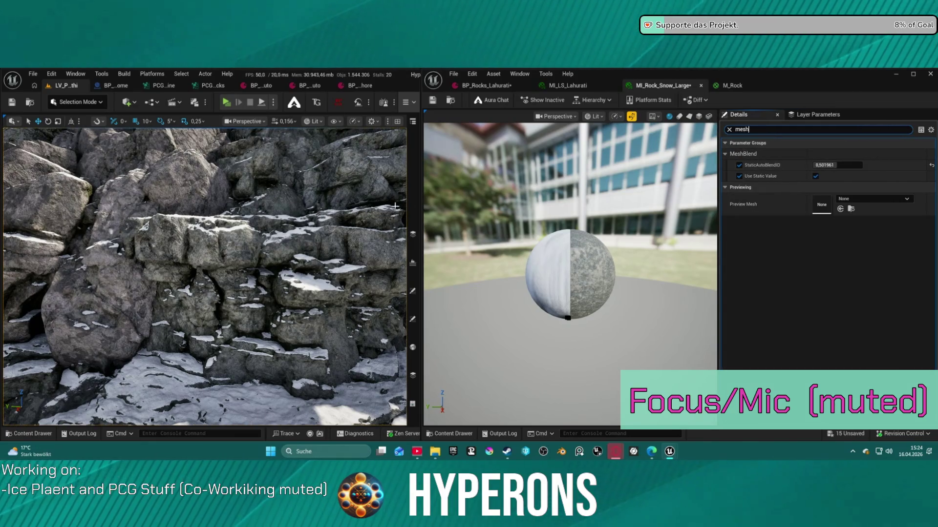
{"action": "left_click_drag", "start_coordinate": [284, 244], "coordinate": [302, 239]}
{"action": "scroll", "coordinate": [206, 276], "scroll_direction": "up", "scroll_amount": 2}
{"action": "key", "text": "w"}
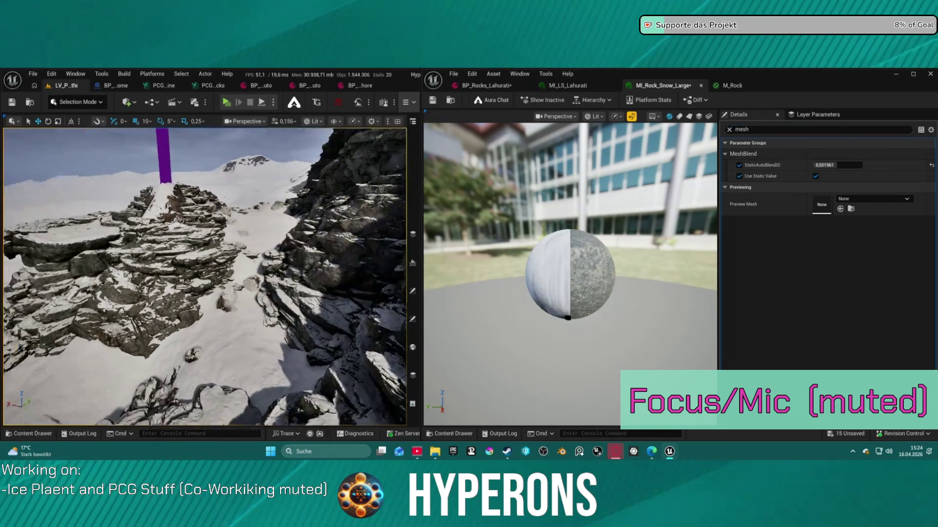
{"action": "key", "text": "w"}
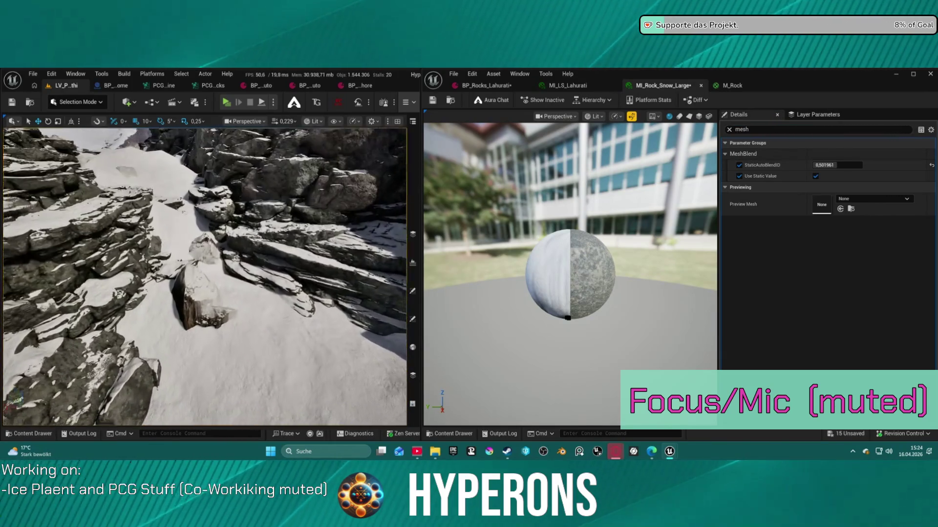
{"action": "key", "text": "w"}
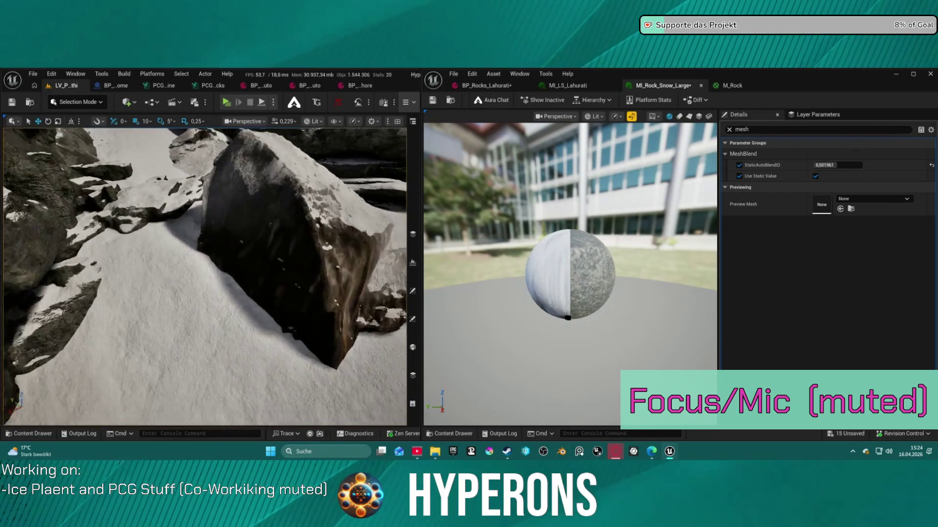
Use the Content Drawer to open the other snow rock material instances.
{"action": "key", "text": "ctrl+space"}
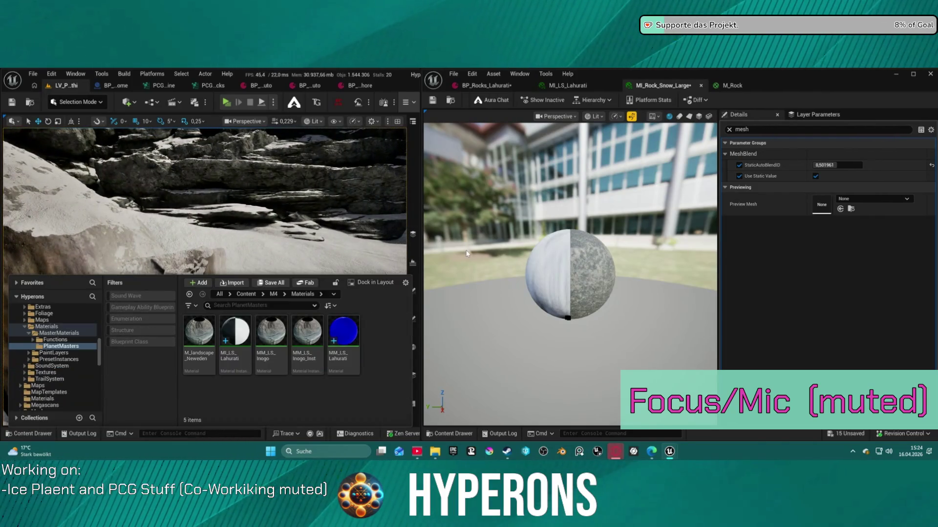
{"action": "key", "text": "ctrl+space"}
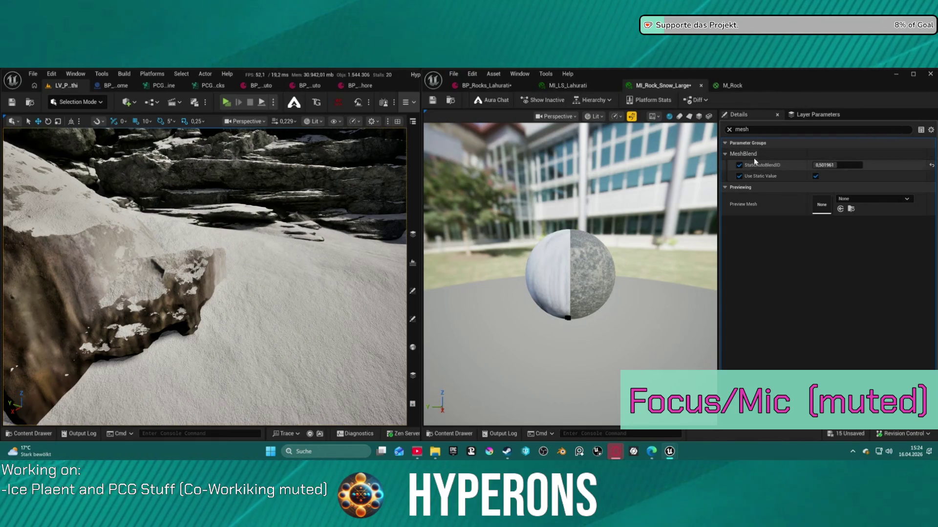
{"action": "key", "text": "ctrl+space"}
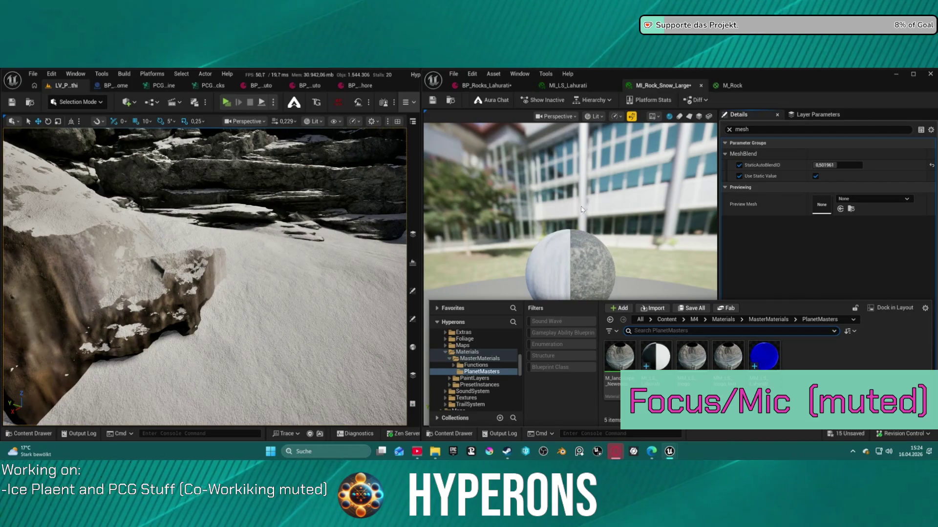
{"action": "key", "text": "ctrl+space"}
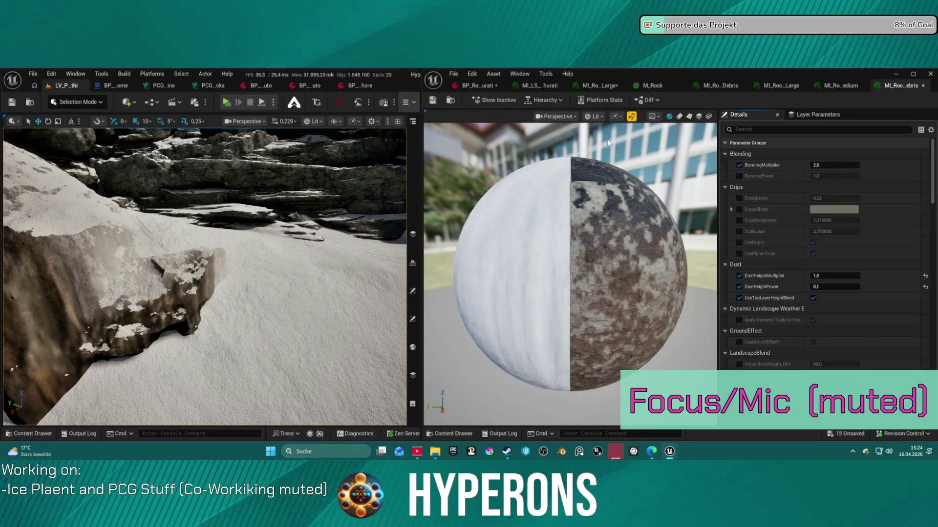
Filter the debris, medium and large rock instances' parameters by 'mesh'.
{"action": "left_click", "coordinate": [754, 129]}
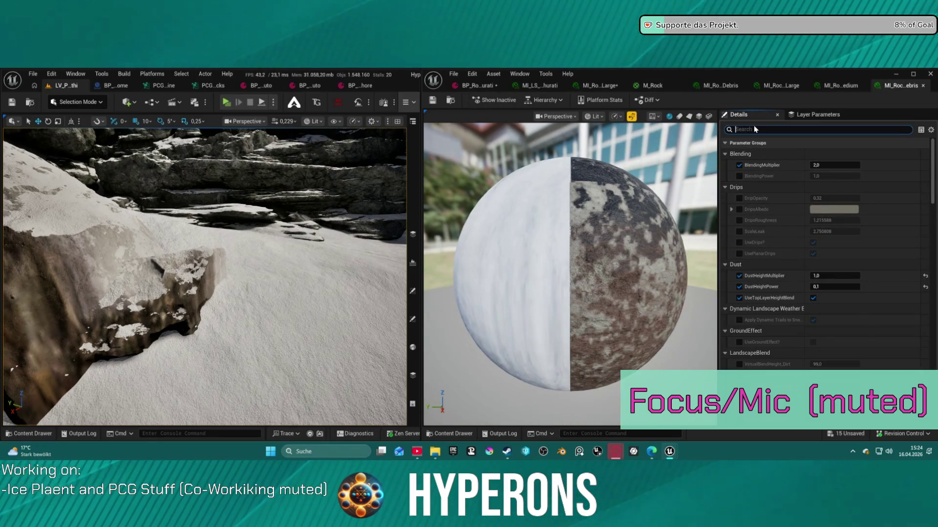
{"action": "type", "text": "mes"}
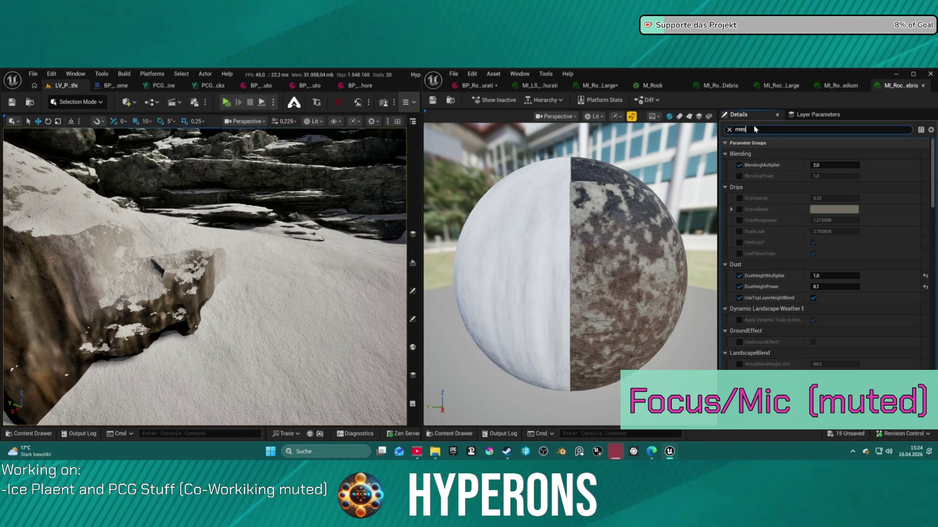
{"action": "type", "text": "h"}
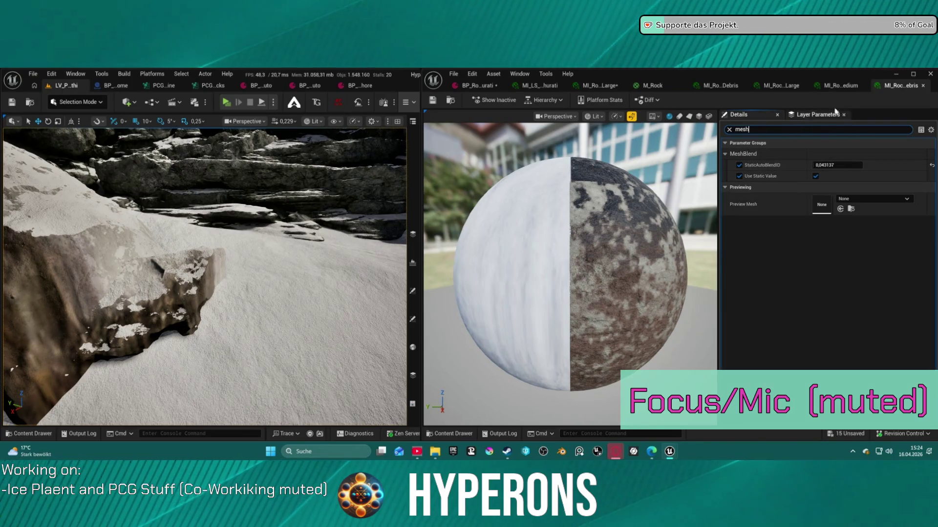
{"action": "left_click", "coordinate": [840, 86]}
{"action": "left_click", "coordinate": [784, 128]}
{"action": "type", "text": "mesh"}
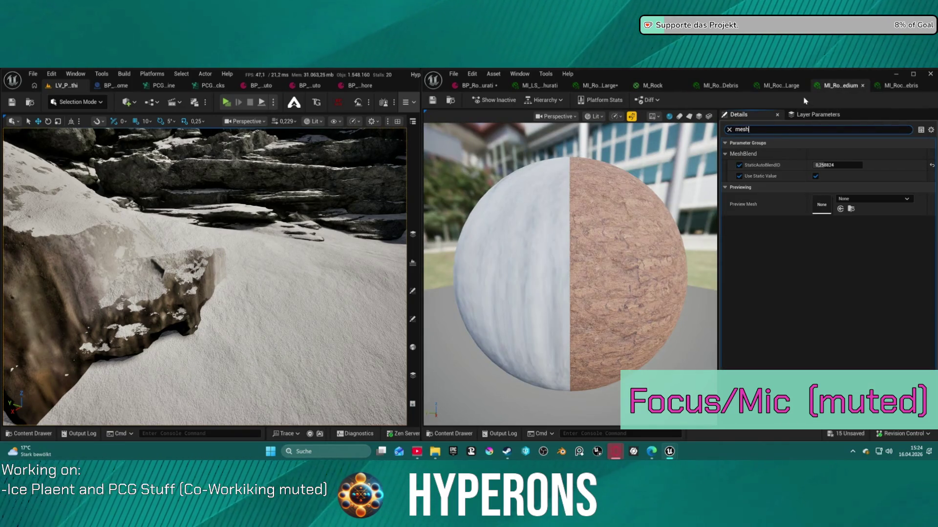
{"action": "left_click", "coordinate": [781, 86]}
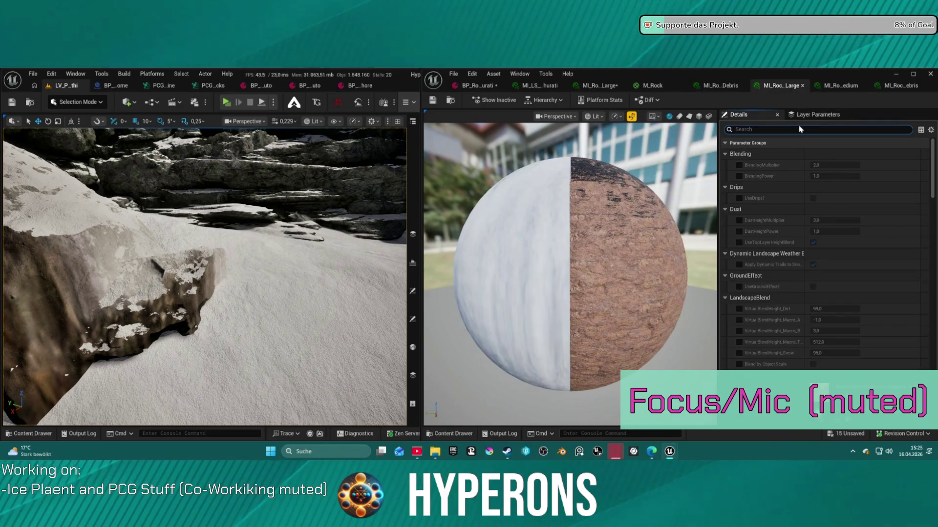
{"action": "type", "text": "mesh"}
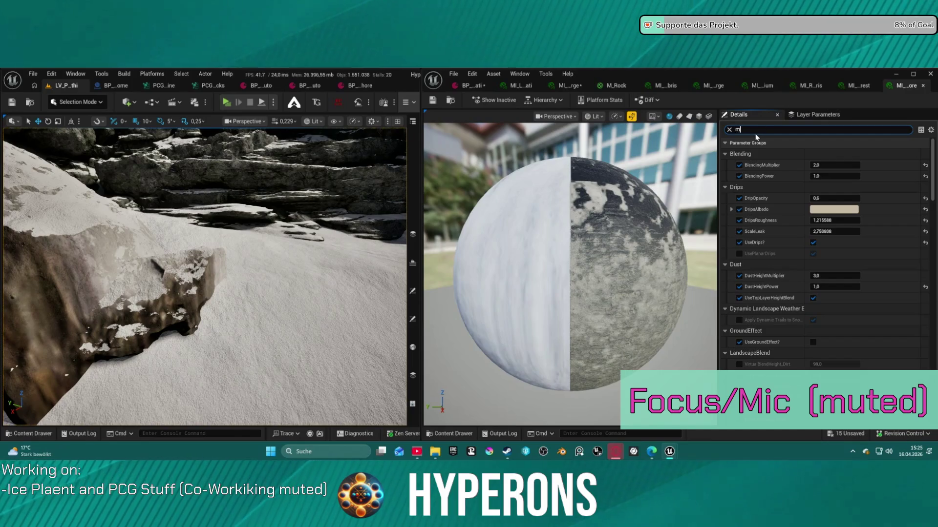
{"action": "type", "text": "s"}
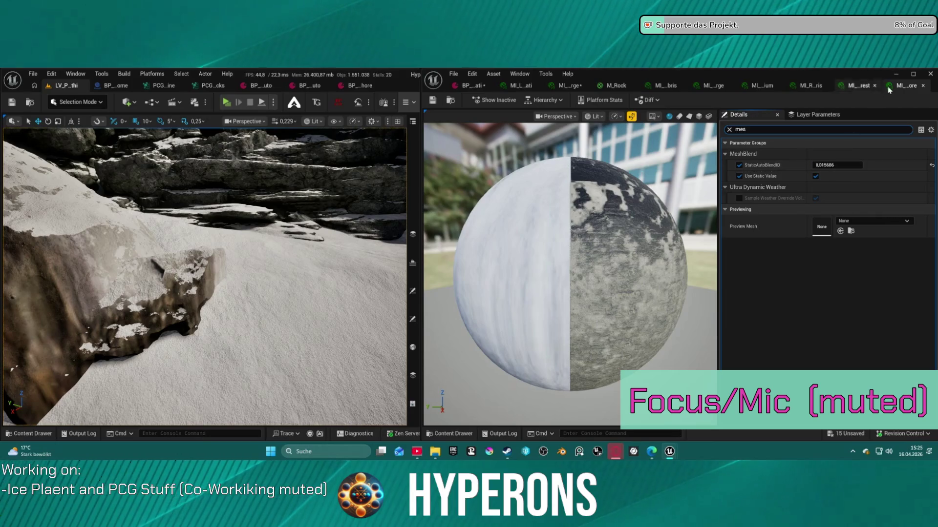
In the next rock instance, override MeshBlend StaticAutoBlendID and Use Static Value.
{"action": "left_click", "coordinate": [851, 89]}
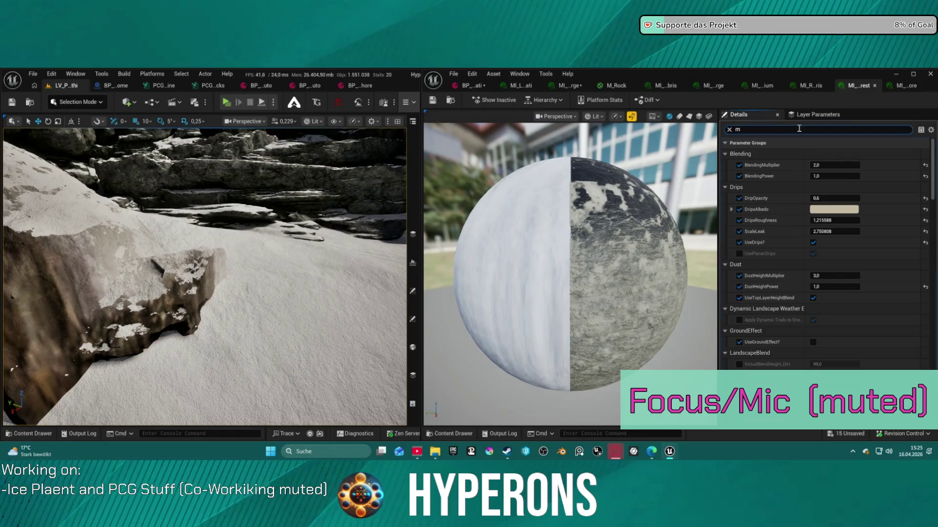
{"action": "type", "text": "esh"}
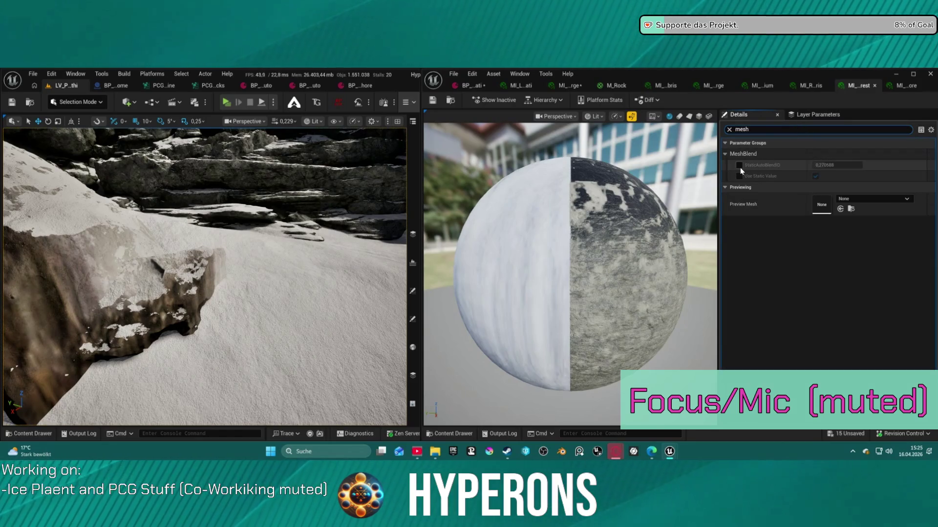
{"action": "left_click", "coordinate": [739, 165]}
{"action": "left_click", "coordinate": [739, 176]}
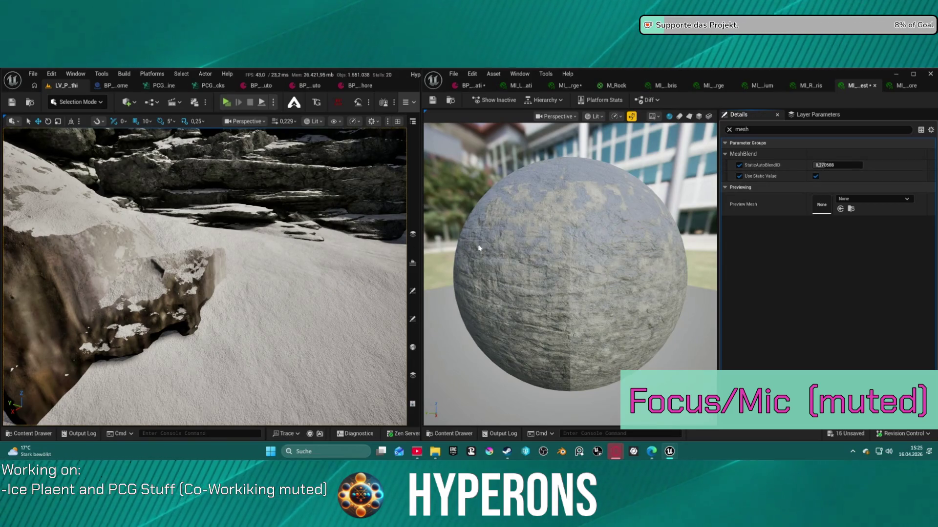
Compare blend IDs across the rock instance tabs, then return to MI_LS_Lahurati.
{"action": "left_click", "coordinate": [809, 86]}
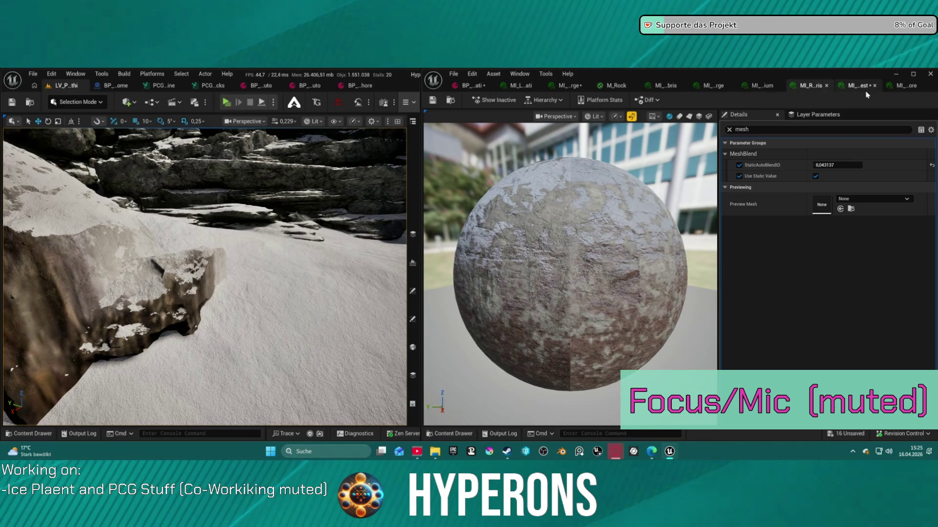
{"action": "left_click", "coordinate": [891, 87]}
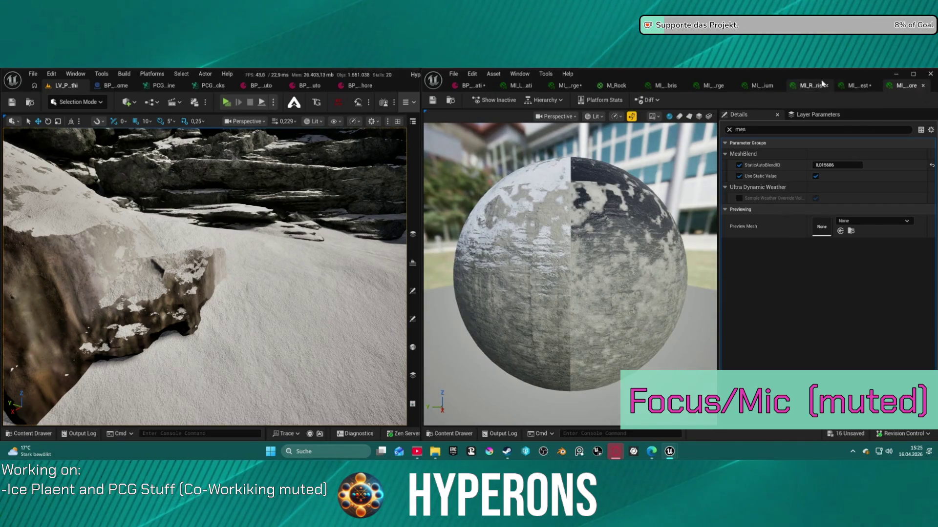
{"action": "left_click", "coordinate": [808, 87]}
{"action": "left_click", "coordinate": [754, 84]}
{"action": "left_click", "coordinate": [713, 86]}
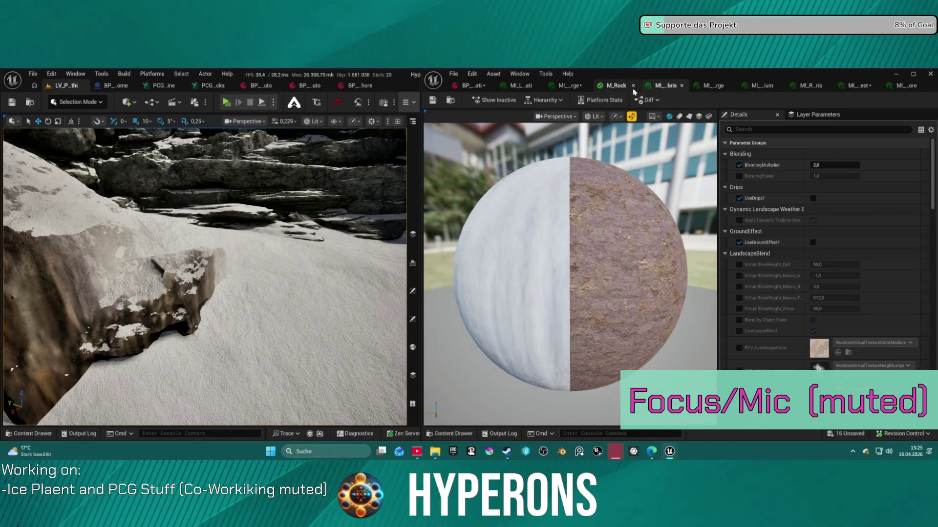
{"action": "left_click", "coordinate": [570, 86]}
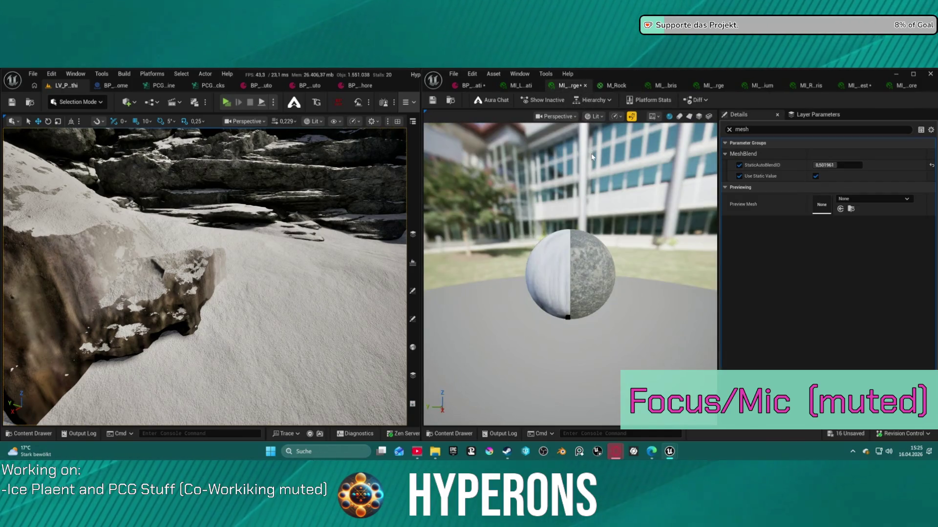
{"action": "left_click", "coordinate": [521, 86]}
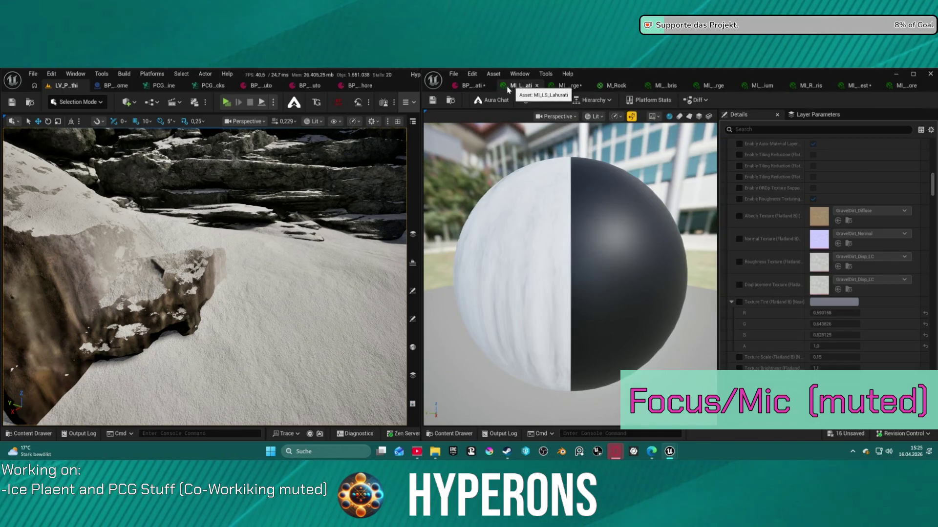
{"action": "left_click_drag", "start_coordinate": [205, 273], "coordinate": [259, 265]}
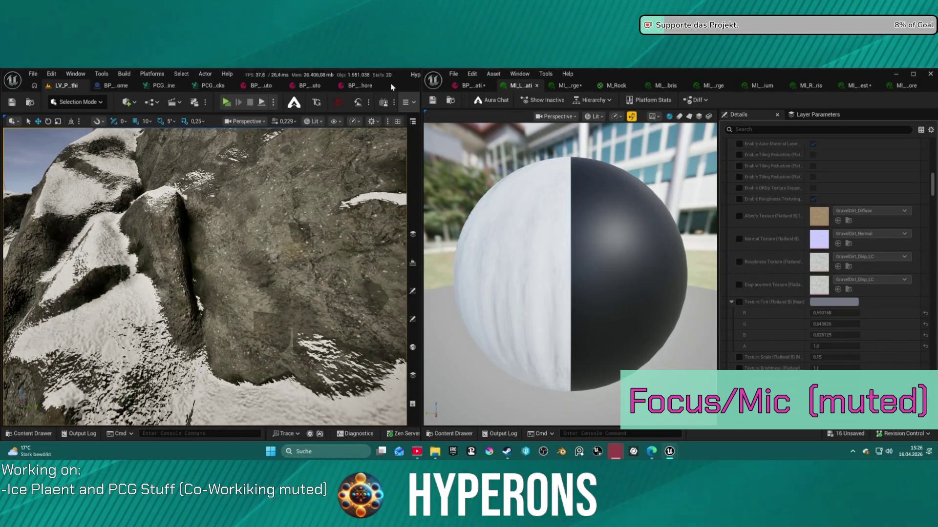
{"action": "left_click", "coordinate": [410, 101]}
Refresh the Custom Control actors and turn MeshBlend on for the level.
{"action": "mouse_move", "coordinate": [474, 120]}
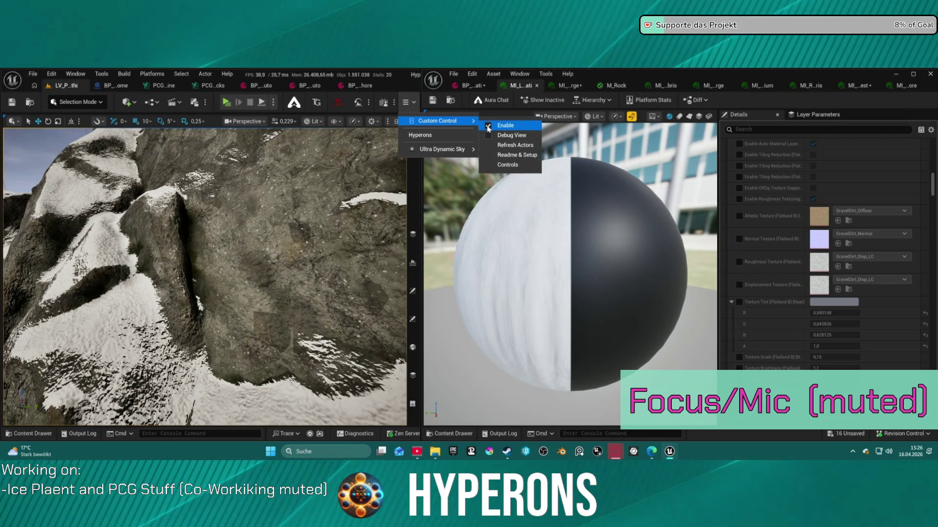
{"action": "left_click", "coordinate": [504, 146]}
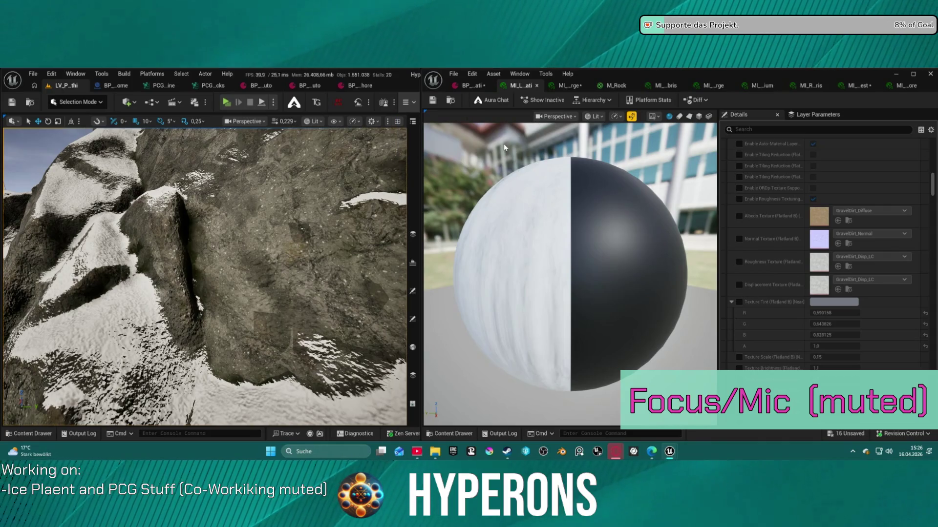
{"action": "left_click", "coordinate": [409, 103]}
{"action": "mouse_move", "coordinate": [425, 123]}
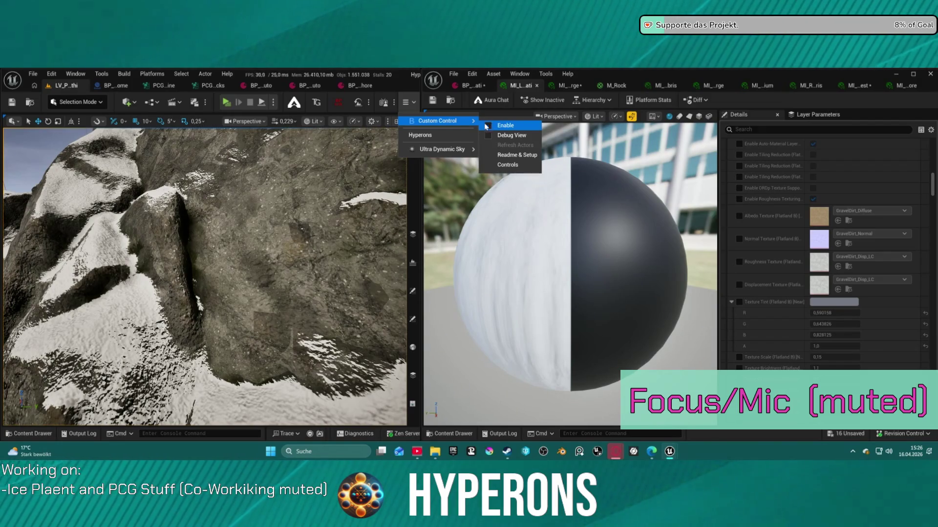
{"action": "left_click", "coordinate": [489, 126]}
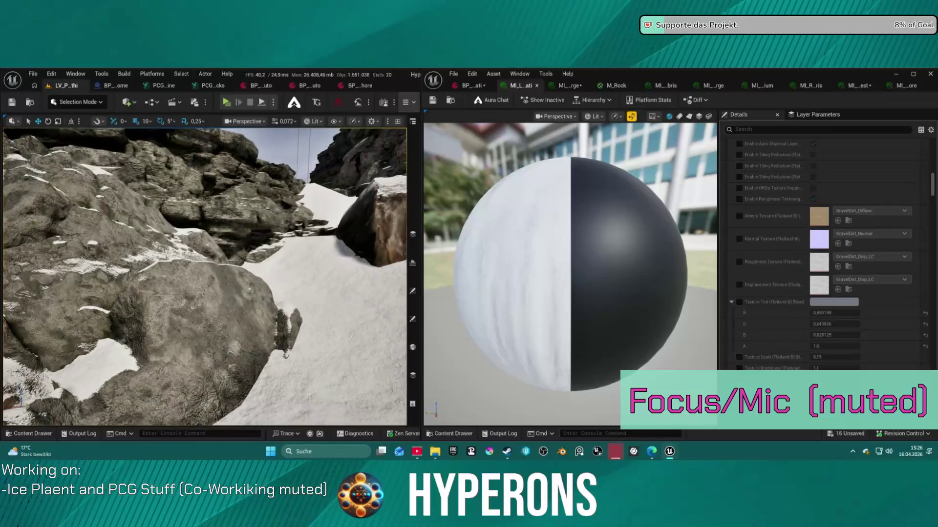
{"action": "scroll", "coordinate": [205, 277], "scroll_direction": "up", "scroll_amount": 3}
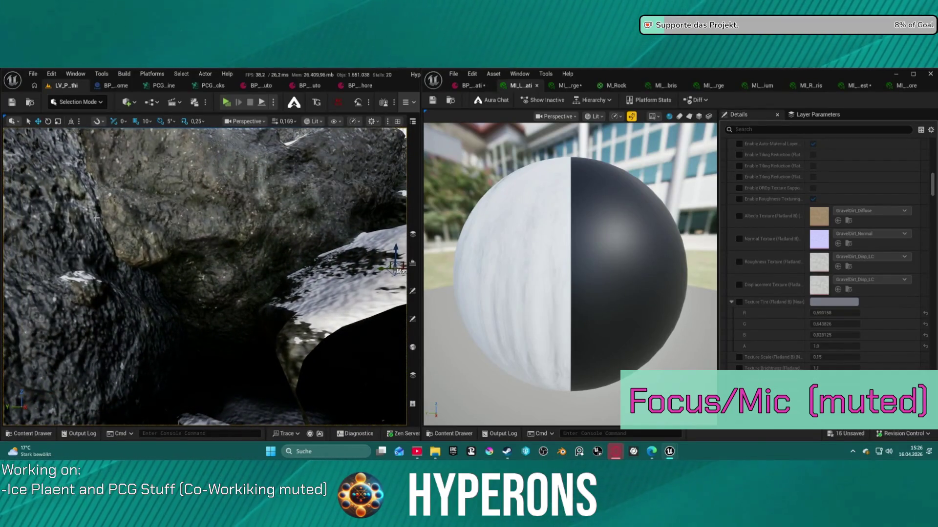
Toggle MeshBlend enabling again, refresh the actors, and list File > Recent Levels.
{"action": "left_click", "coordinate": [405, 102]}
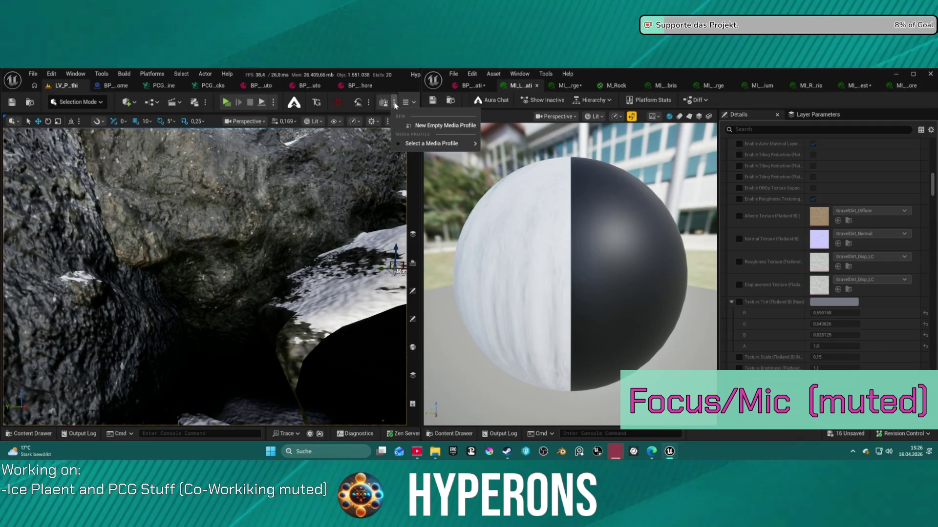
{"action": "mouse_move", "coordinate": [419, 123]}
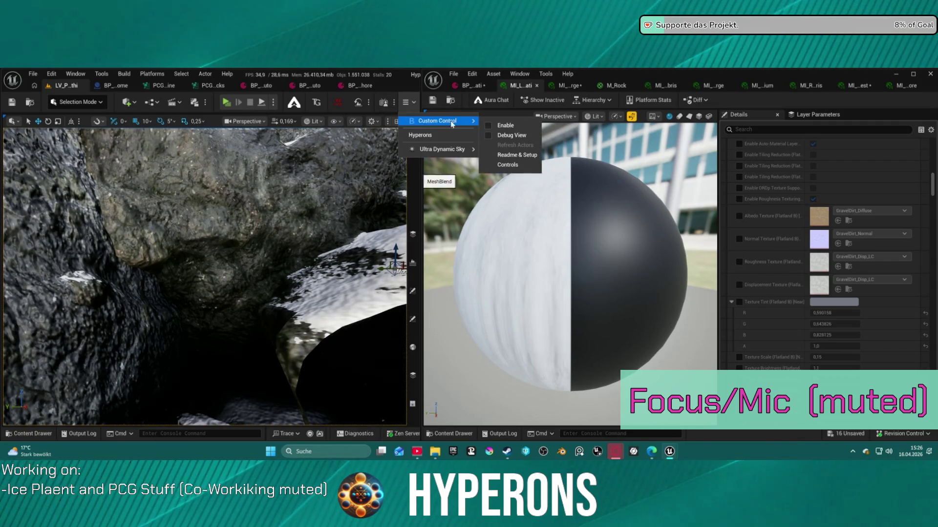
{"action": "left_click", "coordinate": [498, 127]}
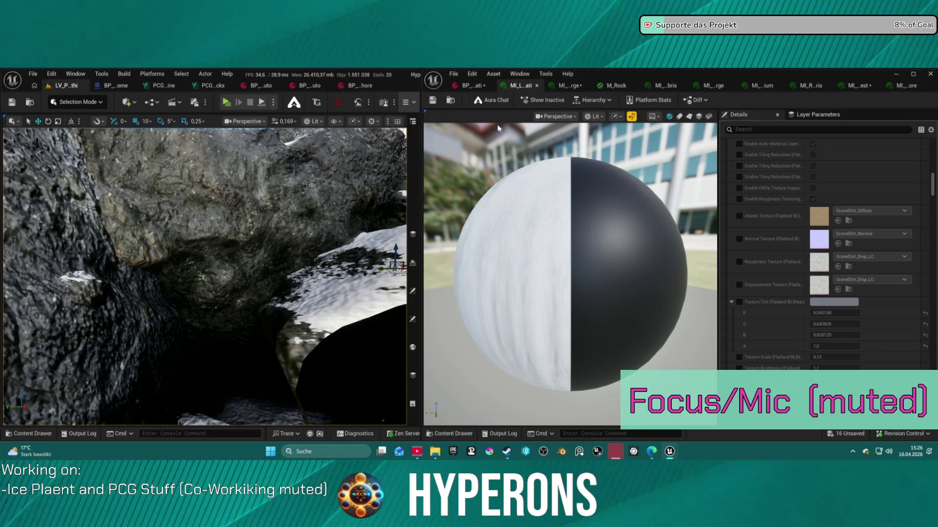
{"action": "left_click", "coordinate": [410, 104]}
{"action": "mouse_move", "coordinate": [446, 122]}
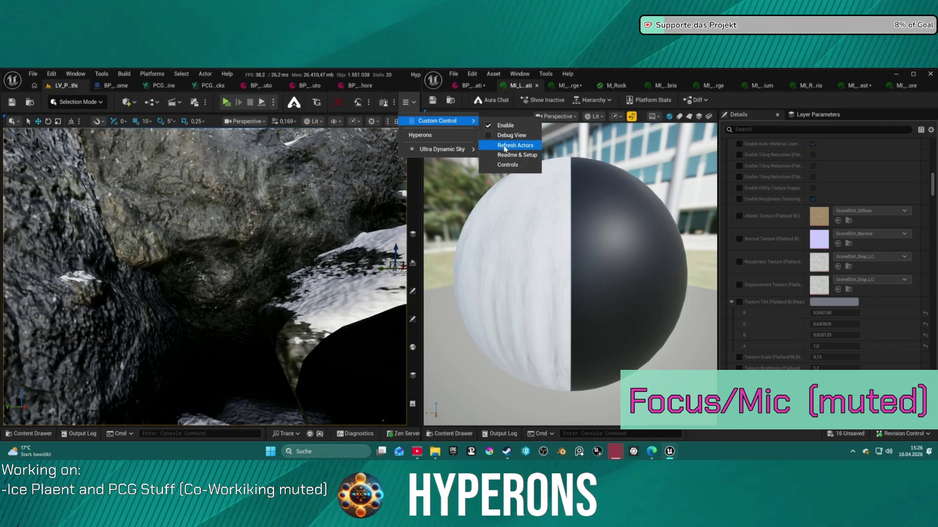
{"action": "left_click", "coordinate": [504, 148]}
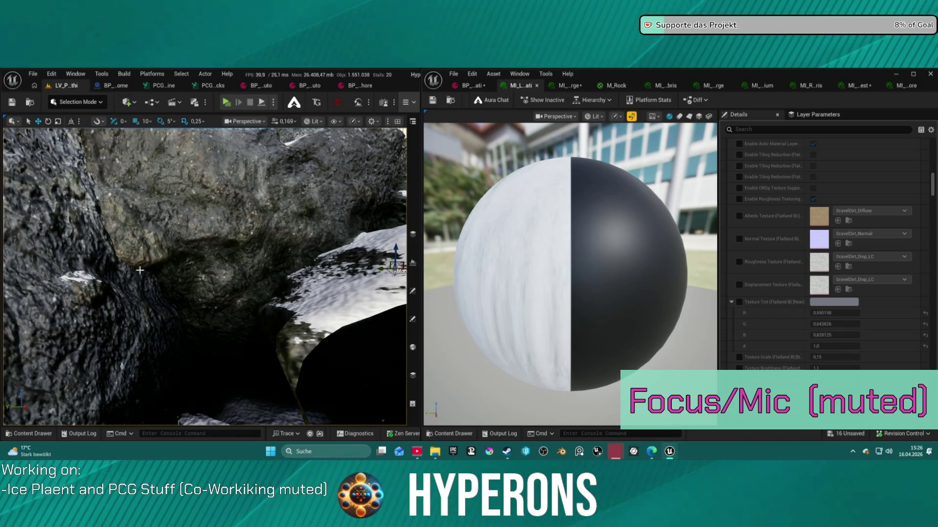
{"action": "left_click", "coordinate": [33, 75]}
Load DEV_Cave_Landscape from recent levels and fly the camera to its sunlit rock formation.
{"action": "mouse_move", "coordinate": [105, 137]}
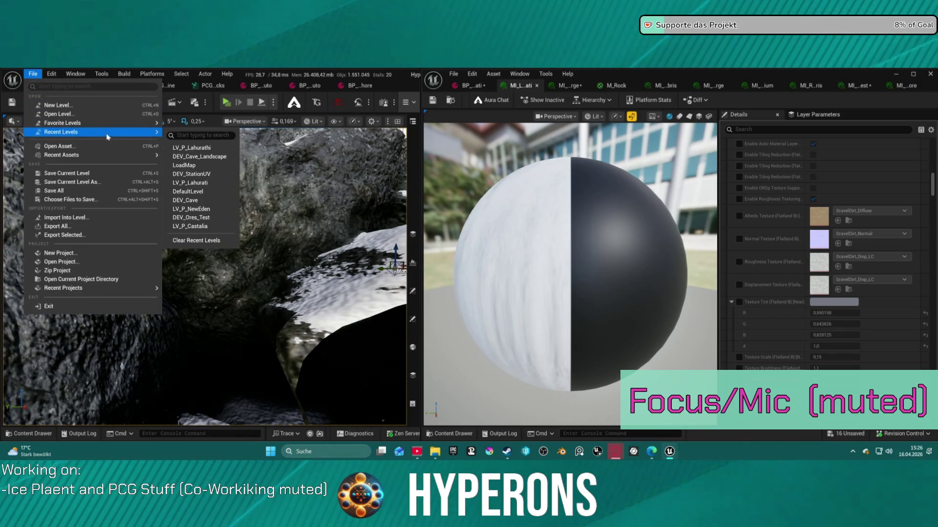
{"action": "left_click", "coordinate": [219, 157]}
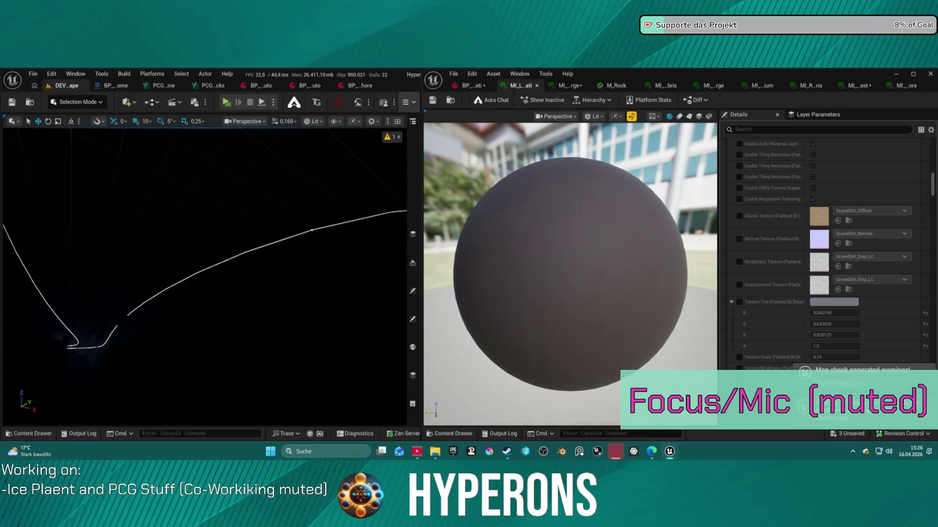
{"action": "scroll", "coordinate": [314, 207], "scroll_direction": "up", "scroll_amount": 2}
{"action": "scroll", "coordinate": [314, 207], "scroll_direction": "up", "scroll_amount": 2}
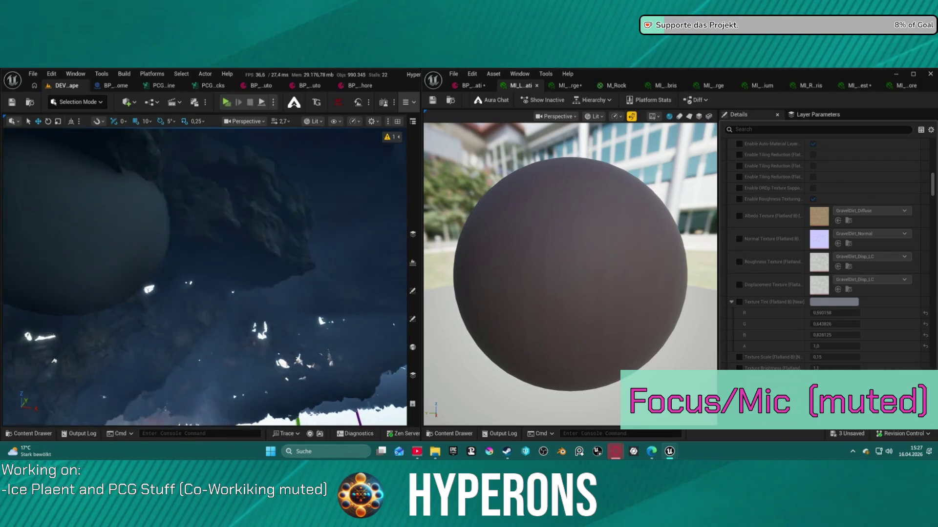
{"action": "key", "text": "s"}
{"action": "scroll", "coordinate": [314, 207], "scroll_direction": "up", "scroll_amount": 2}
{"action": "key", "text": "w"}
{"action": "scroll", "coordinate": [205, 277], "scroll_direction": "up", "scroll_amount": 1}
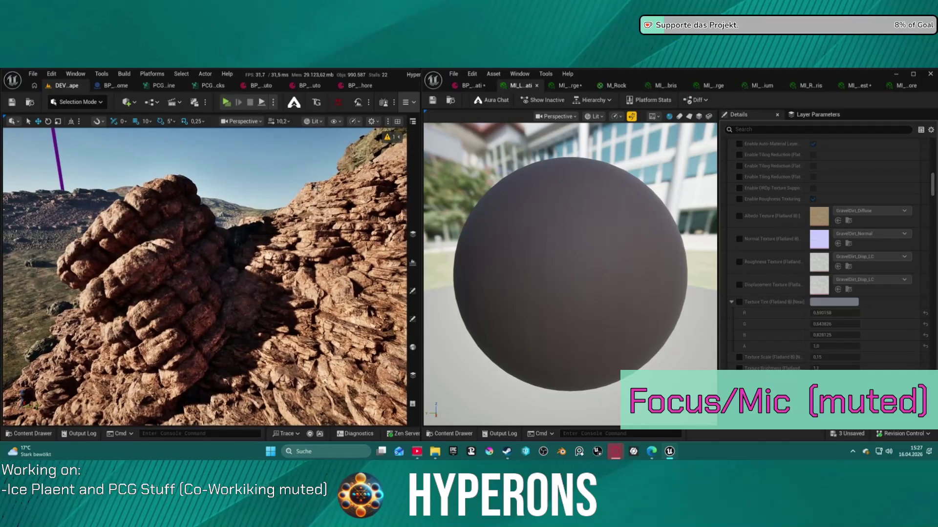
{"action": "left_click", "coordinate": [407, 103]}
Turn on the blend Debug View and fly across the blue-coloured rock slopes.
{"action": "mouse_move", "coordinate": [454, 120]}
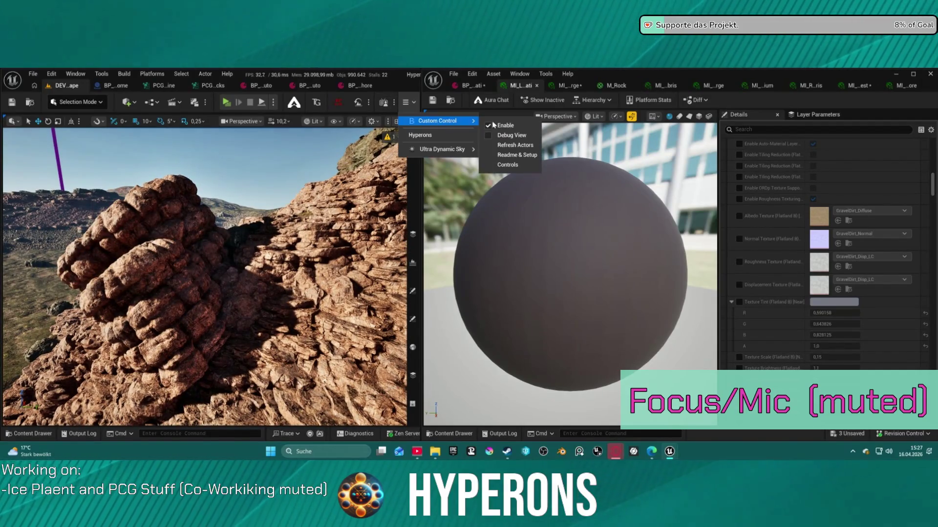
{"action": "left_click", "coordinate": [492, 136]}
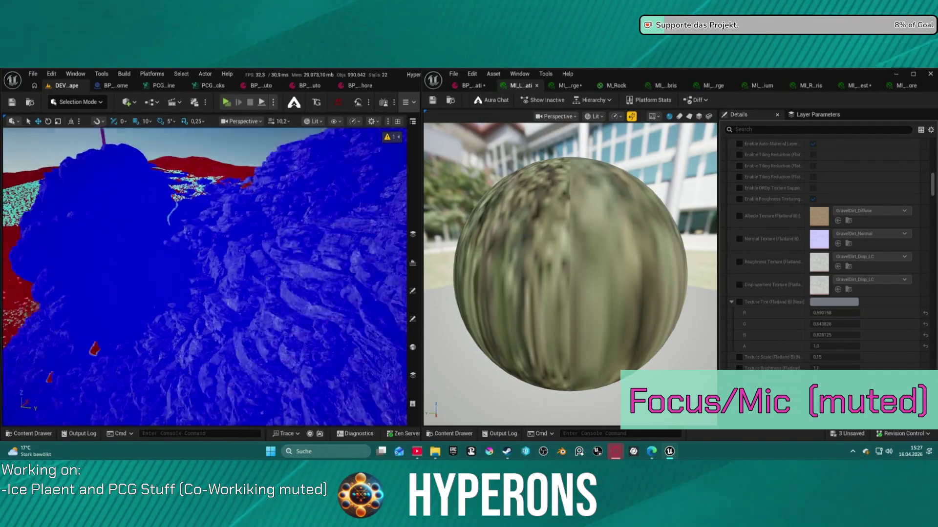
{"action": "key", "text": "s"}
{"action": "mouse_move", "coordinate": [205, 274]}
{"action": "left_mouse_down"}
{"action": "mouse_move", "coordinate": [254, 274]}
{"action": "mouse_move", "coordinate": [180, 264]}
{"action": "left_mouse_up"}
{"action": "key", "text": "w"}
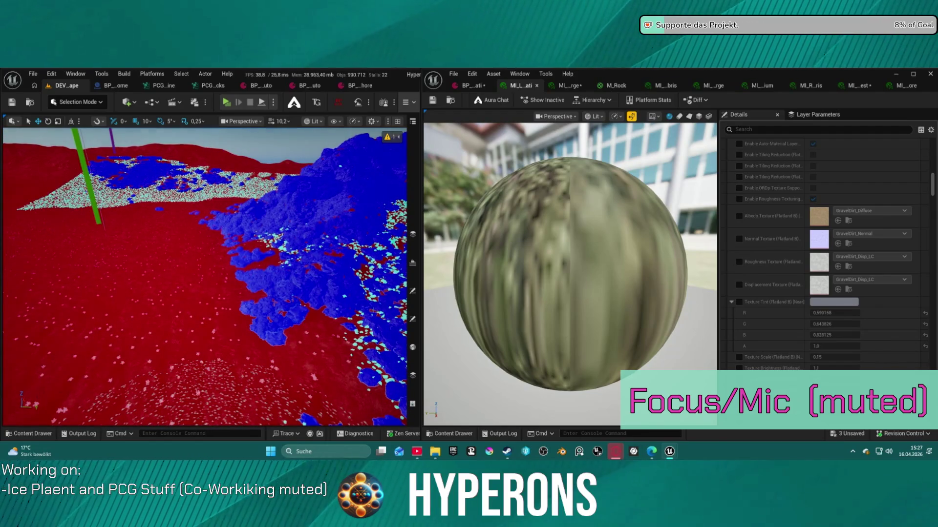
{"action": "key", "text": "w"}
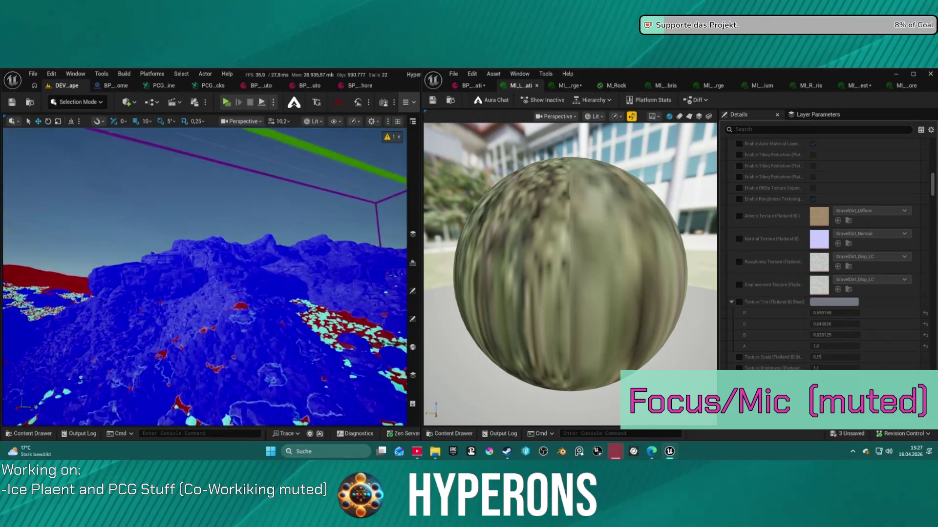
{"action": "key", "text": "w"}
{"action": "key", "text": "w"}
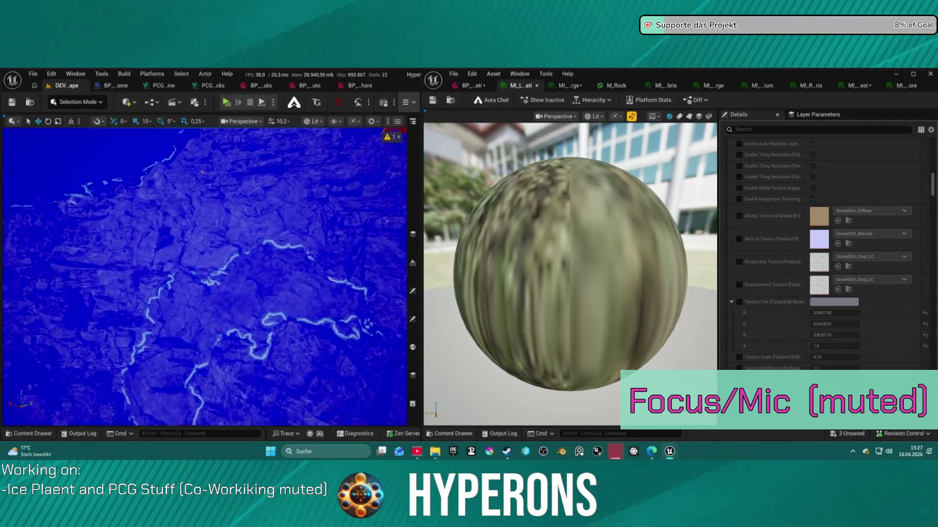
{"action": "key", "text": "w"}
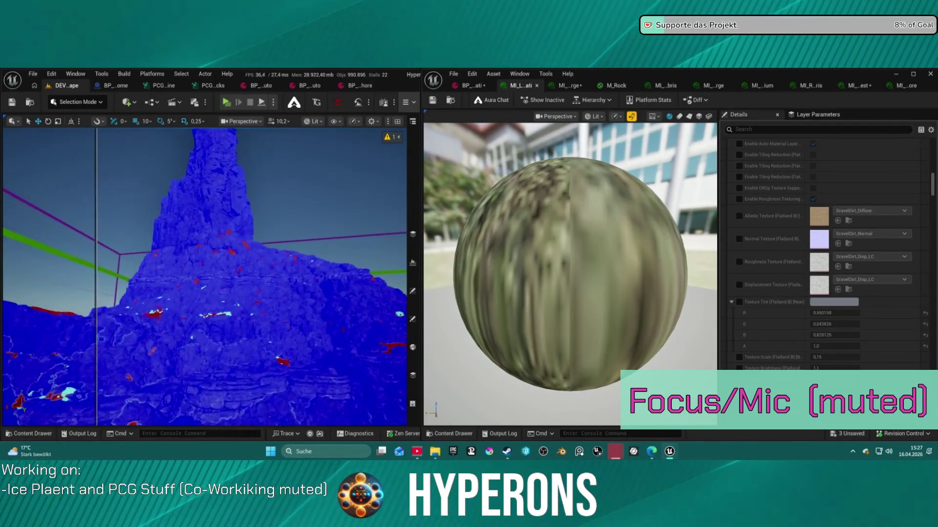
{"action": "key", "text": "w"}
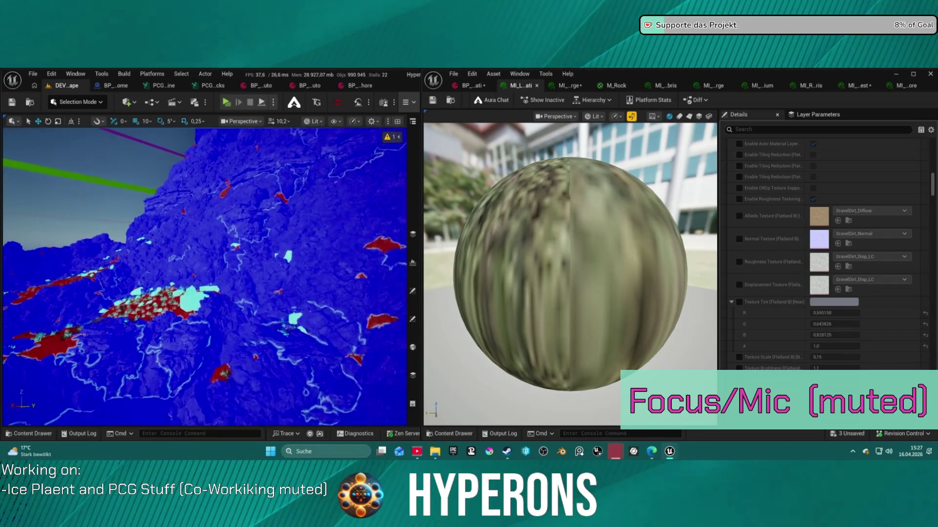
{"action": "left_click", "coordinate": [33, 73]}
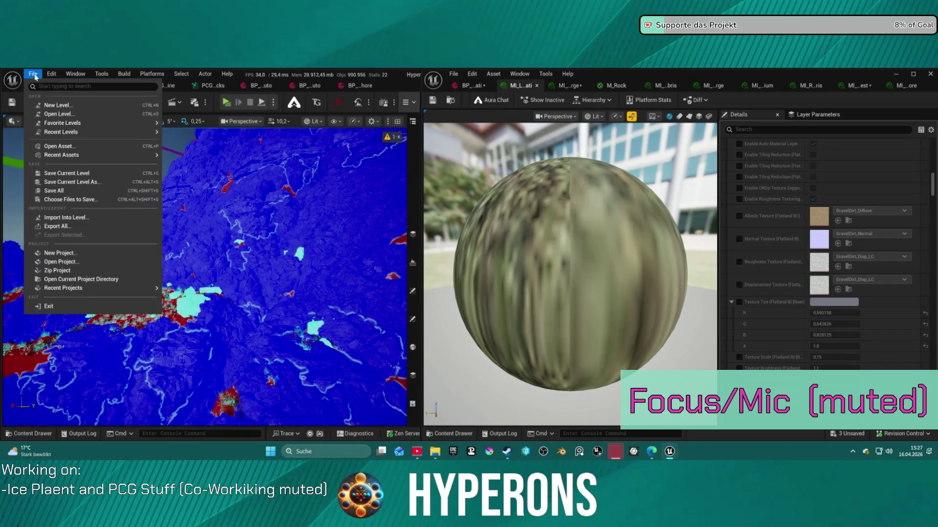
Load the snowy LV_P_Lahurathi level and view its blue debug-coloured rocks among the snow.
{"action": "mouse_move", "coordinate": [98, 132]}
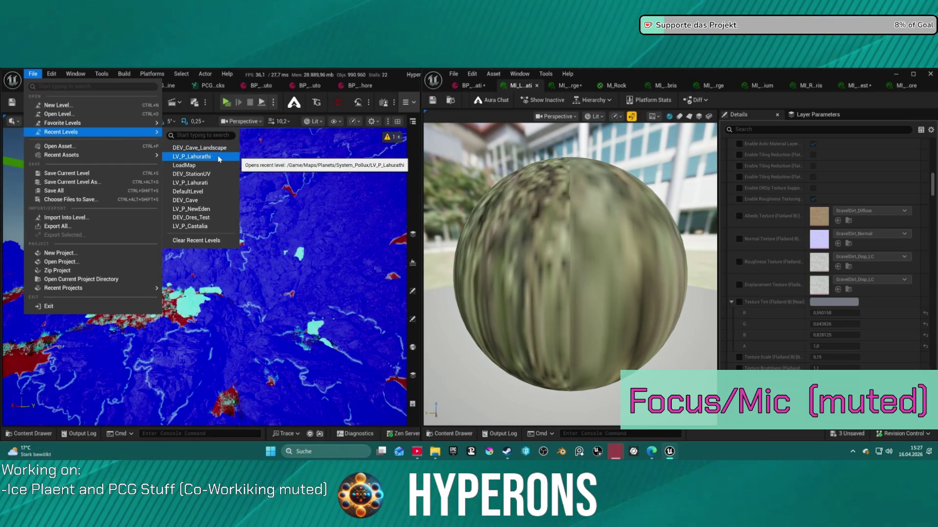
{"action": "key", "text": "Escape"}
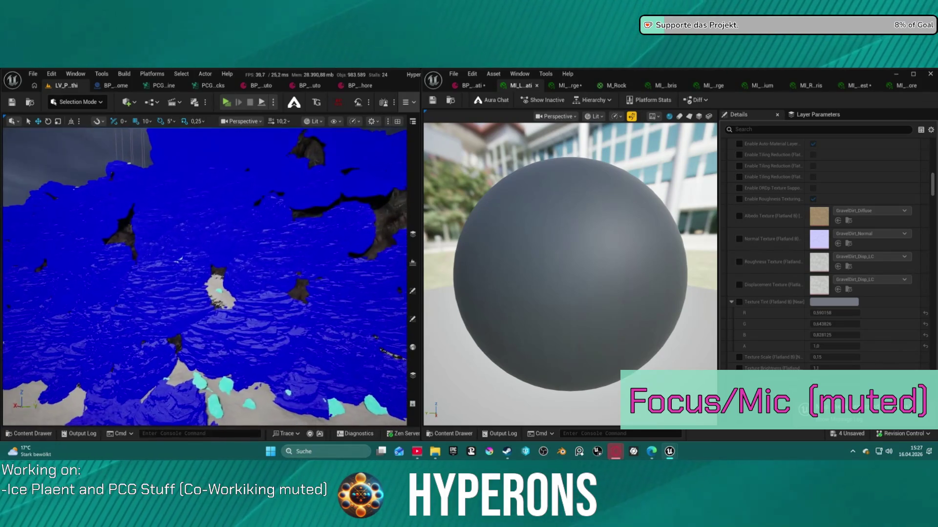
{"action": "scroll", "coordinate": [205, 276], "scroll_direction": "down", "scroll_amount": 3}
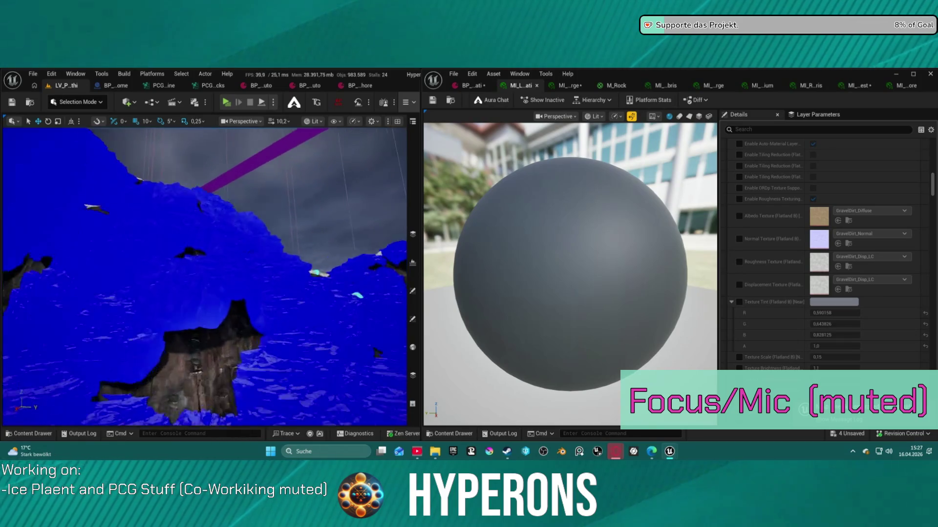
{"action": "scroll", "coordinate": [205, 276], "scroll_direction": "up", "scroll_amount": 5}
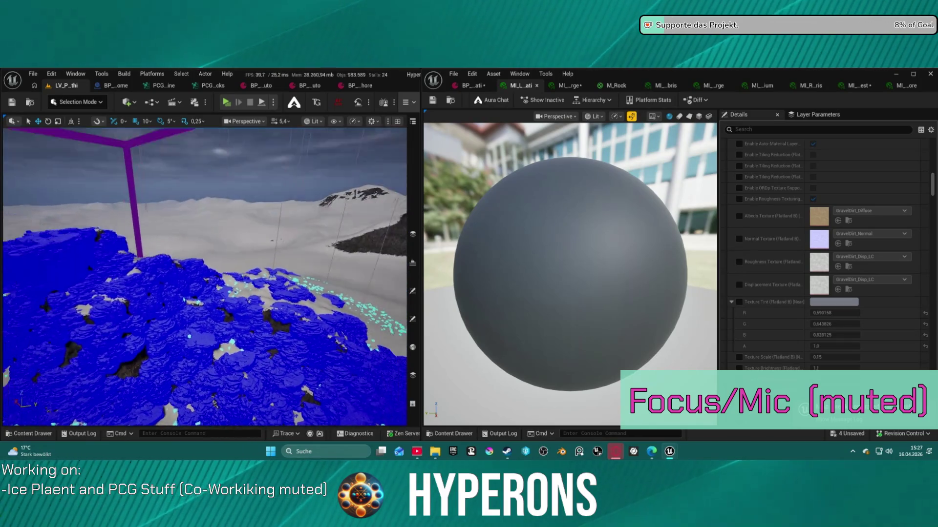
{"action": "scroll", "coordinate": [205, 276], "scroll_direction": "down", "scroll_amount": 5}
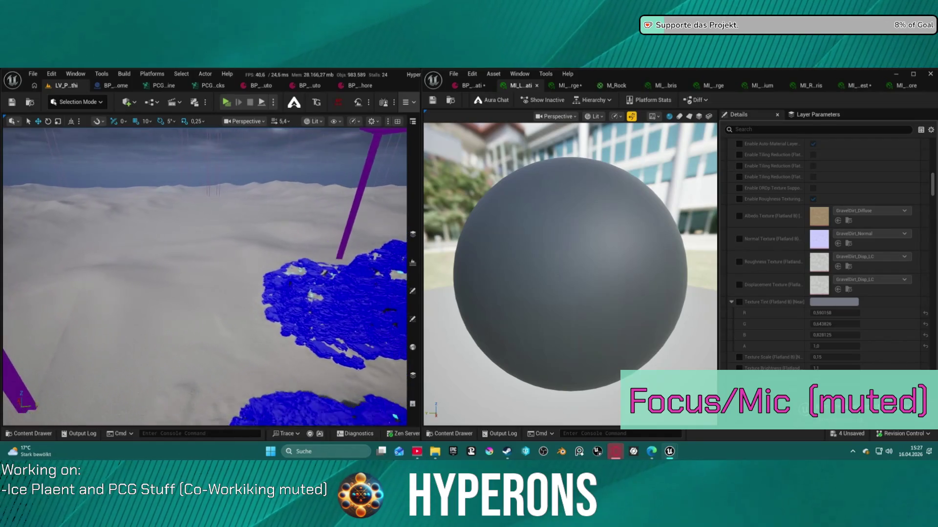
{"action": "scroll", "coordinate": [205, 275], "scroll_direction": "down", "scroll_amount": 3}
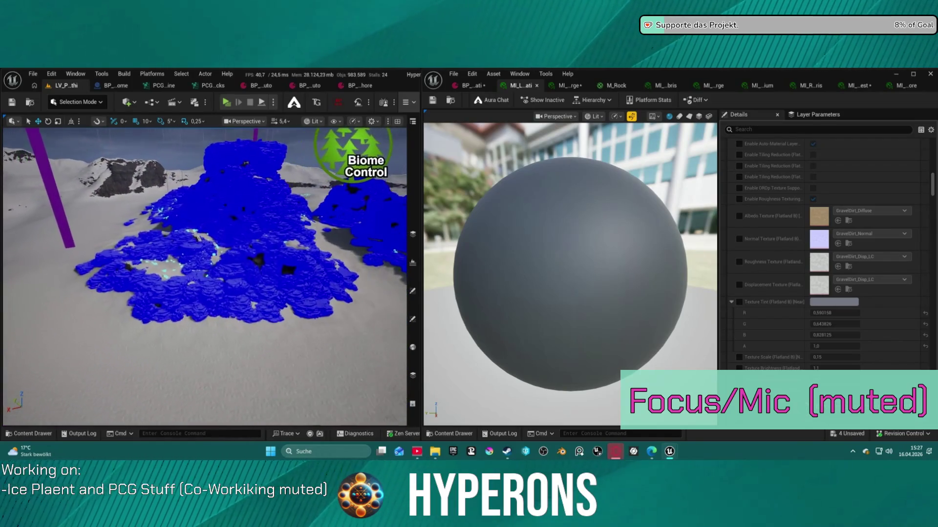
{"action": "left_click", "coordinate": [405, 102]}
Toggle the blend Debug View off and back on, then close the Custom Control menu.
{"action": "mouse_move", "coordinate": [437, 121]}
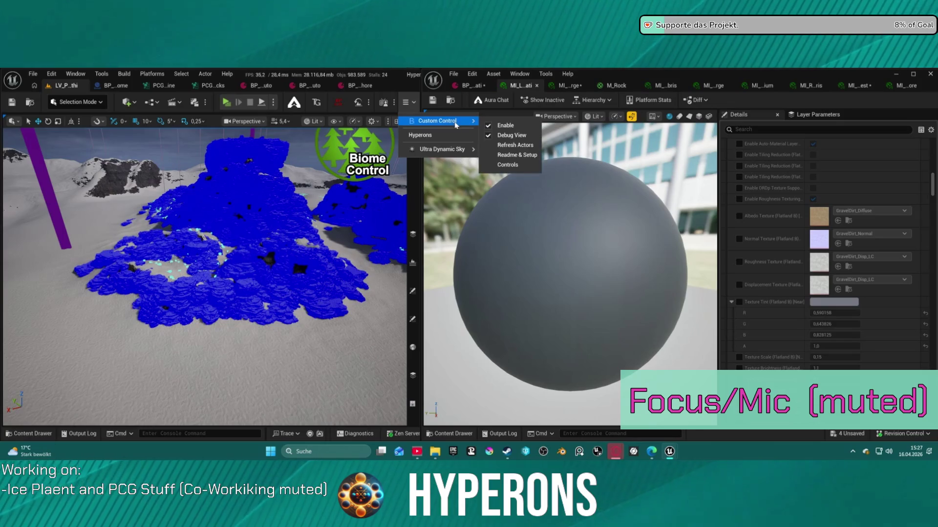
{"action": "left_click", "coordinate": [490, 135]}
{"action": "left_click", "coordinate": [491, 135]}
{"action": "left_click", "coordinate": [584, 101]}
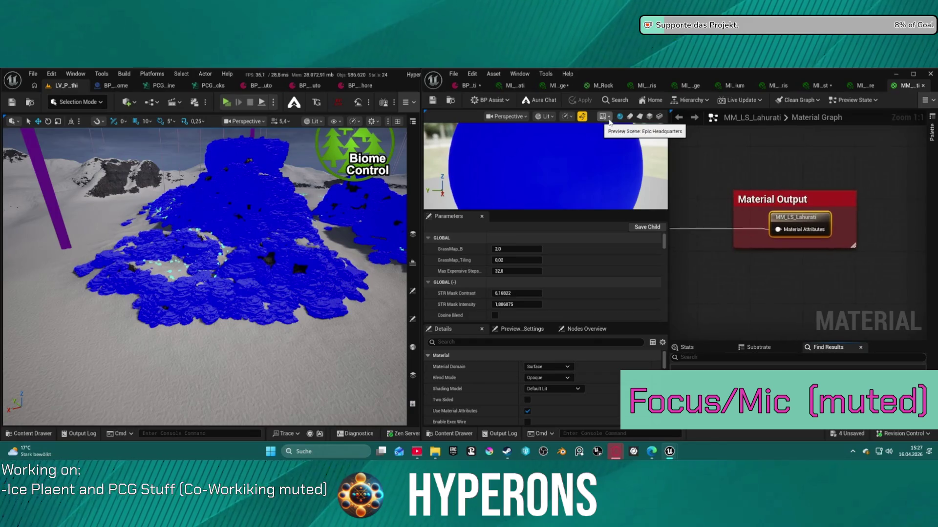
In MM_LS_Lahurati, pan to Material Output and pull a connection from the teal node, searching 'mesh'.
{"action": "mouse_move", "coordinate": [881, 168]}
{"action": "left_mouse_down"}
{"action": "mouse_move", "coordinate": [821, 233]}
{"action": "mouse_move", "coordinate": [806, 233]}
{"action": "mouse_move", "coordinate": [893, 228]}
{"action": "left_mouse_up"}
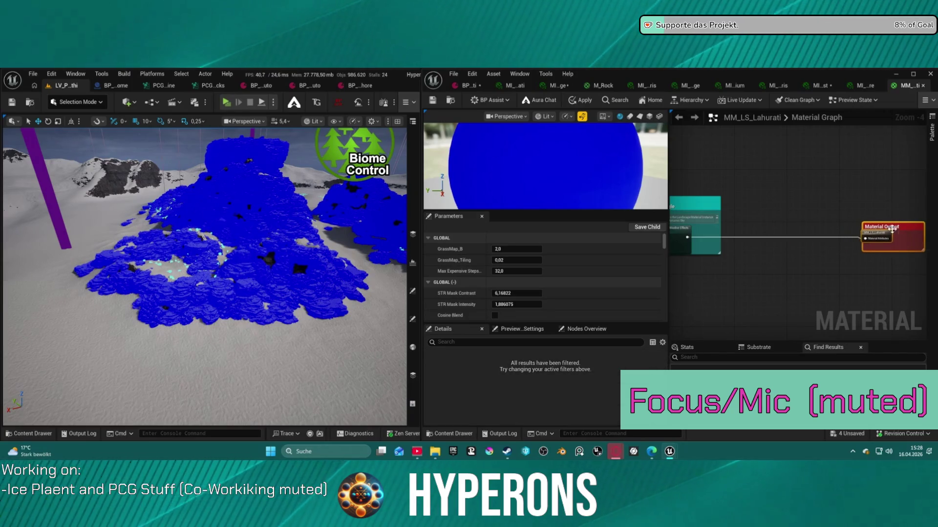
{"action": "left_click", "coordinate": [827, 241]}
{"action": "left_click_drag", "start_coordinate": [687, 237], "coordinate": [763, 245]}
{"action": "type", "text": "mesh"}
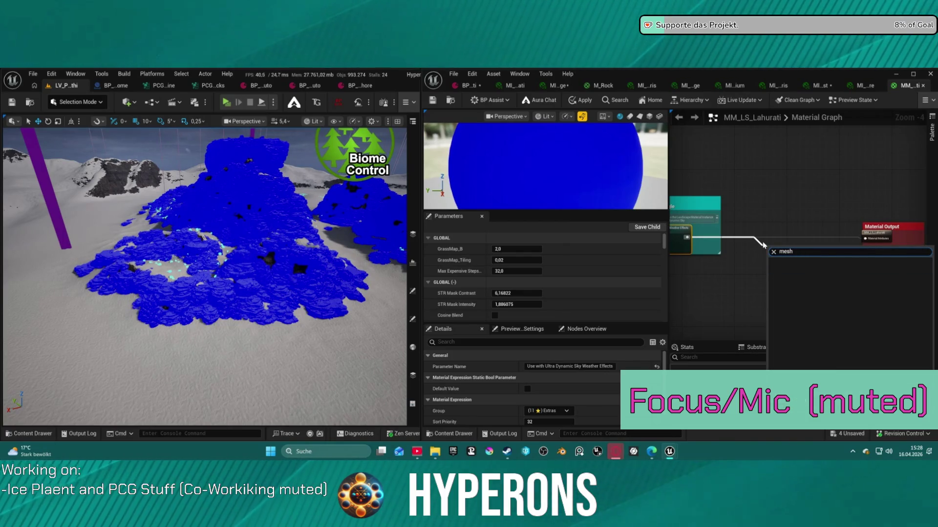
{"action": "right_click", "coordinate": [760, 224]}
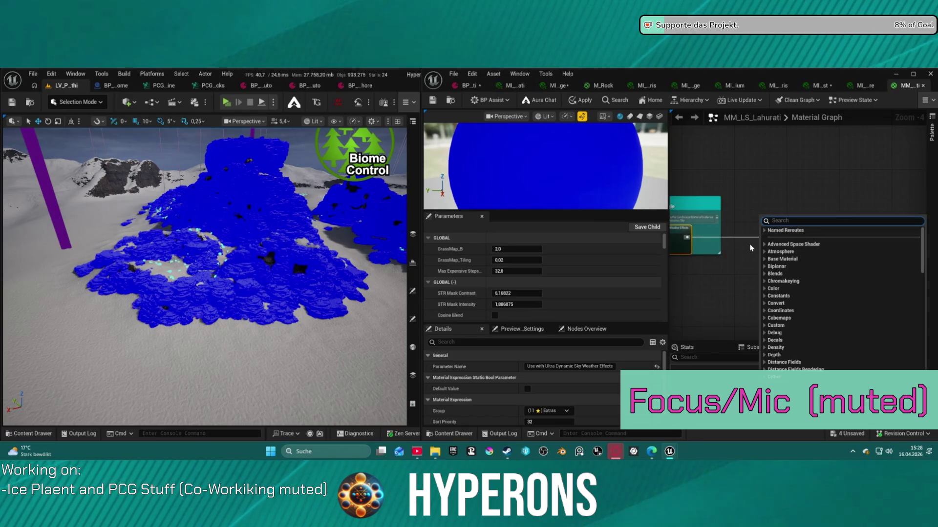
Add a MeshBlend Activator [Index 0] node found by searching 'mesh blen'.
{"action": "key", "text": "Up"}
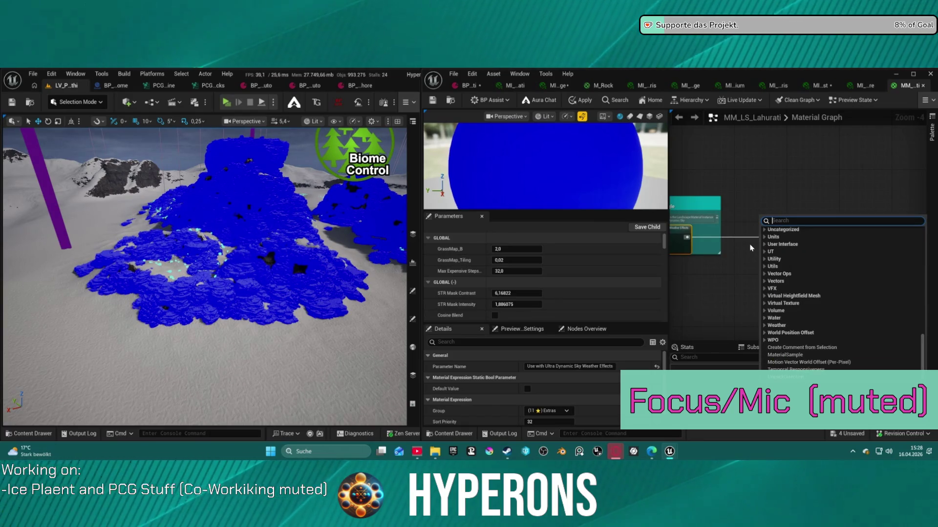
{"action": "type", "text": "mesh"}
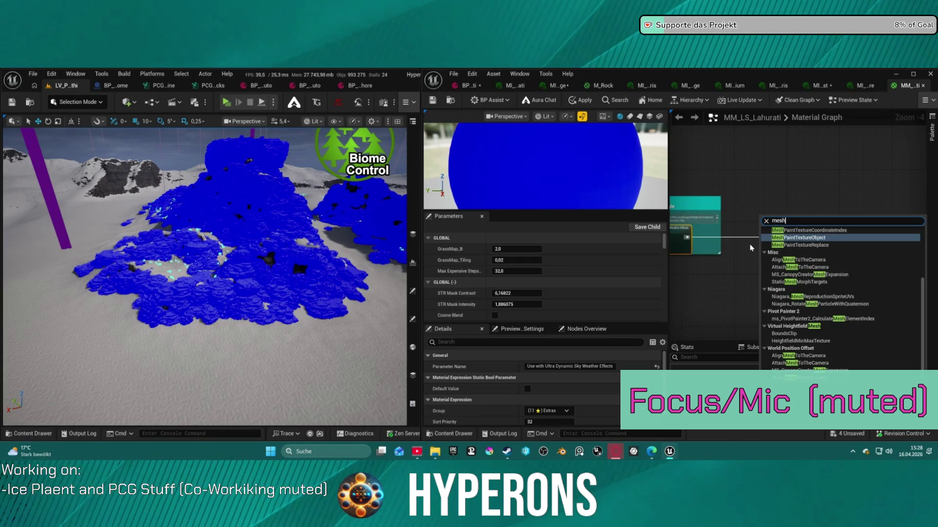
{"action": "type", "text": " blen"}
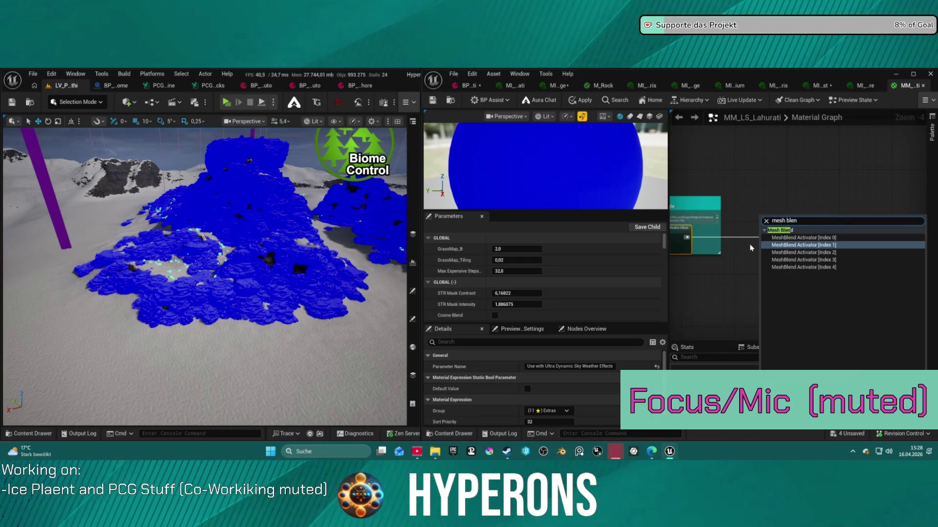
{"action": "left_click", "coordinate": [804, 238]}
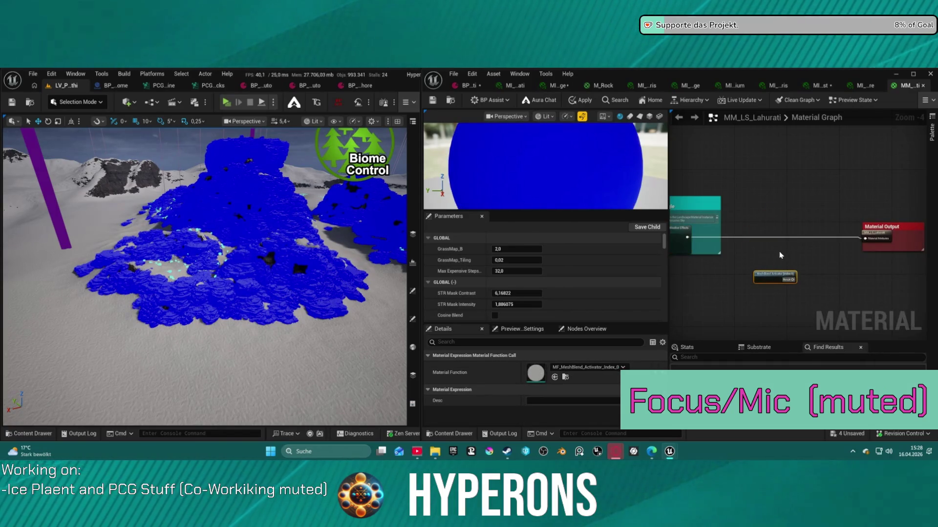
Add a SetMaterialAttributes node feeding Material Output and move it up-left before it.
{"action": "left_click_drag", "start_coordinate": [861, 244], "coordinate": [833, 252]}
{"action": "type", "text": "set"}
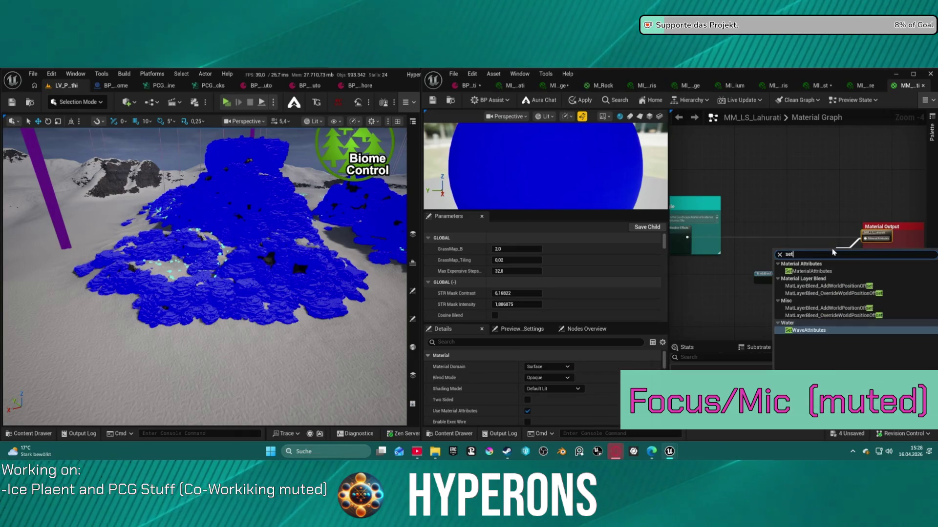
{"action": "type", "text": " amb"}
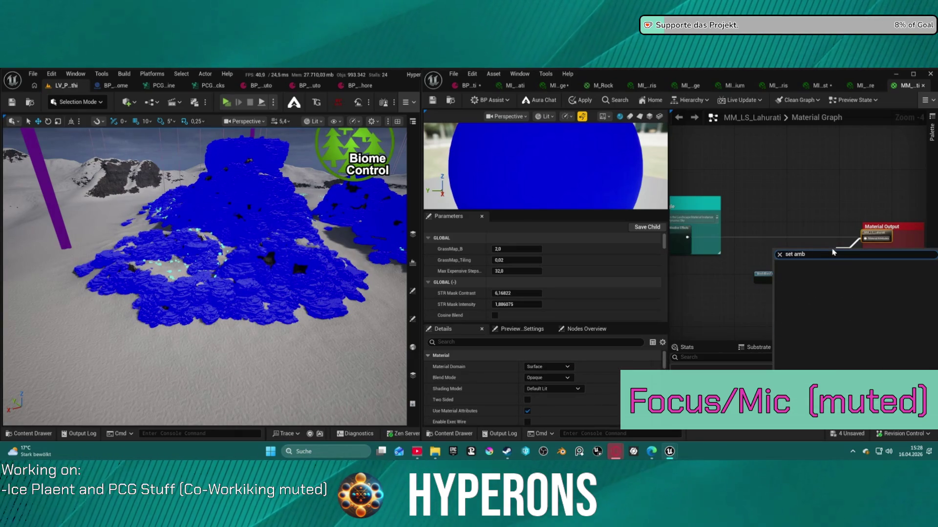
{"action": "key", "text": "BackSpace"}
{"action": "key", "text": "BackSpace"}
{"action": "key", "text": "BackSpace"}
{"action": "key", "text": "Up"}
{"action": "key", "text": "Up"}
{"action": "key", "text": "Up"}
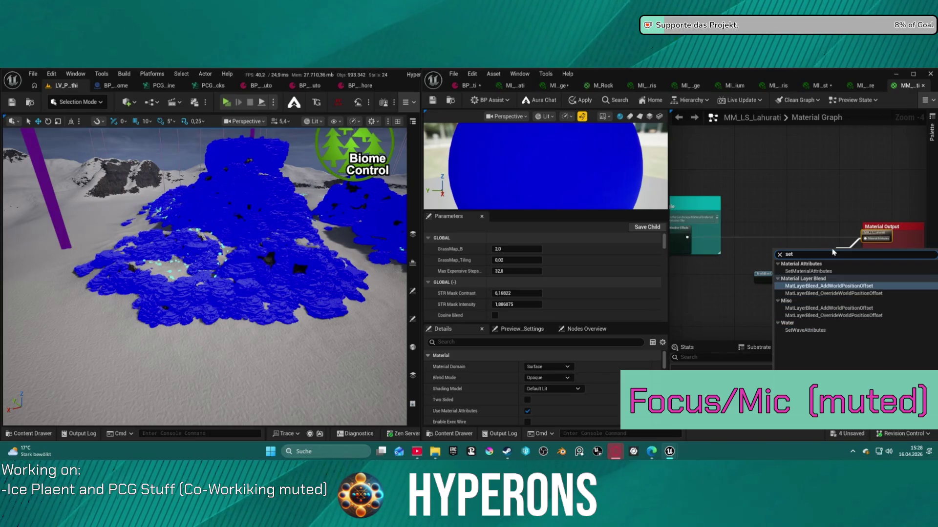
{"action": "key", "text": "ctrl+f"}
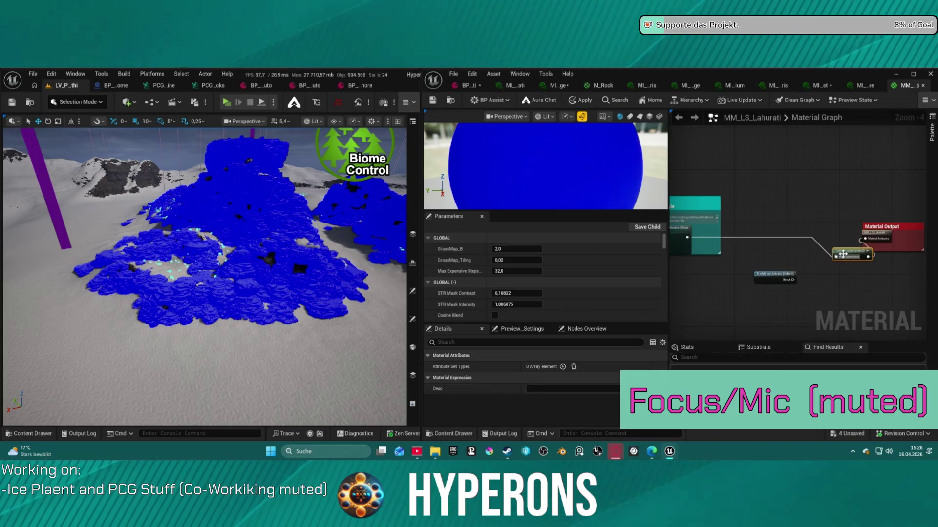
{"action": "left_click_drag", "start_coordinate": [843, 254], "coordinate": [809, 240]}
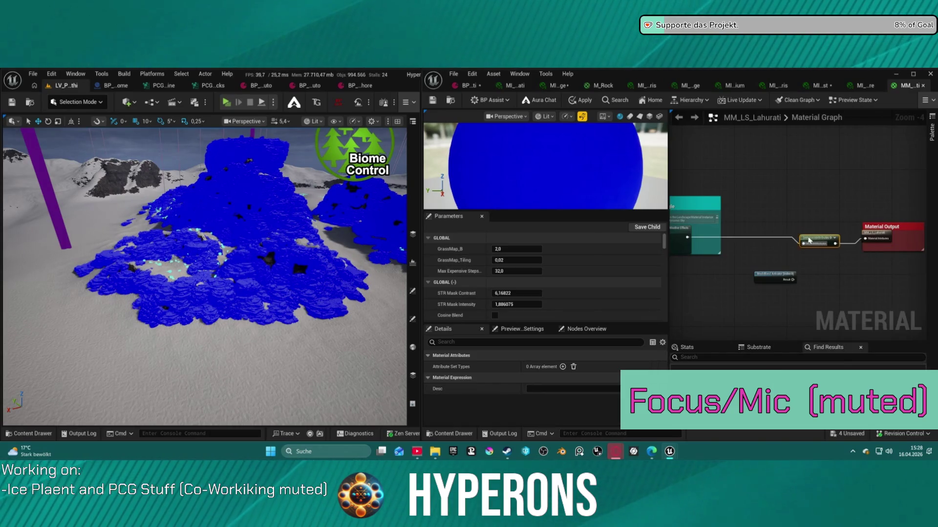
Add an Attribute Set Types entry set to AmbientOcclusion on the SetMaterialAttributes node.
{"action": "left_click", "coordinate": [561, 367]}
{"action": "left_click", "coordinate": [543, 378]}
{"action": "type", "text": "a"}
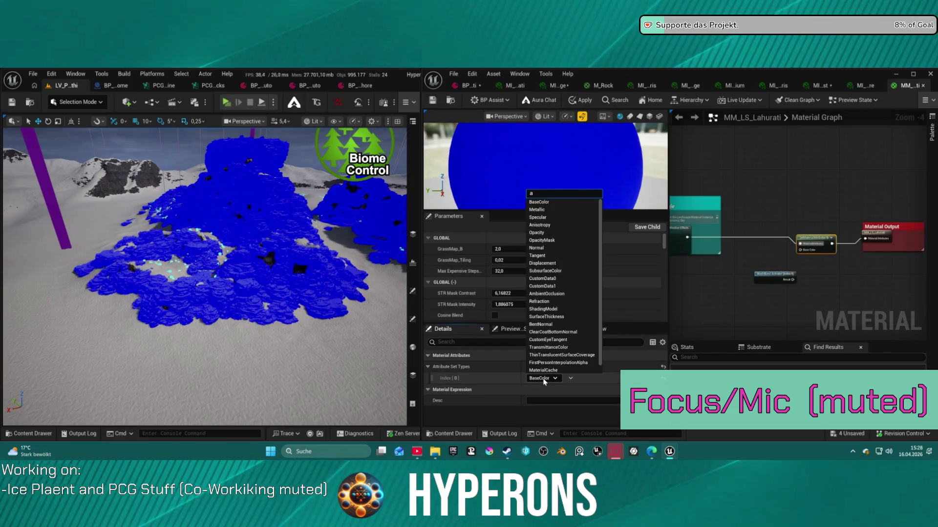
{"action": "type", "text": " mb"}
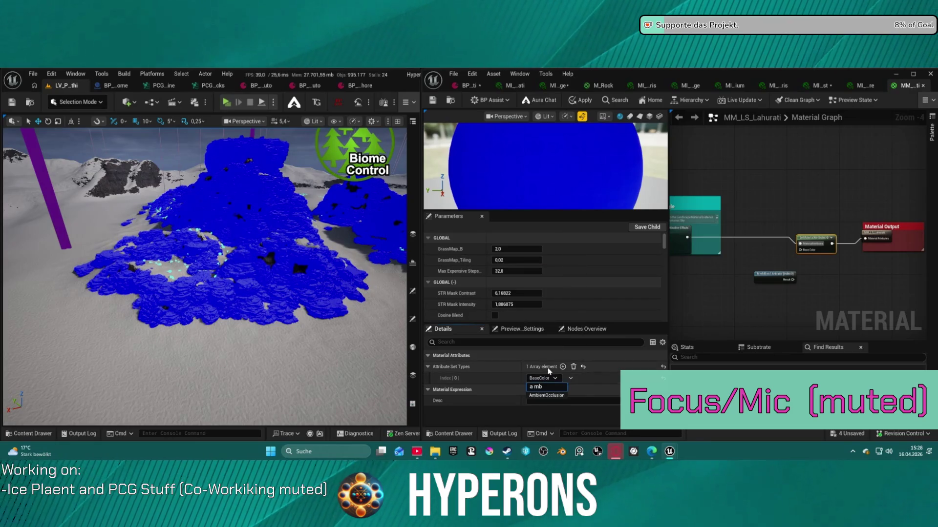
{"action": "scroll", "coordinate": [782, 273], "scroll_direction": "up", "scroll_amount": 4}
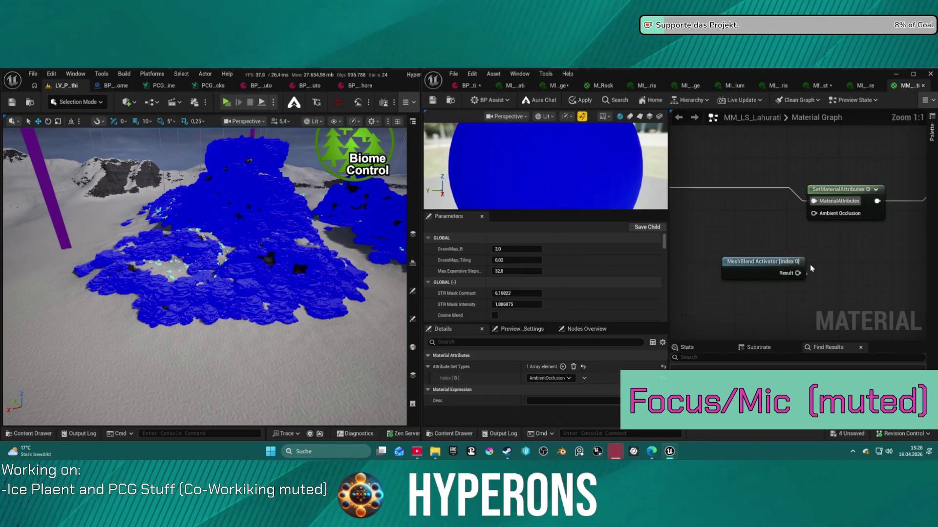
{"action": "left_click", "coordinate": [801, 254]}
Wire the MeshBlend Activator Result into SetMaterialAttributes' Ambient Occlusion input.
{"action": "mouse_move", "coordinate": [798, 273]}
{"action": "left_mouse_down"}
{"action": "mouse_move", "coordinate": [821, 231]}
{"action": "mouse_move", "coordinate": [813, 215]}
{"action": "left_mouse_up"}
{"action": "left_click_drag", "start_coordinate": [764, 262], "coordinate": [745, 235]}
{"action": "left_click", "coordinate": [686, 304]}
Scroll down the Parameters panel, then show the Windows desktop.
{"action": "scroll", "coordinate": [582, 293], "scroll_direction": "down", "scroll_amount": 5}
{"action": "scroll", "coordinate": [552, 273], "scroll_direction": "down", "scroll_amount": 10}
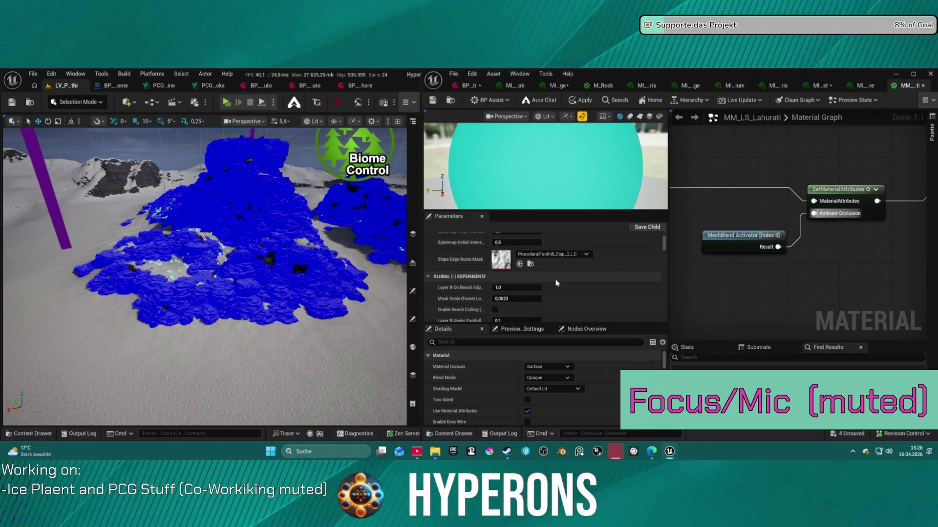
{"action": "scroll", "coordinate": [556, 284], "scroll_direction": "down", "scroll_amount": 10}
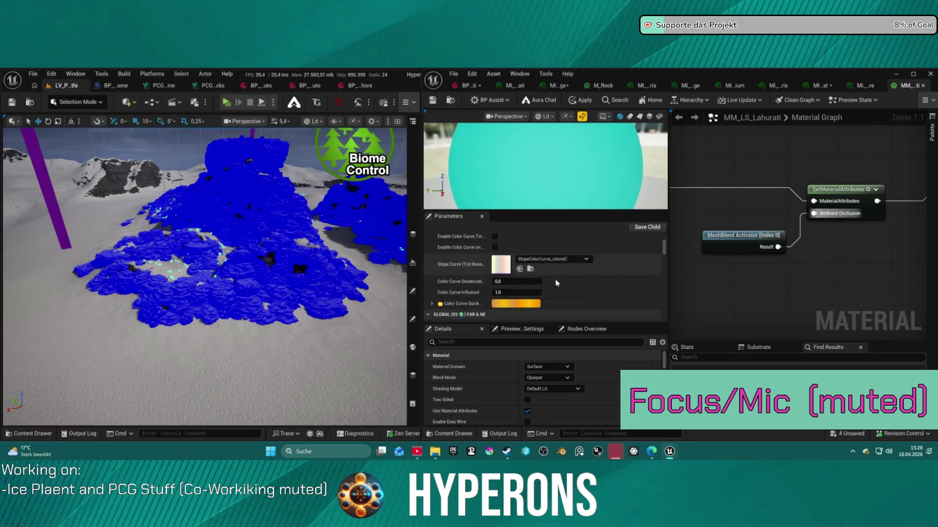
{"action": "scroll", "coordinate": [556, 284], "scroll_direction": "down", "scroll_amount": 10}
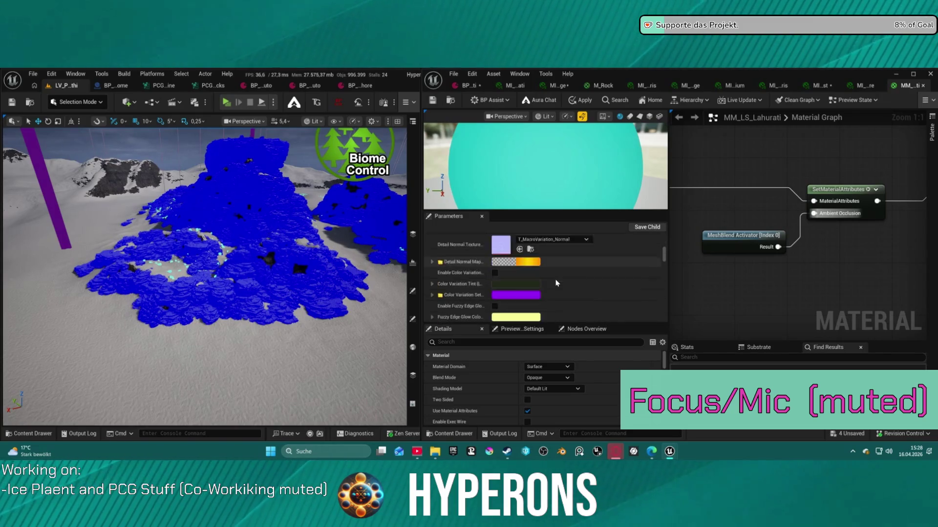
{"action": "scroll", "coordinate": [556, 283], "scroll_direction": "down", "scroll_amount": 10}
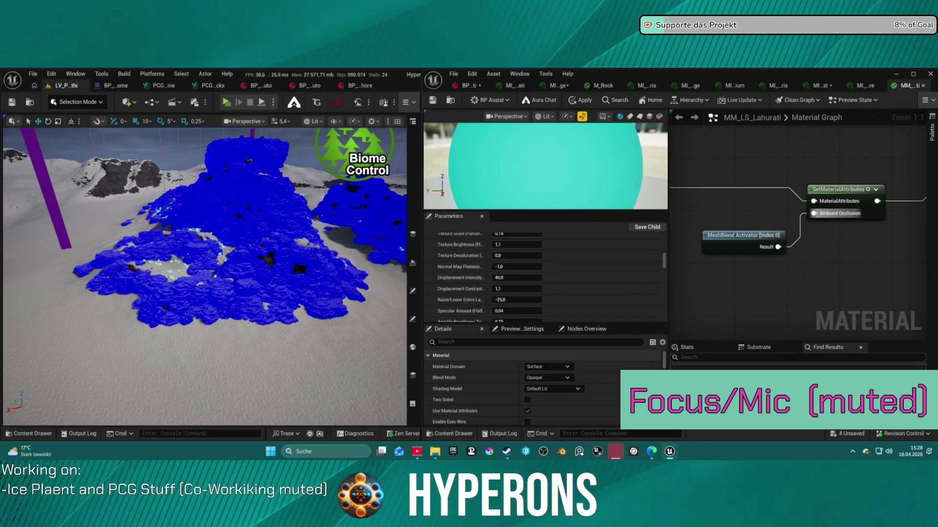
{"action": "key", "text": "super+d"}
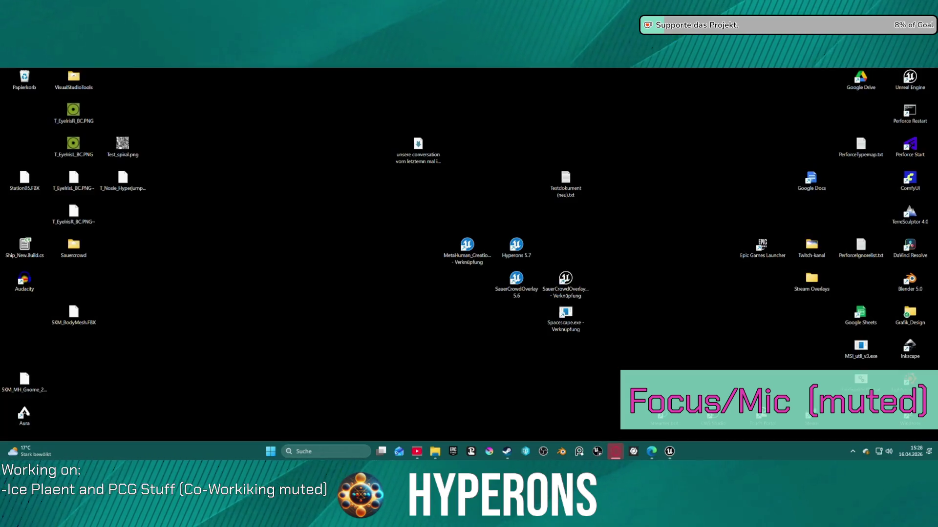
{"action": "key", "text": "super+d"}
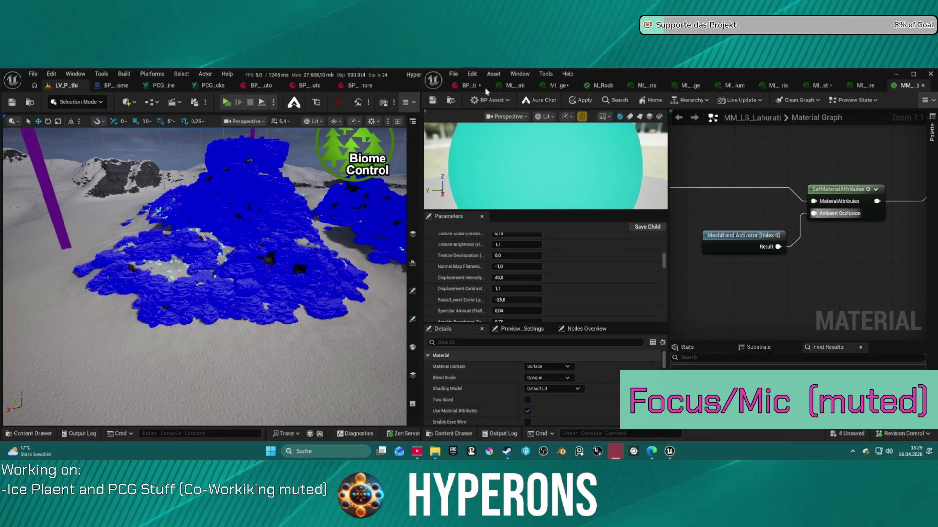
{"action": "scroll", "coordinate": [521, 264], "scroll_direction": "down", "scroll_amount": 5}
{"action": "scroll", "coordinate": [521, 264], "scroll_direction": "down", "scroll_amount": 5}
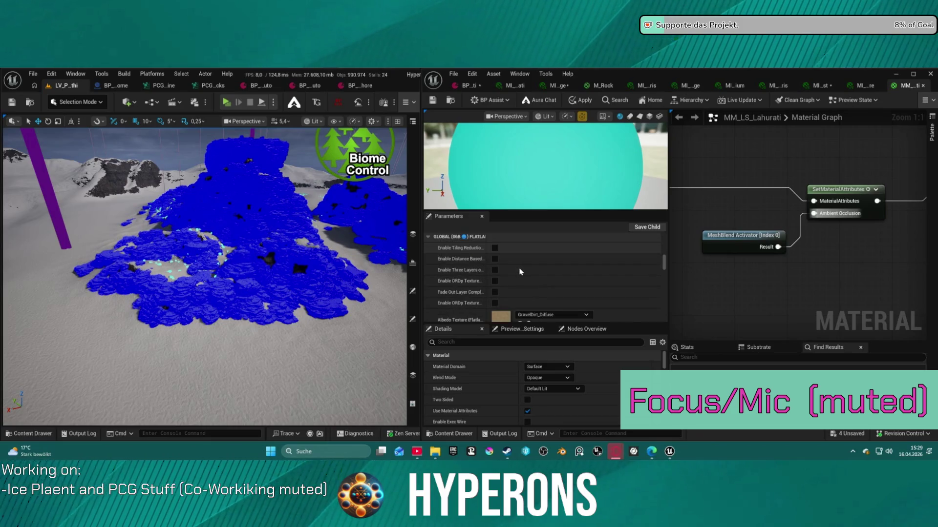
{"action": "scroll", "coordinate": [665, 265], "scroll_direction": "down", "scroll_amount": 1}
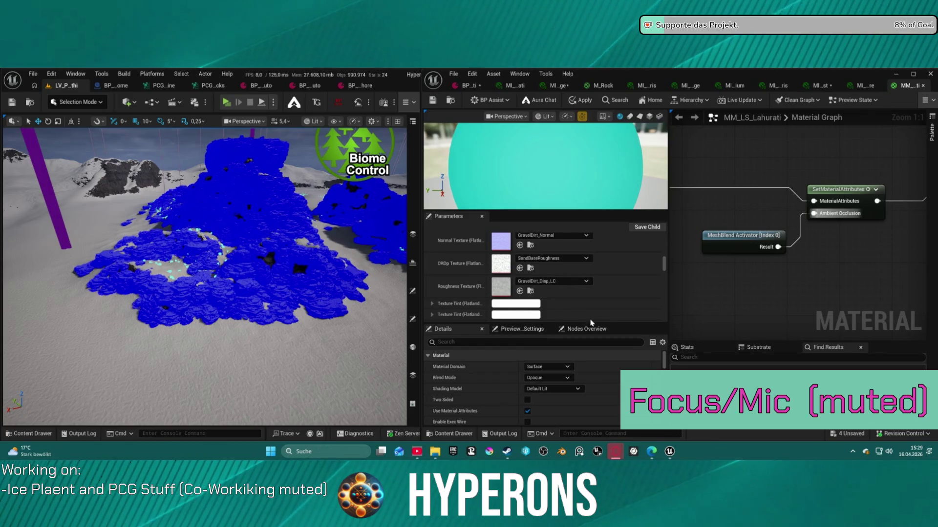
{"action": "mouse_move", "coordinate": [665, 265]}
{"action": "left_mouse_down"}
{"action": "mouse_move", "coordinate": [665, 335]}
{"action": "mouse_move", "coordinate": [664, 241]}
{"action": "left_mouse_up"}
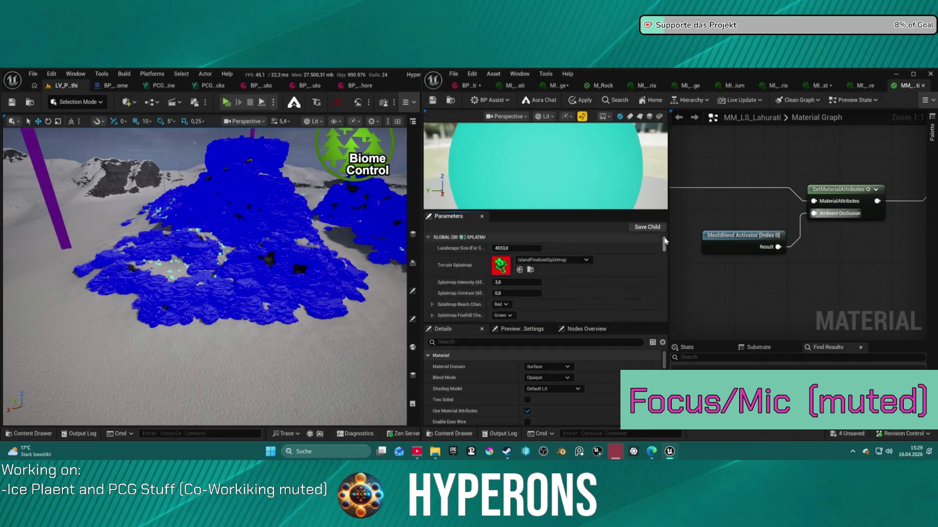
{"action": "scroll", "coordinate": [604, 286], "scroll_direction": "down", "scroll_amount": 2}
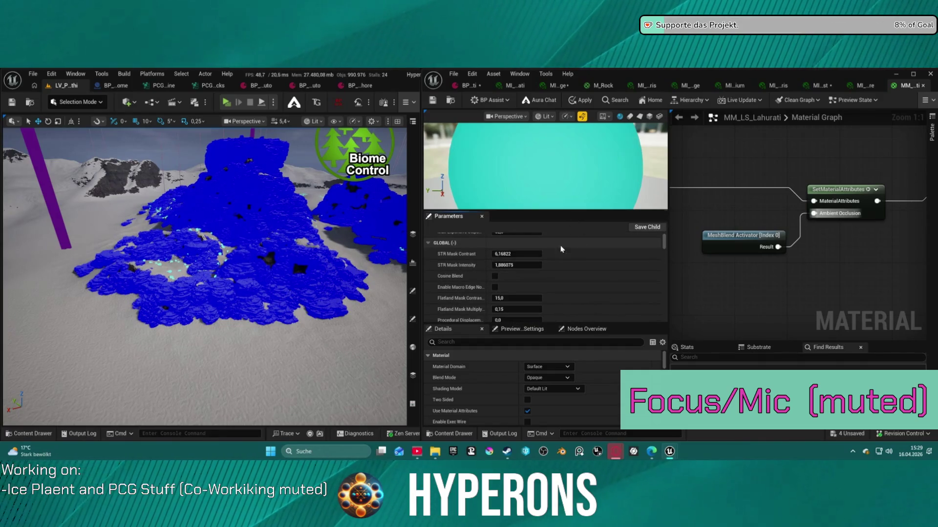
{"action": "left_click", "coordinate": [585, 329]}
{"action": "left_click", "coordinate": [455, 330]}
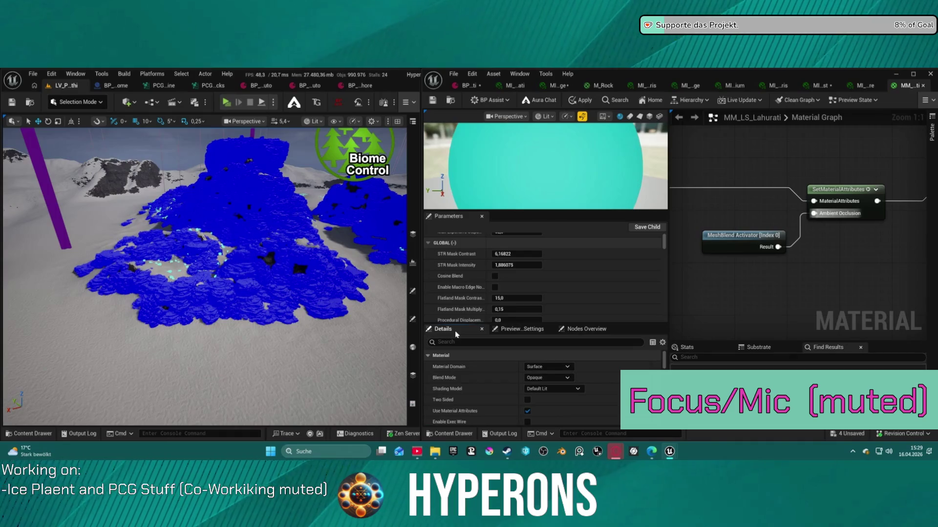
{"action": "left_click", "coordinate": [576, 100]}
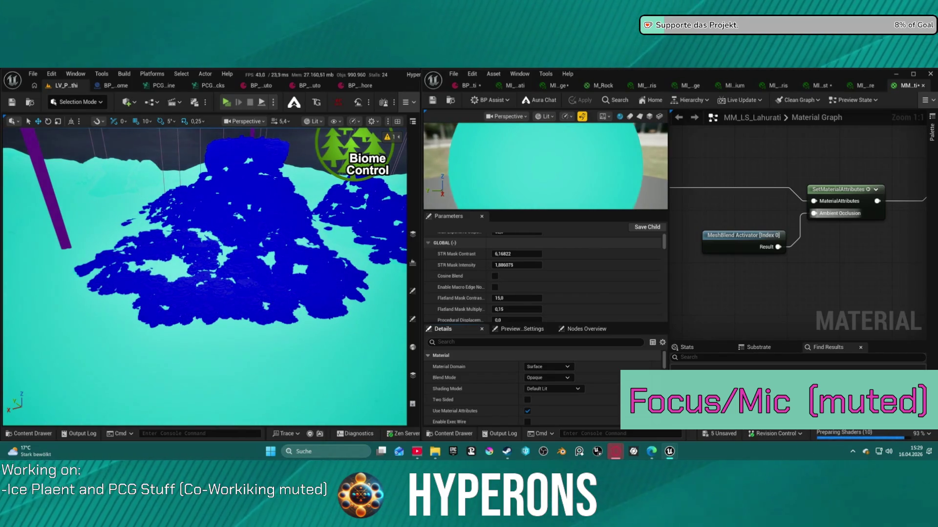
Inspect the applied material by selecting the MeshBlend Activator and SetMaterialAttributes nodes.
{"action": "scroll", "coordinate": [570, 416], "scroll_direction": "down", "scroll_amount": 1}
{"action": "scroll", "coordinate": [522, 290], "scroll_direction": "down", "scroll_amount": 5}
{"action": "scroll", "coordinate": [521, 289], "scroll_direction": "down", "scroll_amount": 2}
{"action": "left_click", "coordinate": [743, 241]}
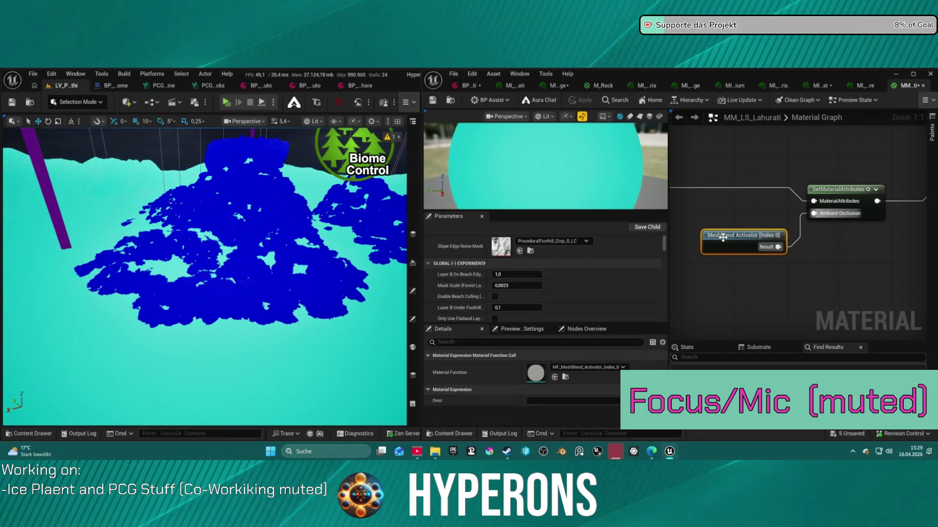
{"action": "left_click", "coordinate": [839, 195]}
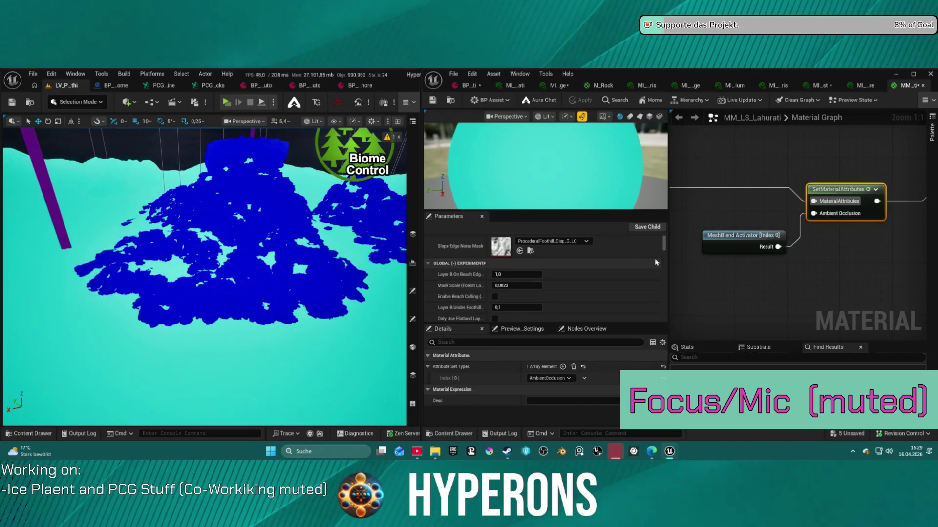
{"action": "scroll", "coordinate": [600, 292], "scroll_direction": "down", "scroll_amount": 2}
{"action": "scroll", "coordinate": [561, 300], "scroll_direction": "down", "scroll_amount": 4}
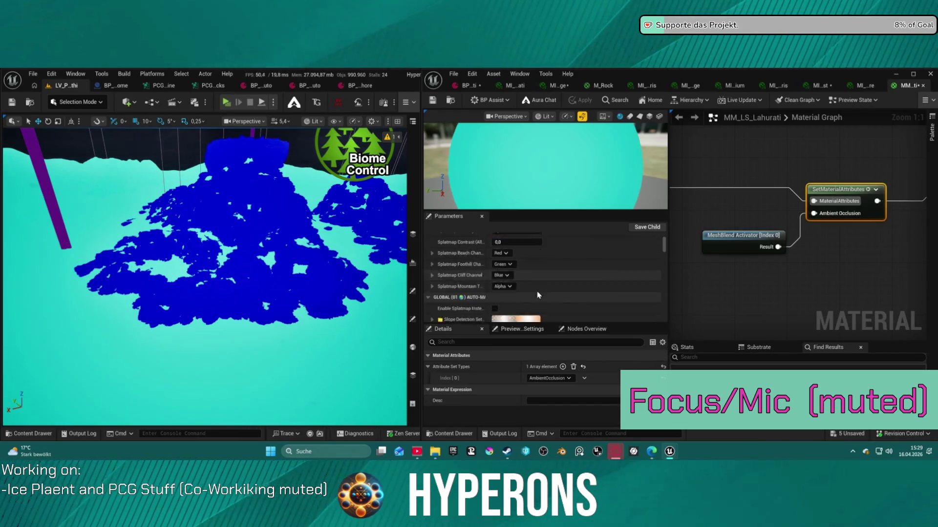
Filter the Details by 'mesh', enlarge the parameter list, and reach the GLOBAL MESHBLEND group.
{"action": "scroll", "coordinate": [537, 293], "scroll_direction": "down", "scroll_amount": 8}
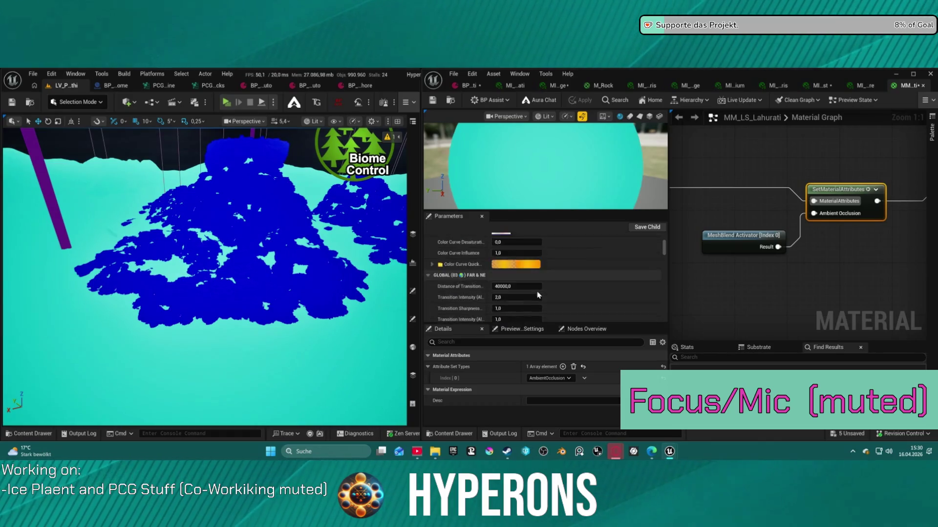
{"action": "scroll", "coordinate": [538, 296], "scroll_direction": "down", "scroll_amount": 5}
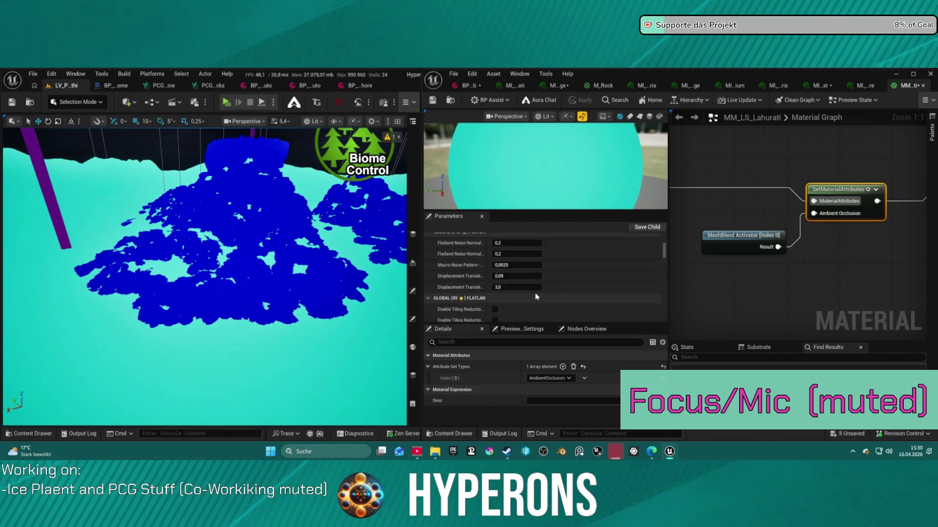
{"action": "scroll", "coordinate": [535, 296], "scroll_direction": "down", "scroll_amount": 5}
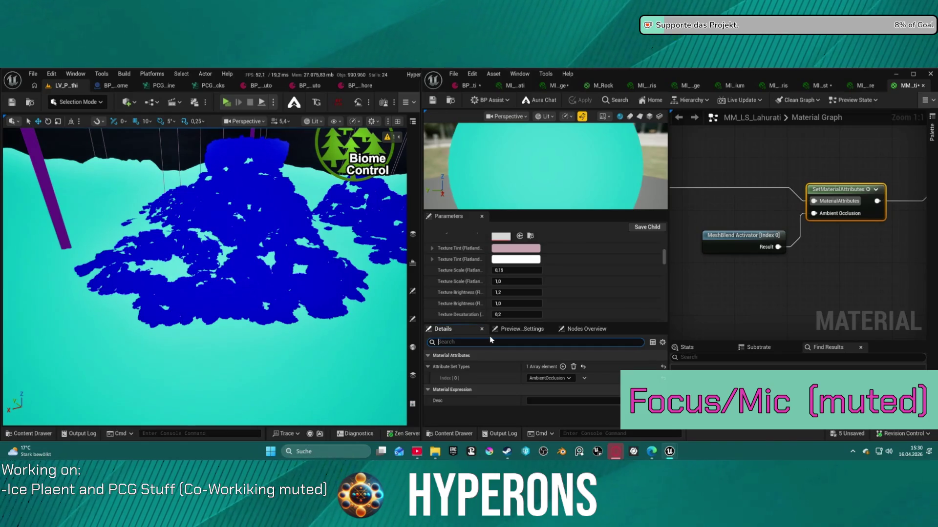
{"action": "type", "text": "mesh"}
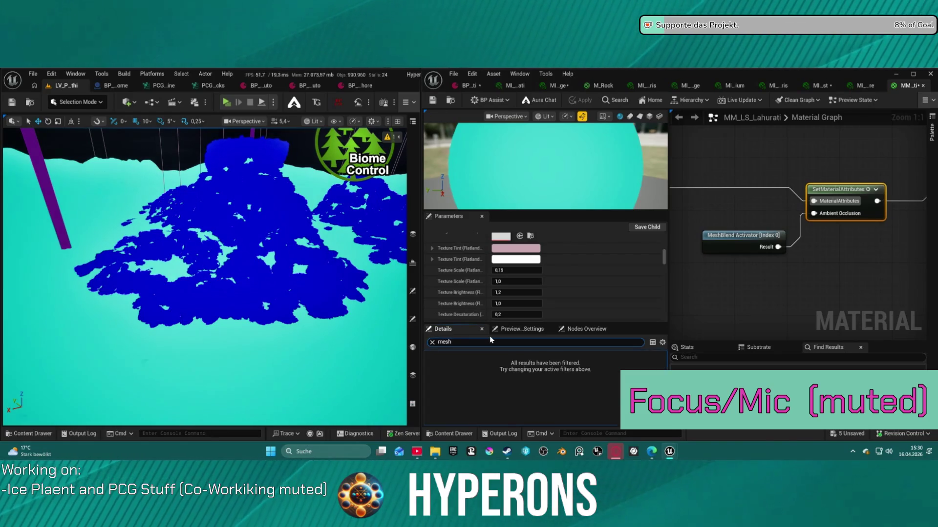
{"action": "scroll", "coordinate": [493, 266], "scroll_direction": "up", "scroll_amount": 2}
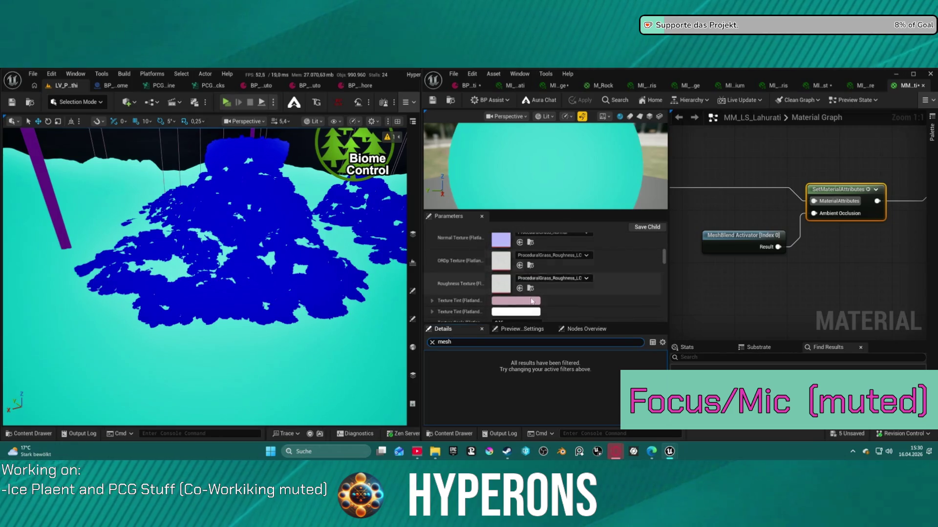
{"action": "left_click_drag", "start_coordinate": [599, 324], "coordinate": [599, 383]}
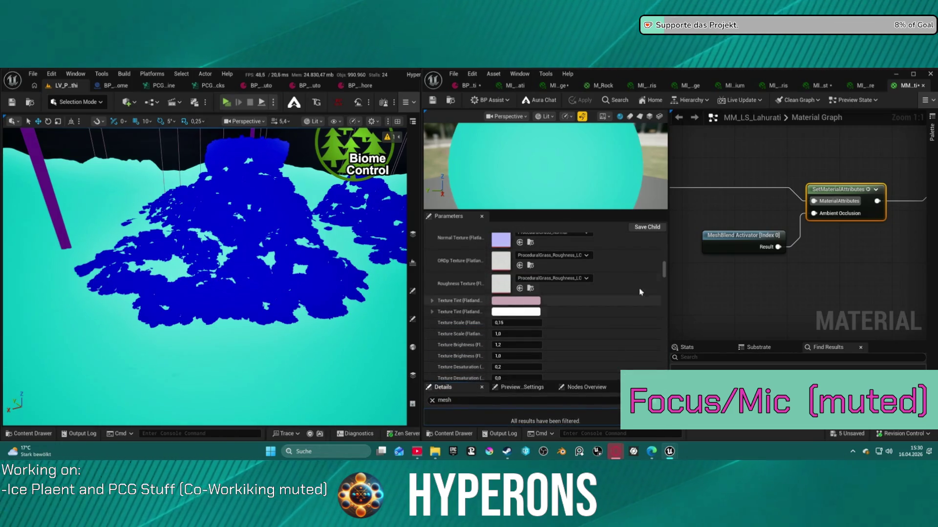
{"action": "left_click_drag", "start_coordinate": [664, 274], "coordinate": [661, 381]}
{"action": "scroll", "coordinate": [510, 372], "scroll_direction": "up", "scroll_amount": 10}
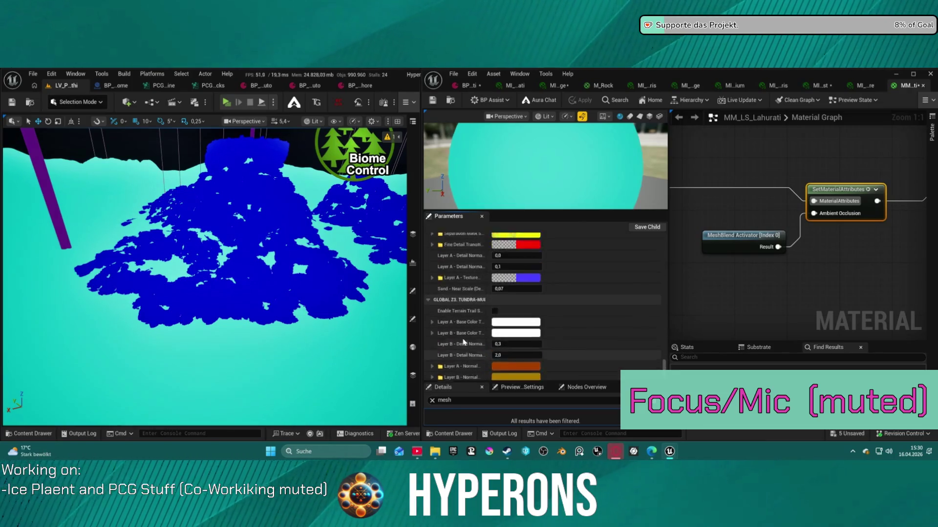
{"action": "scroll", "coordinate": [441, 341], "scroll_direction": "up", "scroll_amount": 8}
{"action": "scroll", "coordinate": [450, 326], "scroll_direction": "up", "scroll_amount": 10}
{"action": "scroll", "coordinate": [450, 326], "scroll_direction": "down", "scroll_amount": 5}
Set StaticAutoBlendID to 253/255, giving 0,992157.
{"action": "left_click", "coordinate": [525, 326]}
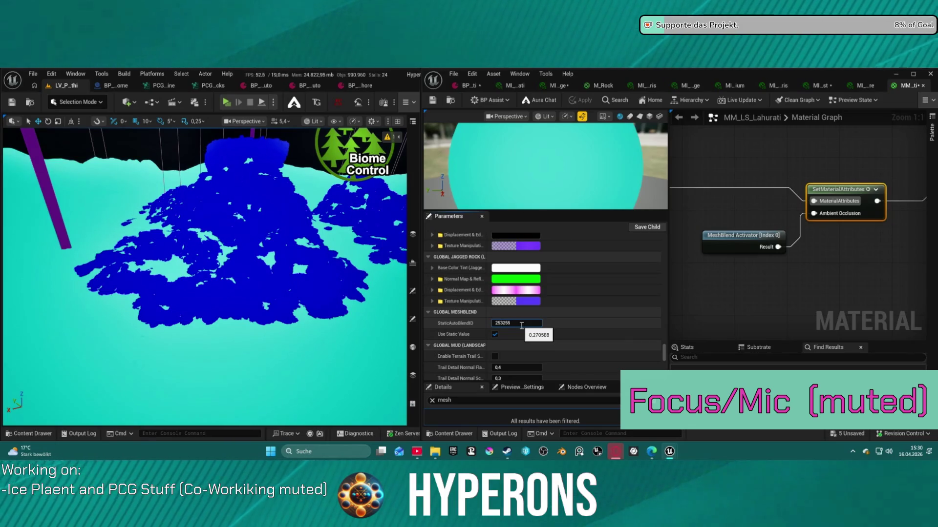
{"action": "key", "text": "Left"}
{"action": "key", "text": "Left"}
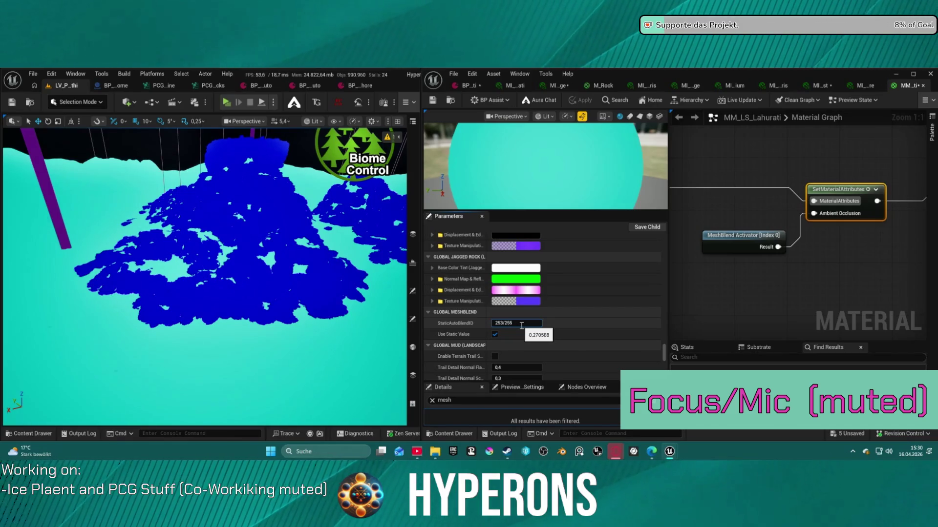
{"action": "key", "text": "Return"}
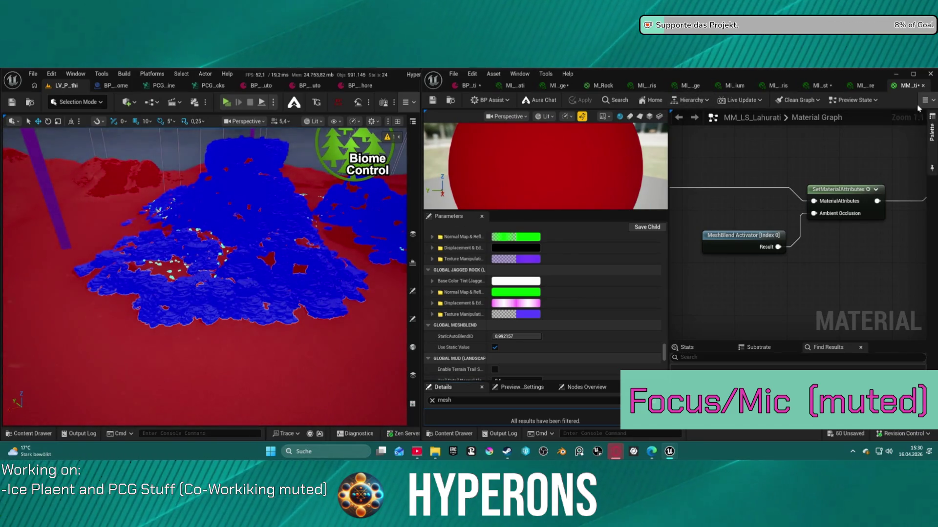
{"action": "scroll", "coordinate": [348, 245], "scroll_direction": "up", "scroll_amount": 10}
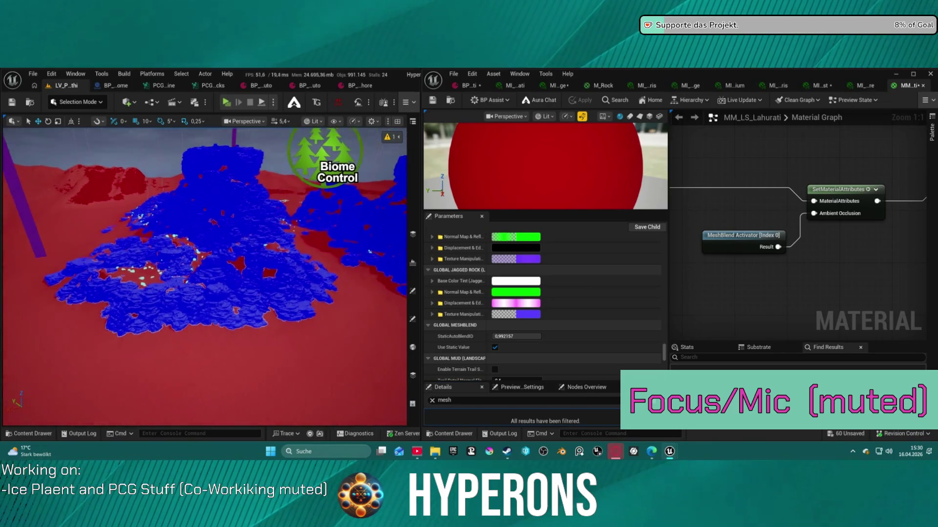
{"action": "scroll", "coordinate": [205, 277], "scroll_direction": "up", "scroll_amount": 8}
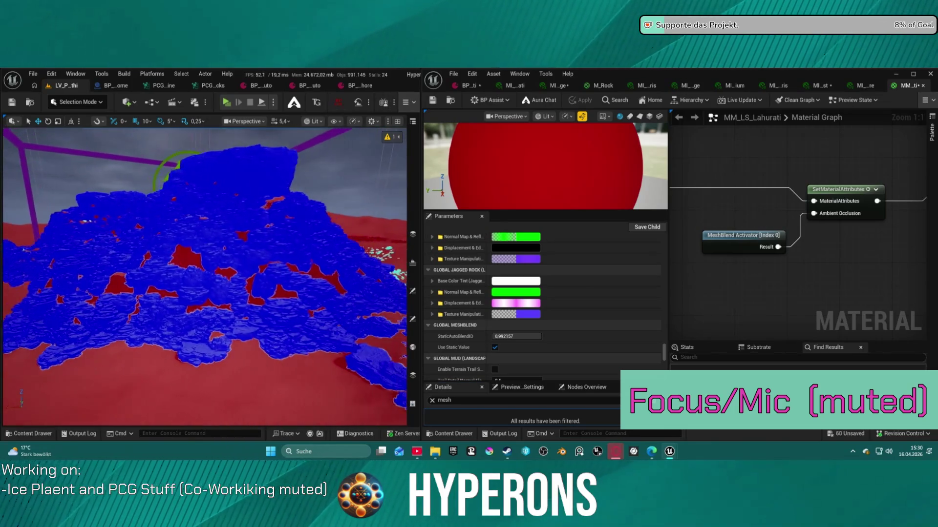
{"action": "scroll", "coordinate": [205, 277], "scroll_direction": "up", "scroll_amount": 6}
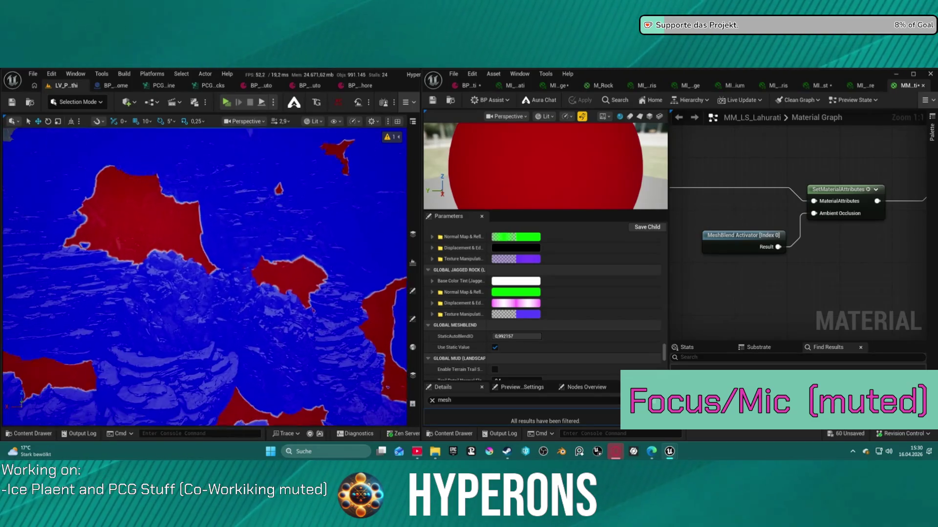
{"action": "scroll", "coordinate": [205, 277], "scroll_direction": "up", "scroll_amount": 8}
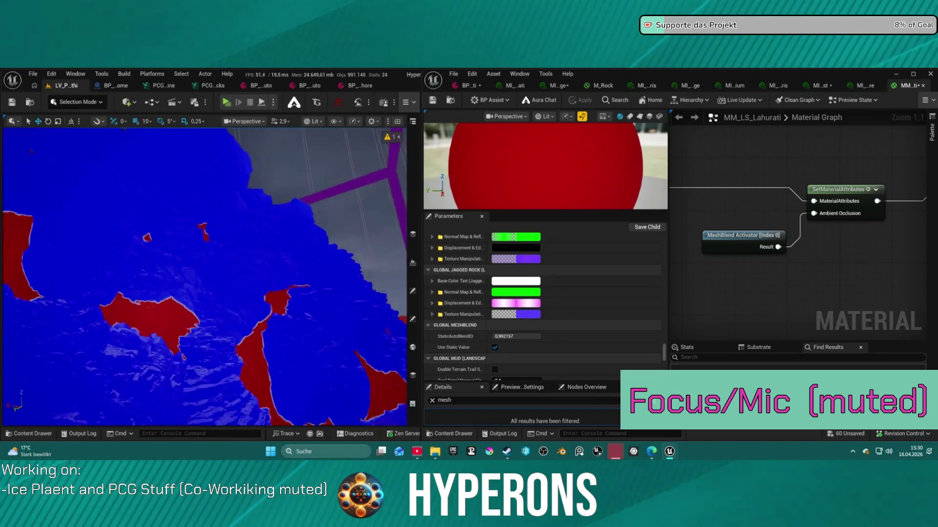
{"action": "scroll", "coordinate": [206, 277], "scroll_direction": "down", "scroll_amount": 8}
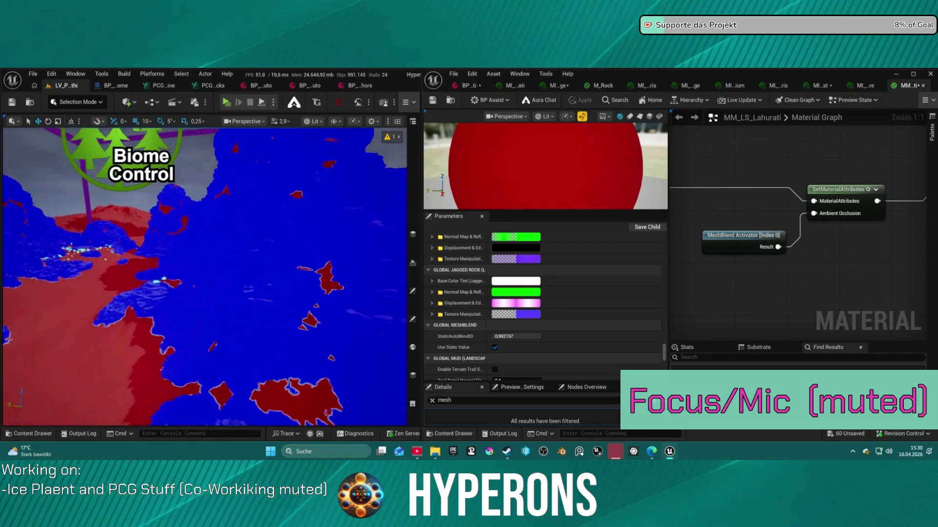
{"action": "scroll", "coordinate": [205, 277], "scroll_direction": "up", "scroll_amount": 8}
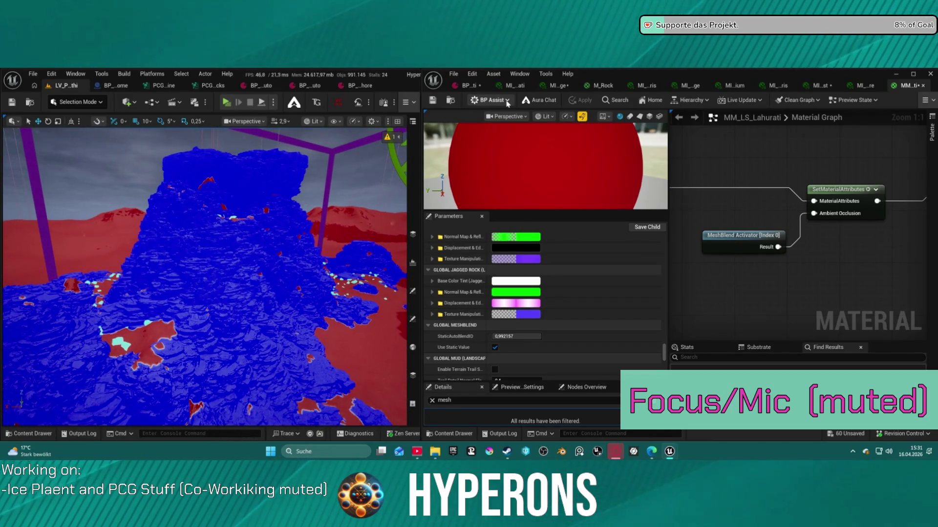
{"action": "left_click", "coordinate": [467, 86]}
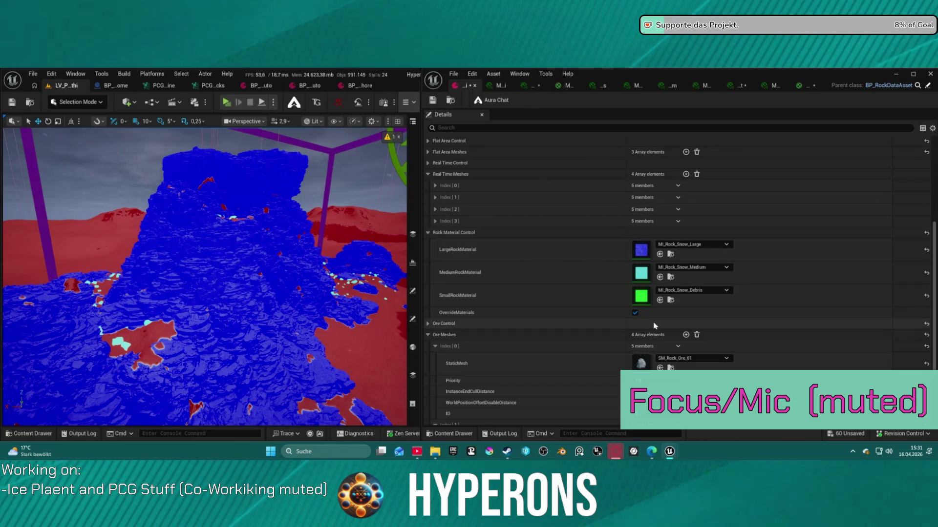
Check the rock data asset's snow rock materials, including MI_Rock_Snow_Large, then fly over the rocks.
{"action": "scroll", "coordinate": [655, 324], "scroll_direction": "down", "scroll_amount": 4}
{"action": "scroll", "coordinate": [665, 329], "scroll_direction": "up", "scroll_amount": 5}
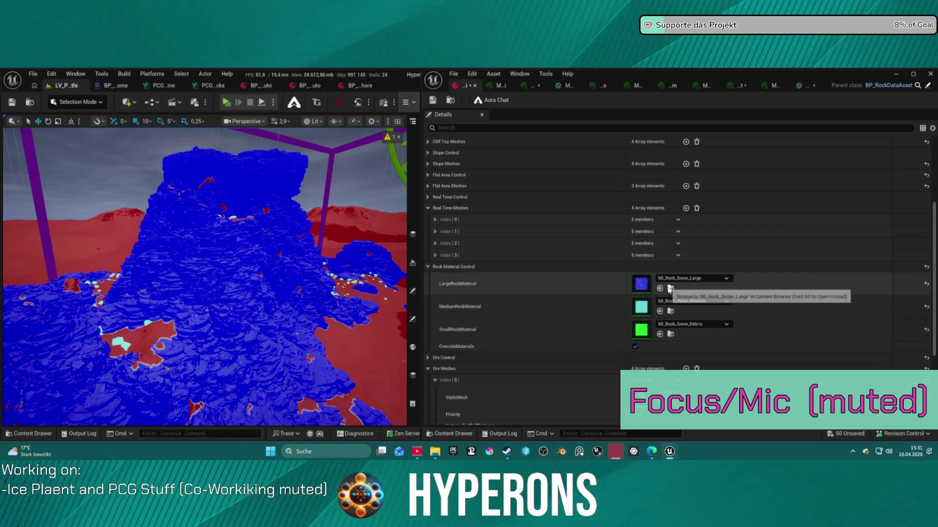
{"action": "left_click", "coordinate": [670, 288]}
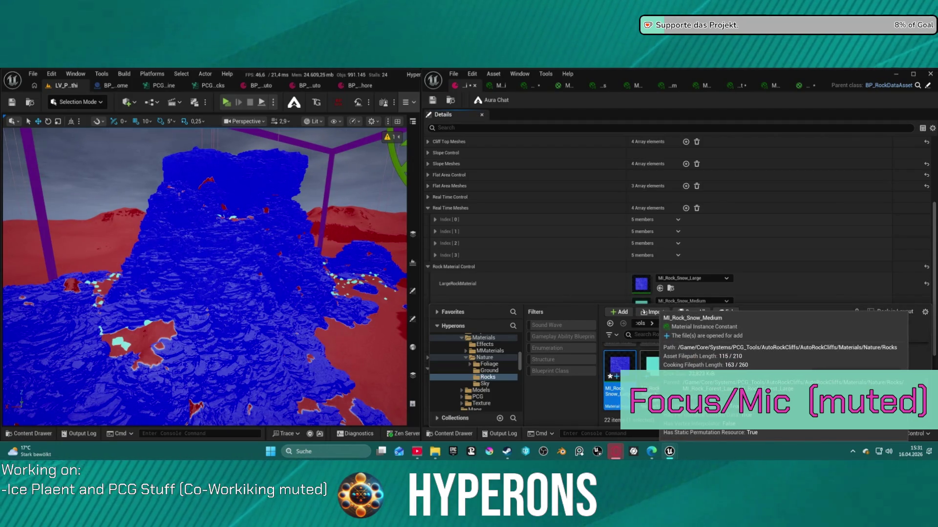
{"action": "scroll", "coordinate": [601, 273], "scroll_direction": "down", "scroll_amount": 2}
{"action": "scroll", "coordinate": [589, 278], "scroll_direction": "down", "scroll_amount": 2}
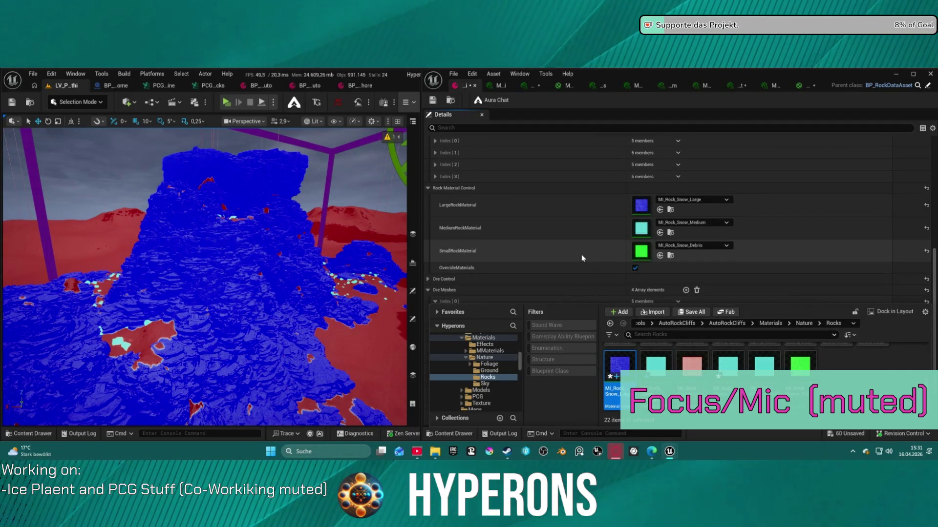
{"action": "left_click", "coordinate": [635, 269]}
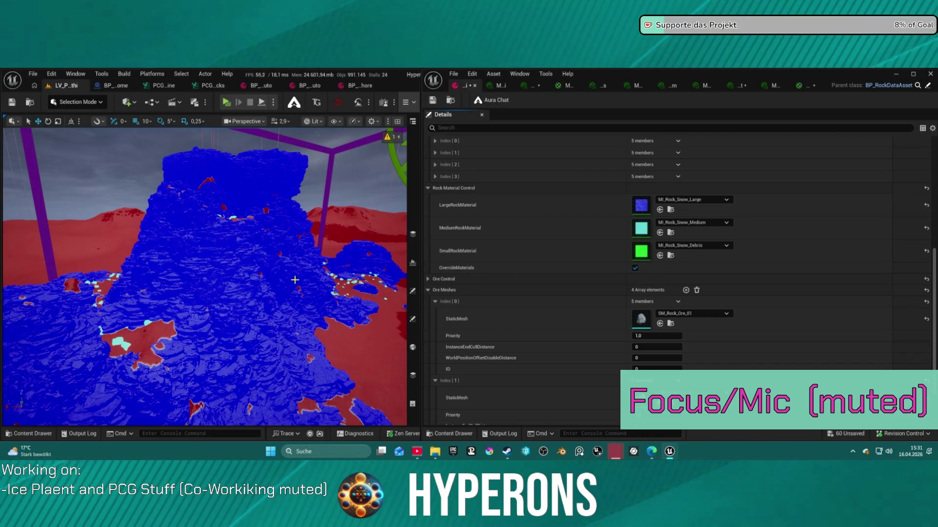
{"action": "left_click_drag", "start_coordinate": [294, 280], "coordinate": [295, 139]}
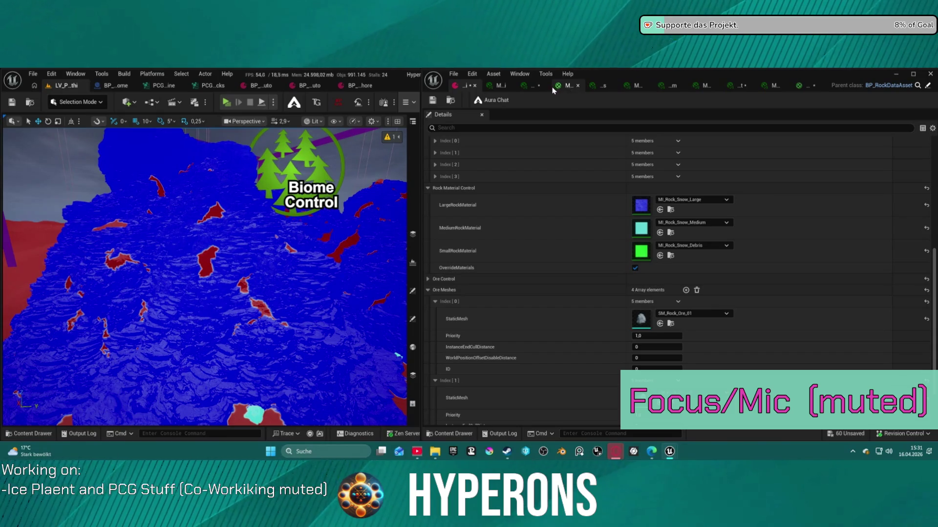
Save all modified assets, checking out the listed files when prompted.
{"action": "right_click", "coordinate": [475, 93]}
{"action": "left_click", "coordinate": [493, 133]}
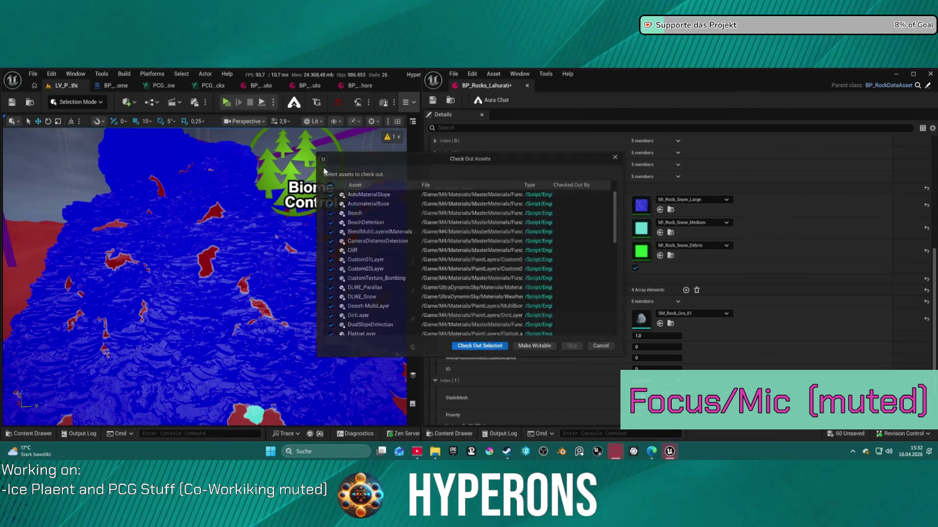
{"action": "left_click", "coordinate": [459, 352]}
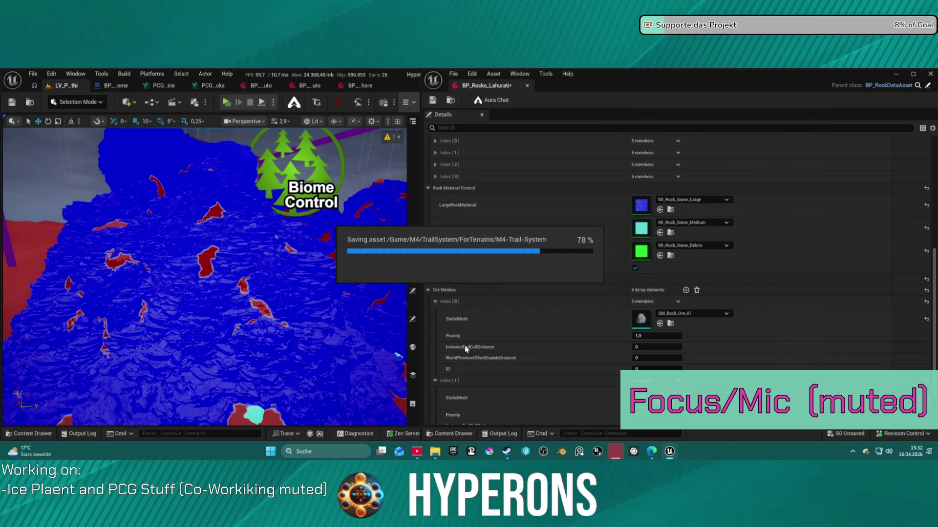
{"action": "left_click", "coordinate": [407, 102]}
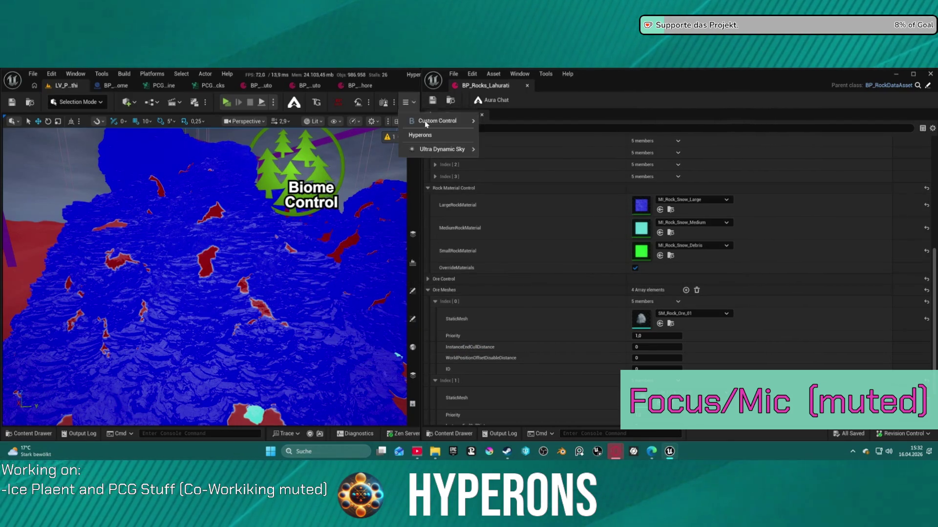
Turn off the MeshBlend Debug View and fly in close to the rock face.
{"action": "mouse_move", "coordinate": [439, 121]}
{"action": "left_click", "coordinate": [508, 126]}
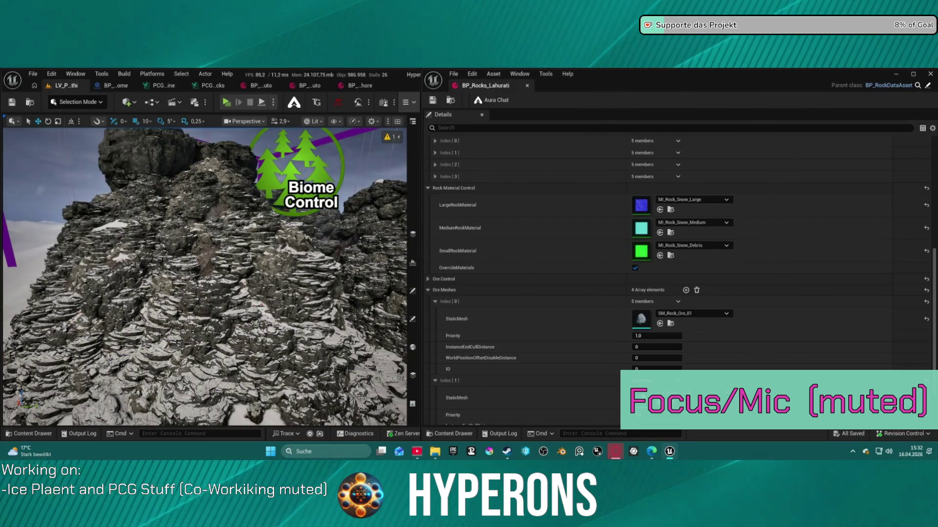
{"action": "scroll", "coordinate": [204, 276], "scroll_direction": "down", "scroll_amount": 2}
{"action": "key", "text": "w"}
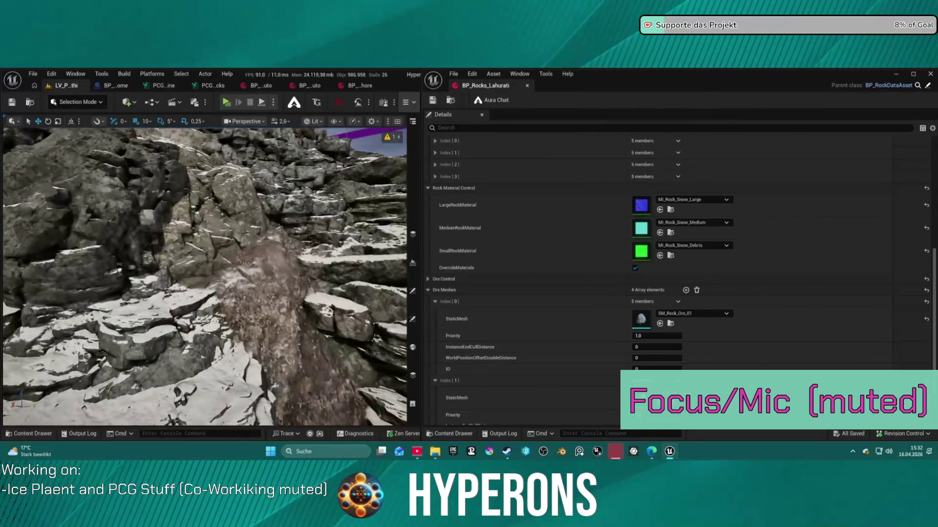
{"action": "scroll", "coordinate": [204, 276], "scroll_direction": "down", "scroll_amount": 4}
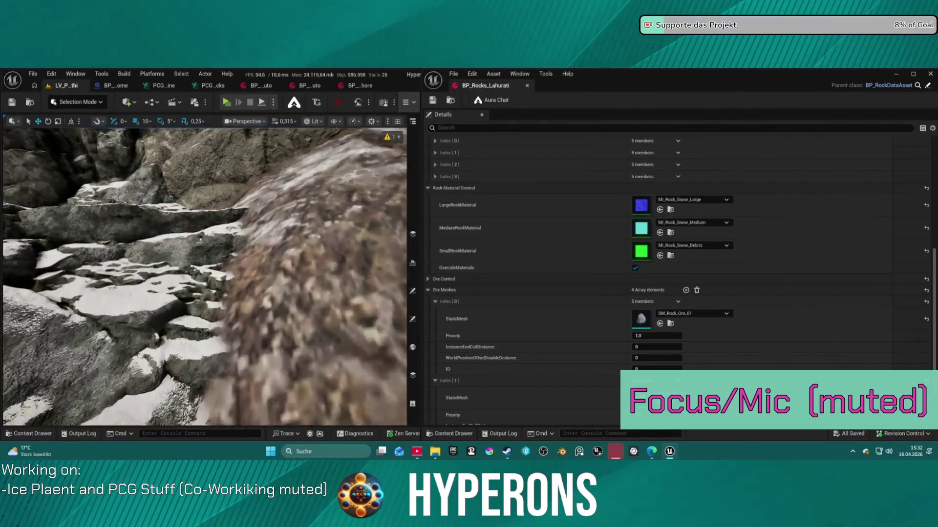
Switch MeshBlend Enable off to compare the blend on the cliff and ore rock.
{"action": "left_click", "coordinate": [409, 102]}
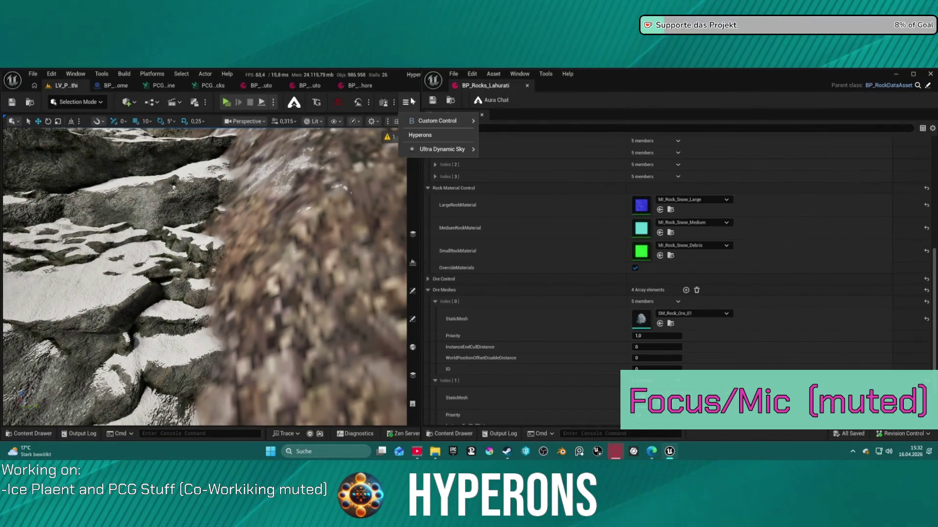
{"action": "mouse_move", "coordinate": [442, 122]}
{"action": "left_click", "coordinate": [490, 127]}
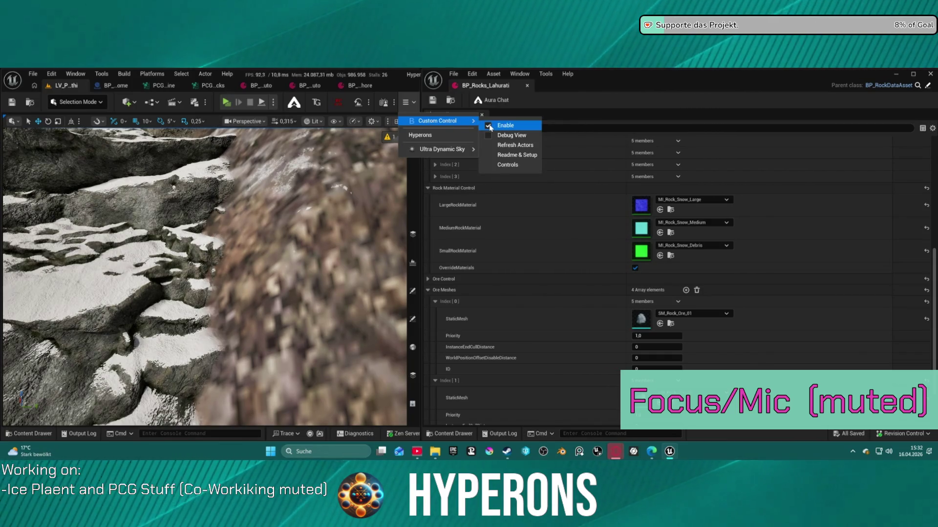
{"action": "key", "text": "Escape"}
{"action": "key", "text": "s"}
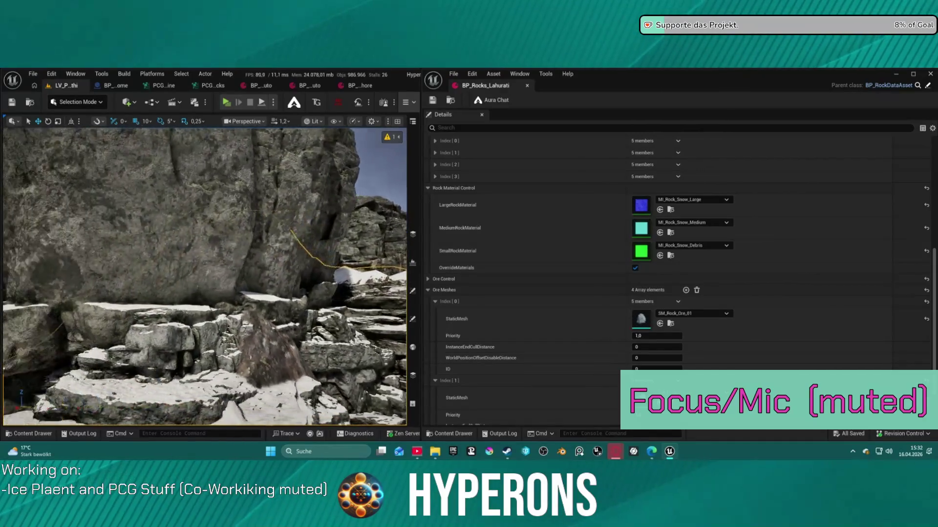
{"action": "key", "text": "w"}
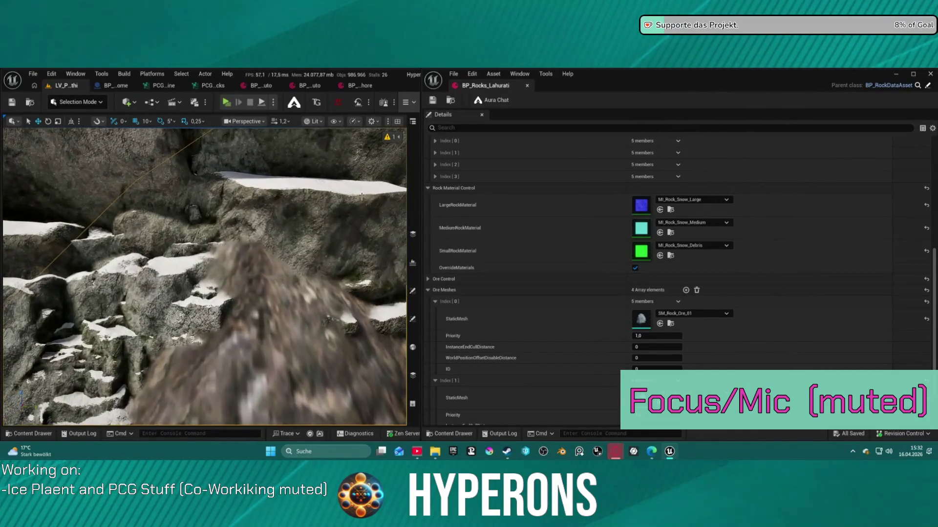
{"action": "left_click", "coordinate": [413, 121]}
{"action": "left_click", "coordinate": [406, 102]}
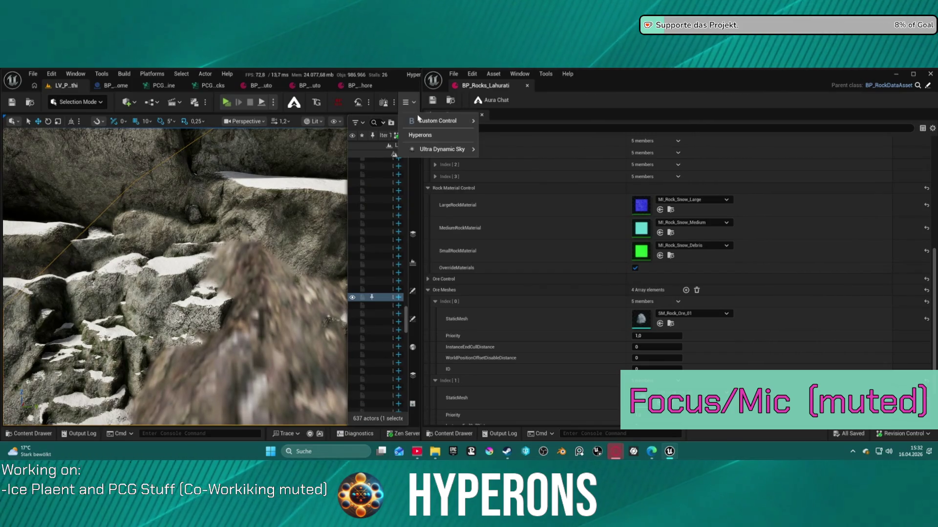
{"action": "mouse_move", "coordinate": [473, 121]}
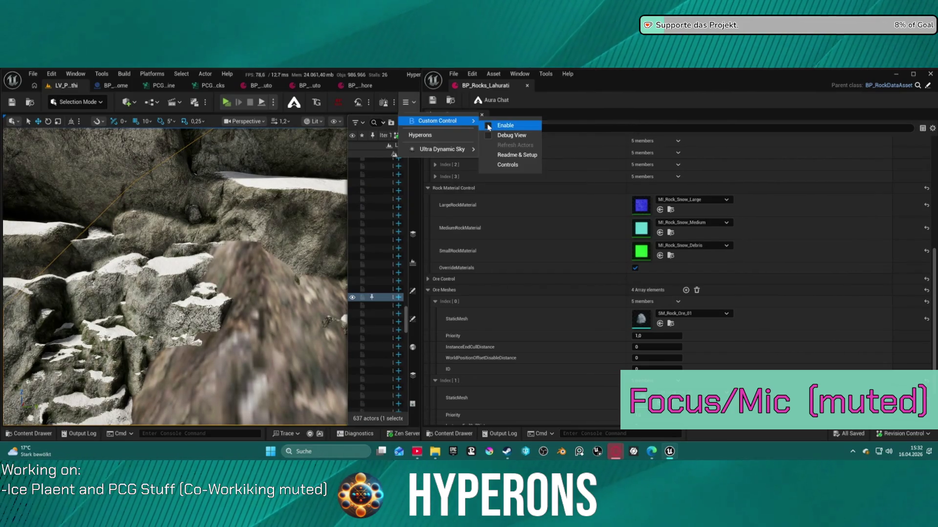
{"action": "key", "text": "Escape"}
Fly past the snowy cliff edge back to the two rock piles.
{"action": "key", "text": "w"}
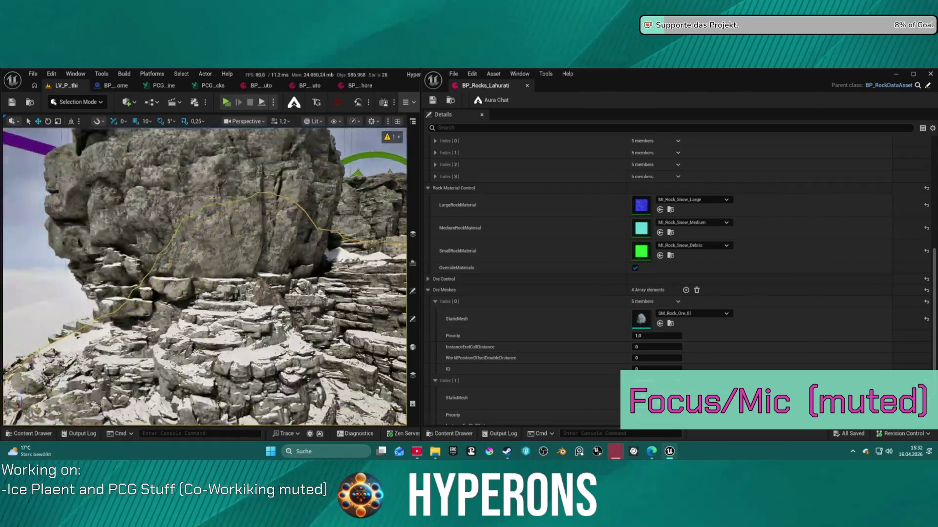
{"action": "scroll", "coordinate": [205, 277], "scroll_direction": "up", "scroll_amount": 5}
{"action": "key", "text": "s"}
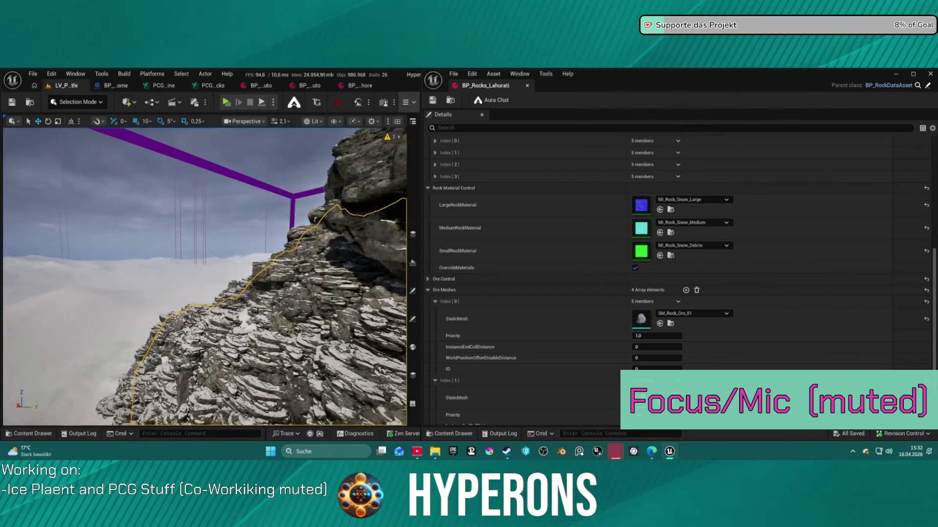
{"action": "scroll", "coordinate": [205, 277], "scroll_direction": "up", "scroll_amount": 5}
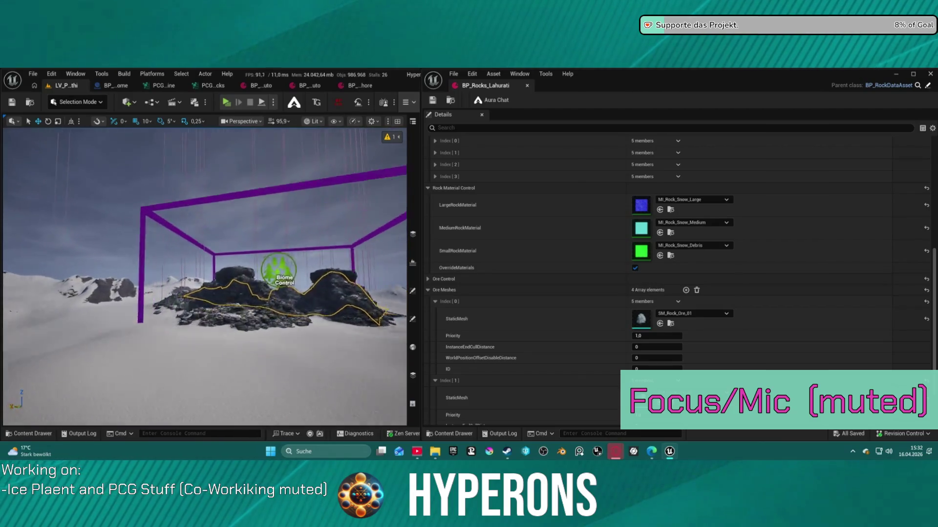
{"action": "key", "text": "w"}
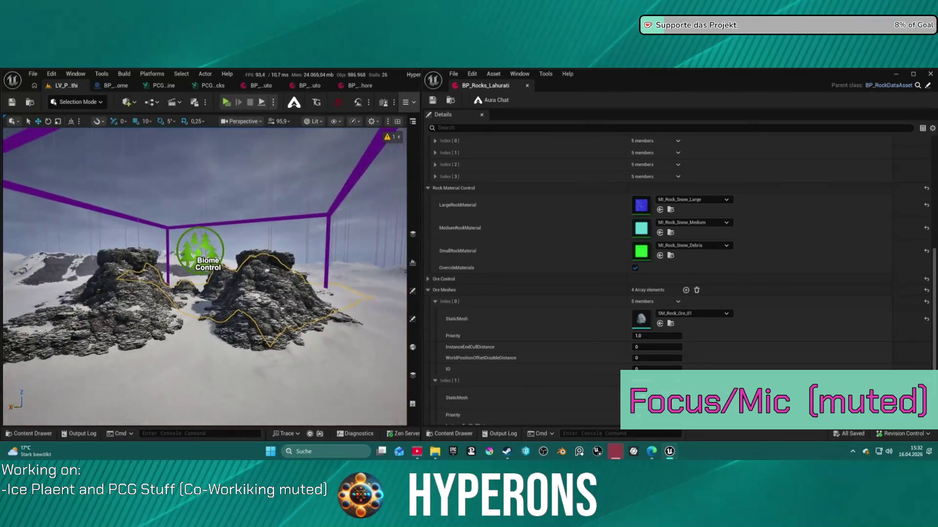
{"action": "key", "text": "w"}
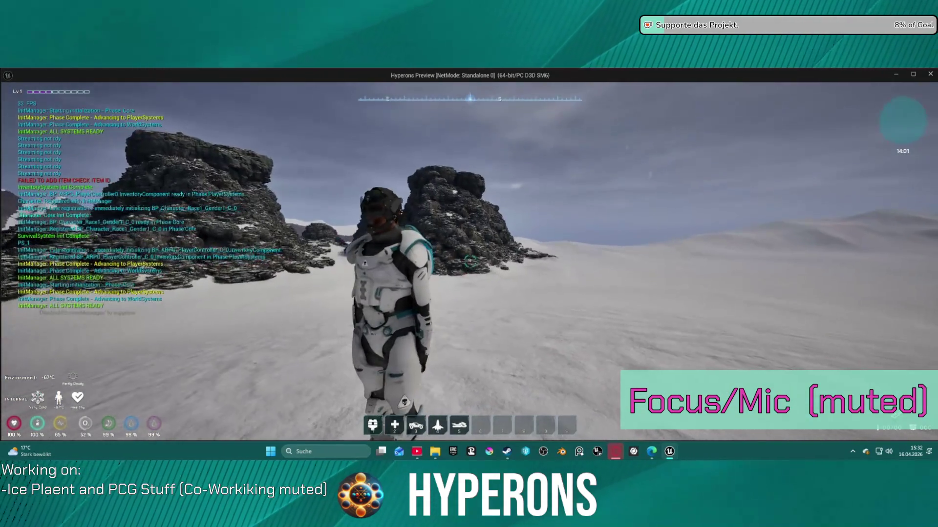
Run the character across the snow toward the rocks in the standalone game.
{"action": "key", "text": "w"}
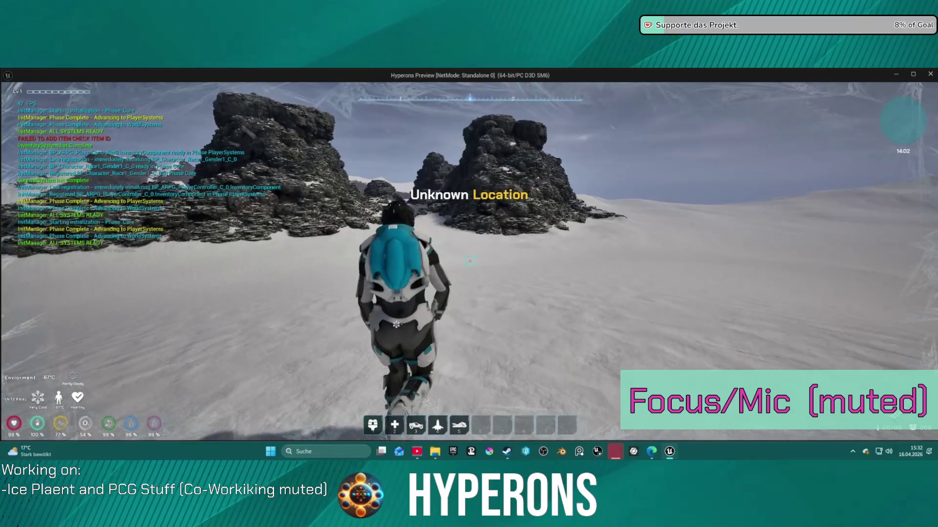
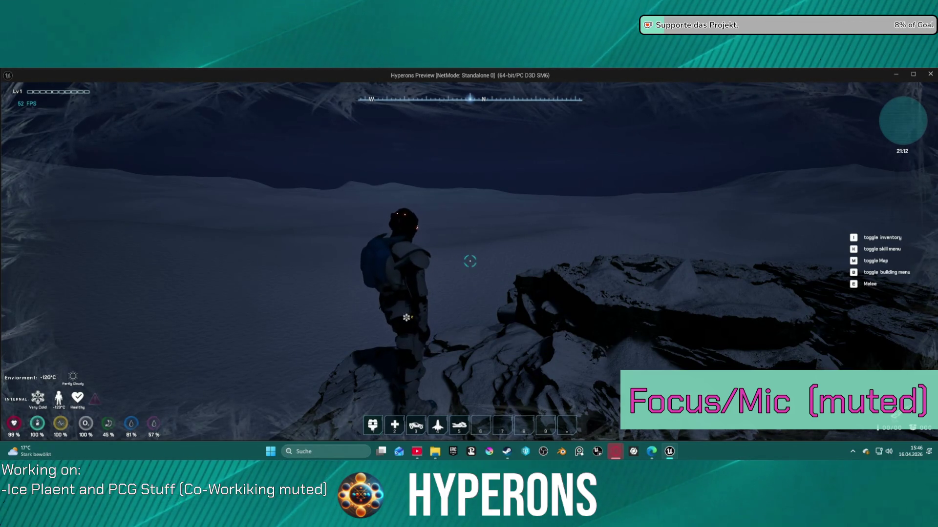
Jump the character onto the snowy rocks, walk it toward the gap, then stop the standalone test.
{"action": "mouse_move", "coordinate": [470, 261]}
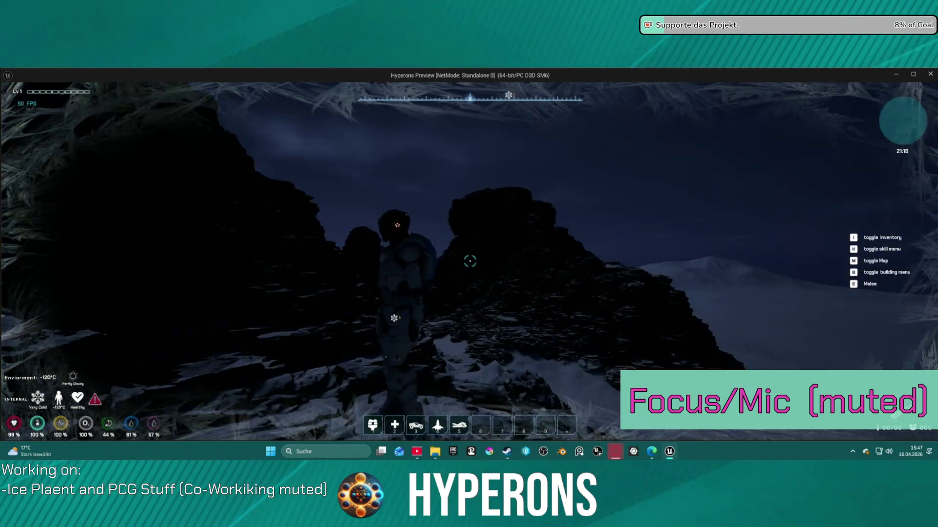
{"action": "key", "text": "space"}
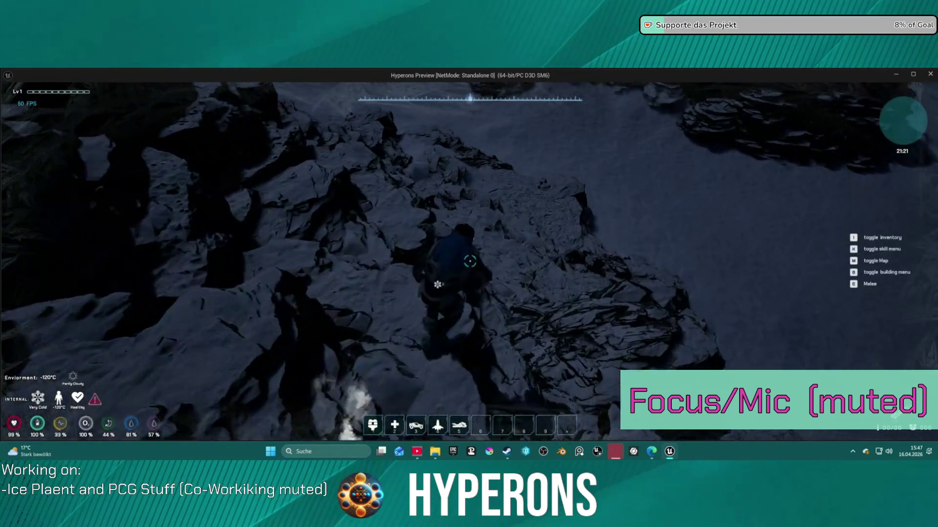
{"action": "key", "text": "w"}
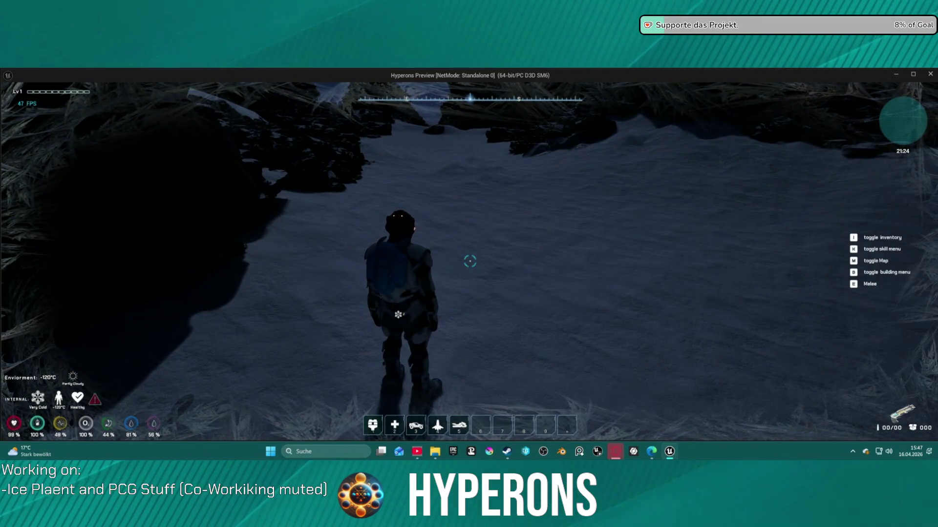
{"action": "key", "text": "w"}
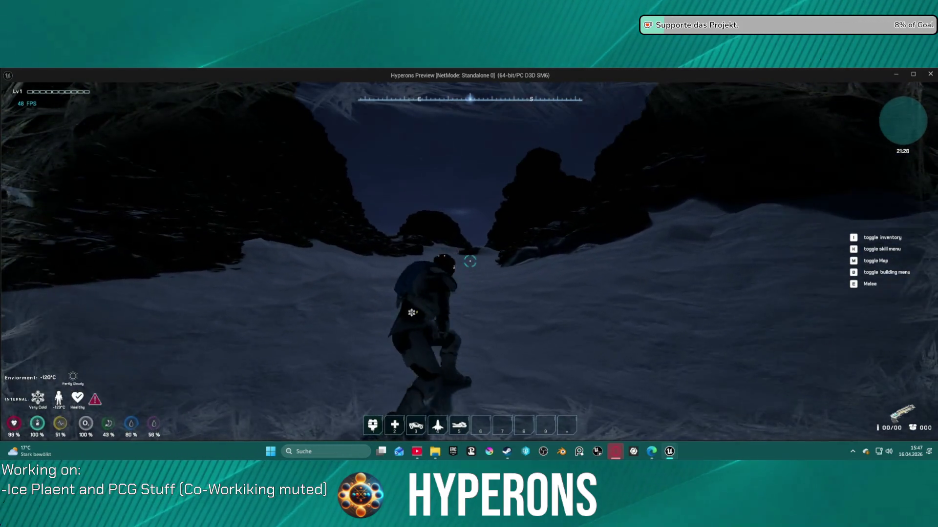
{"action": "key", "text": "alt+Tab"}
{"action": "key", "text": "Escape"}
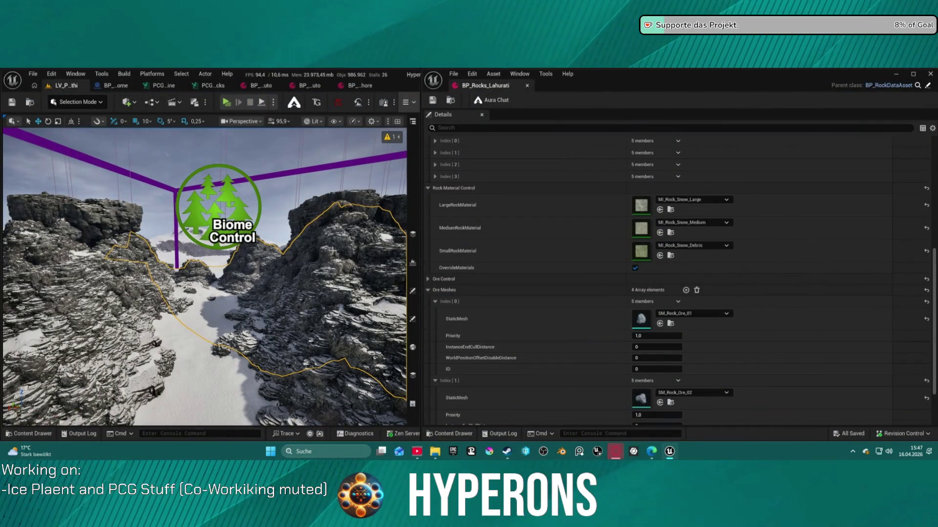
{"action": "key", "text": "f"}
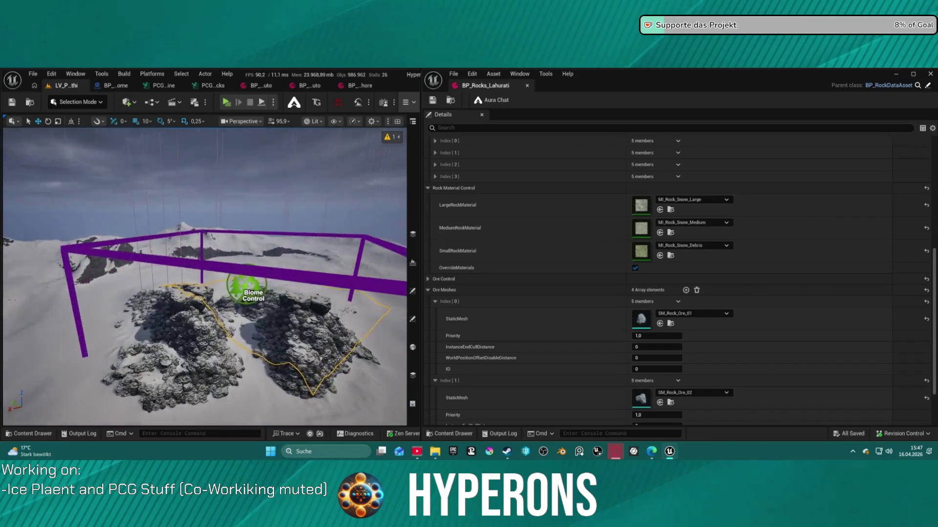
{"action": "key", "text": "f"}
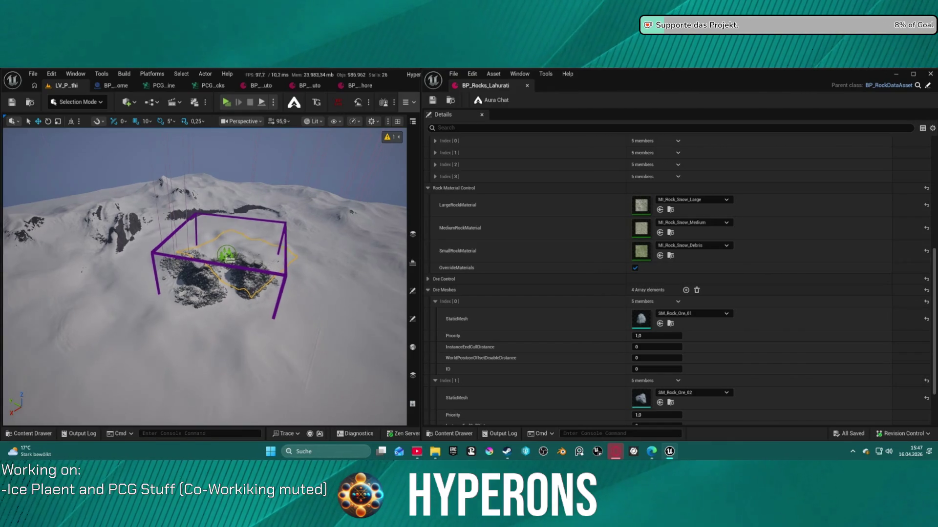
{"action": "key", "text": "f"}
{"action": "scroll", "coordinate": [204, 277], "scroll_direction": "down", "scroll_amount": 2}
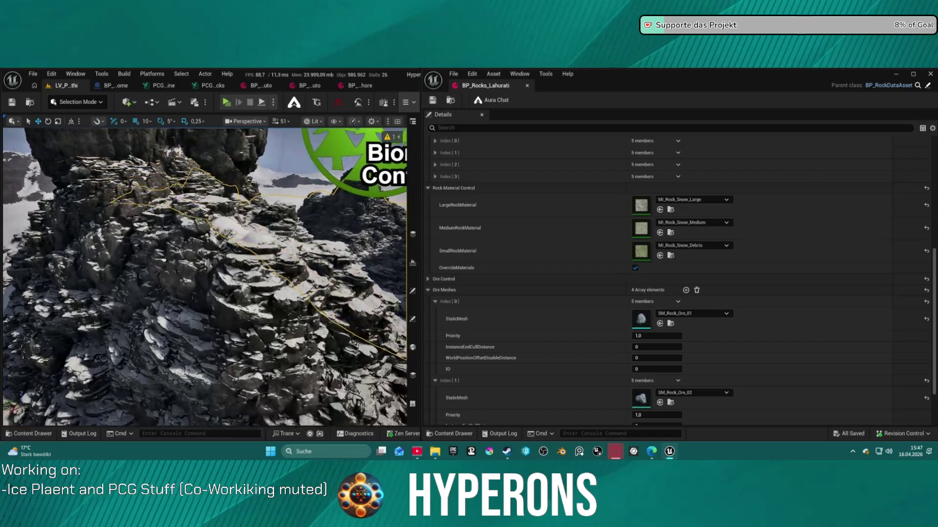
{"action": "key", "text": "w"}
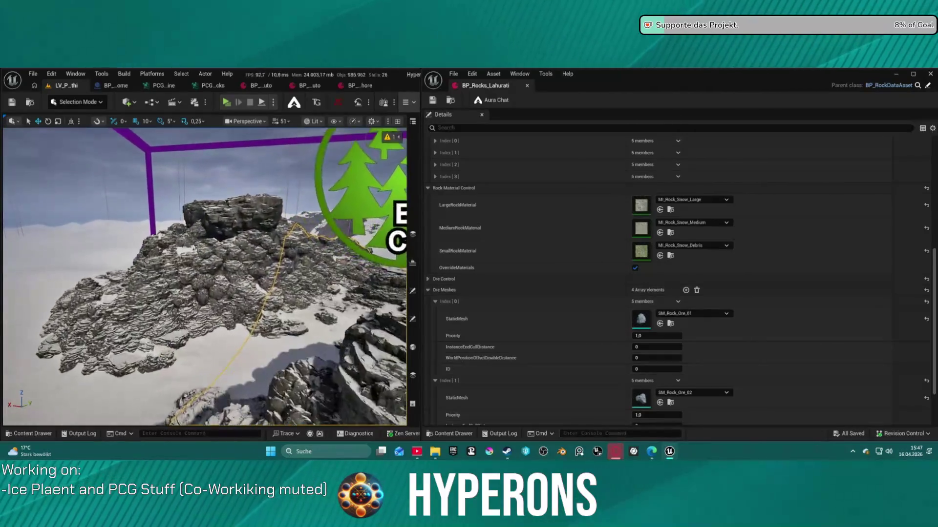
{"action": "key", "text": "s"}
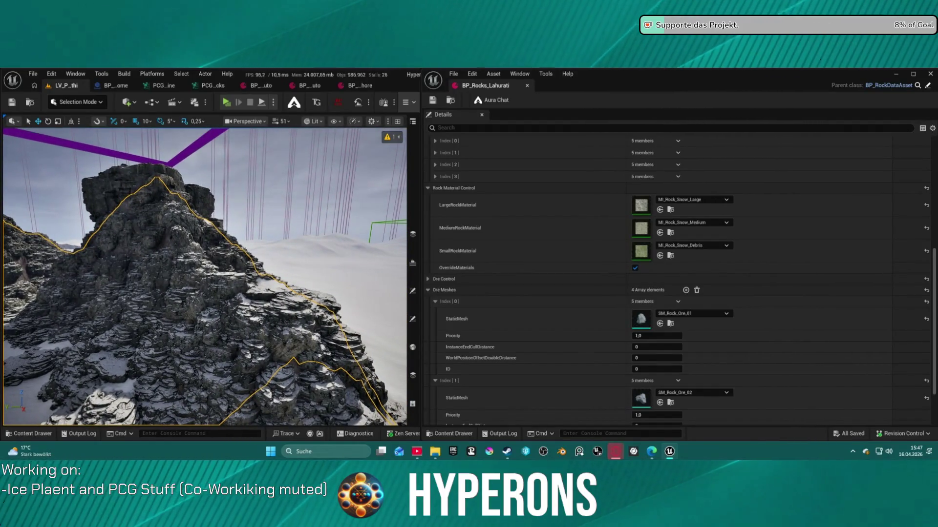
{"action": "key", "text": "a"}
{"action": "key", "text": "w"}
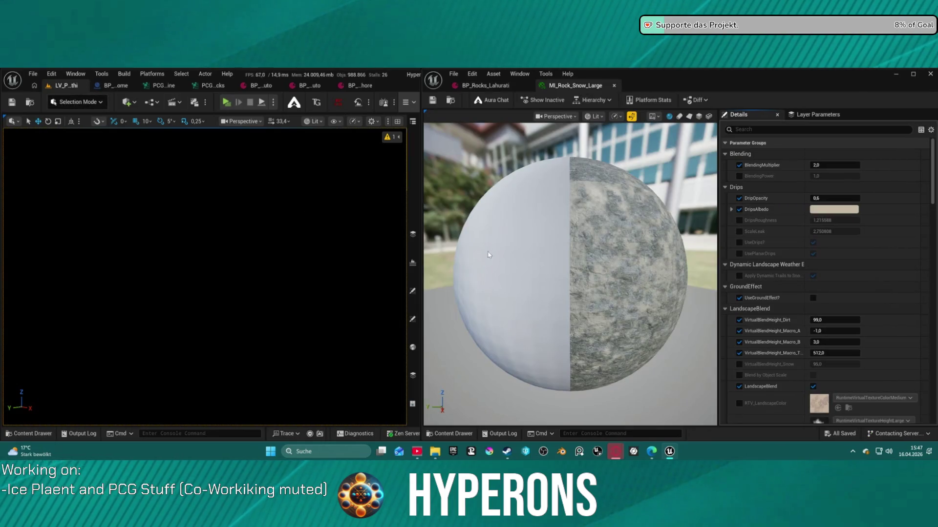
Fly the viewport camera close to the snowy rock cliffs near Biome Control and between the two mounds.
{"action": "key", "text": "w"}
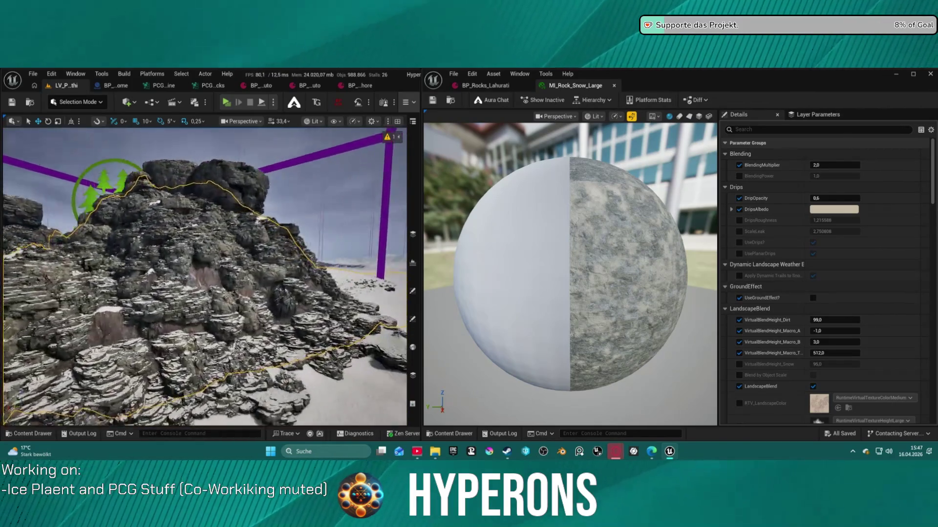
{"action": "key", "text": "w"}
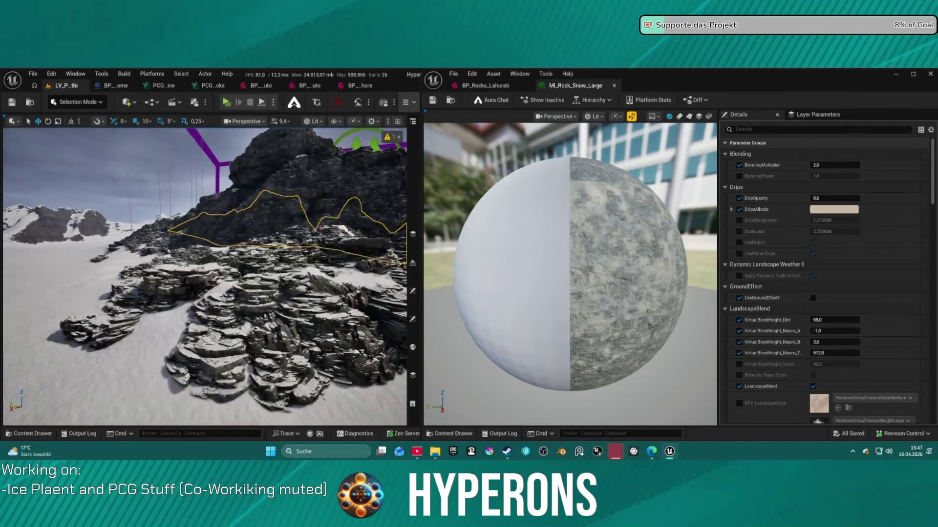
{"action": "key", "text": "w"}
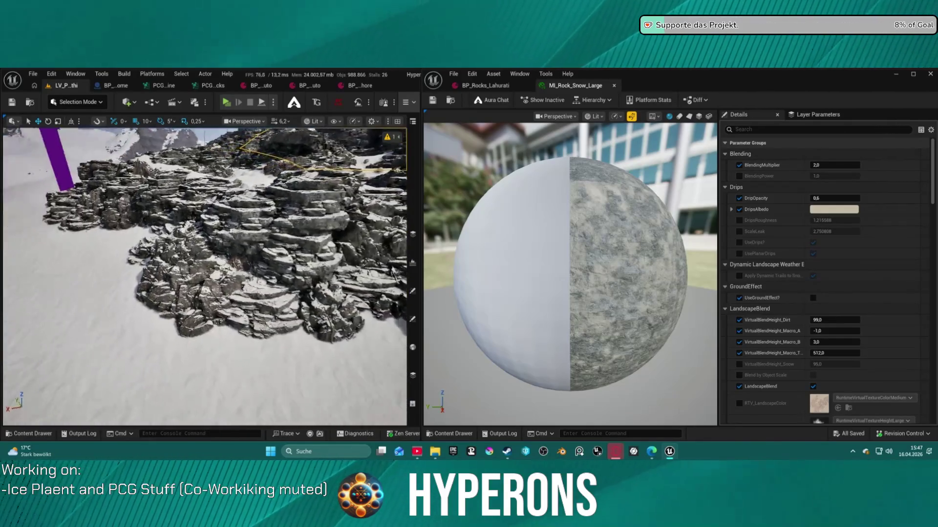
{"action": "key", "text": "w"}
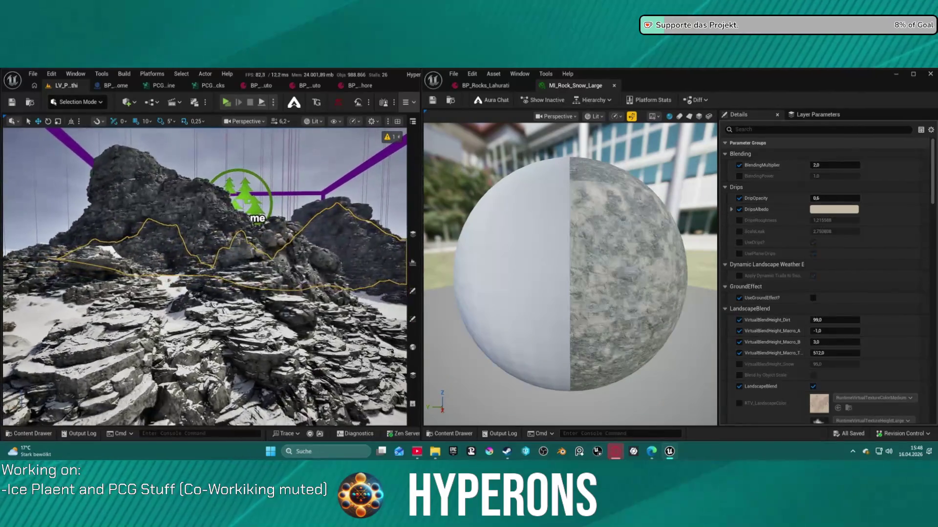
{"action": "key", "text": "w"}
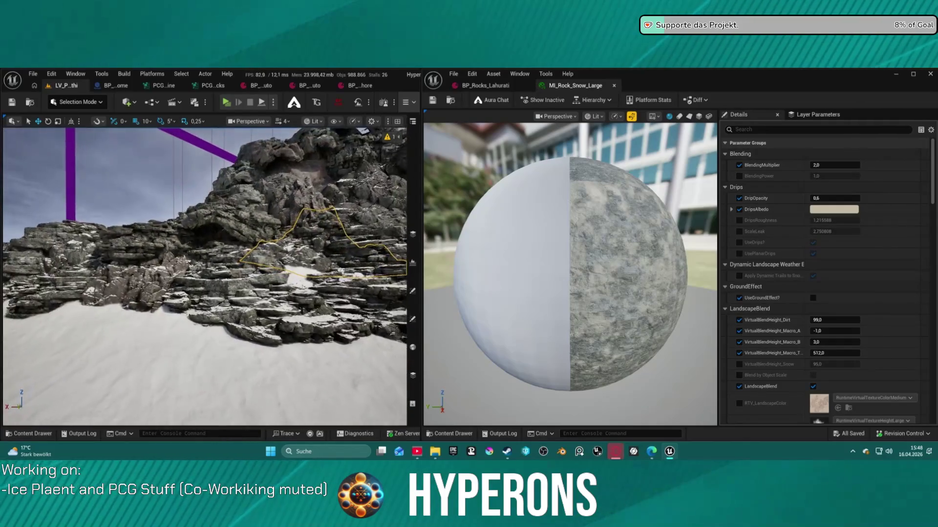
{"action": "key", "text": "w"}
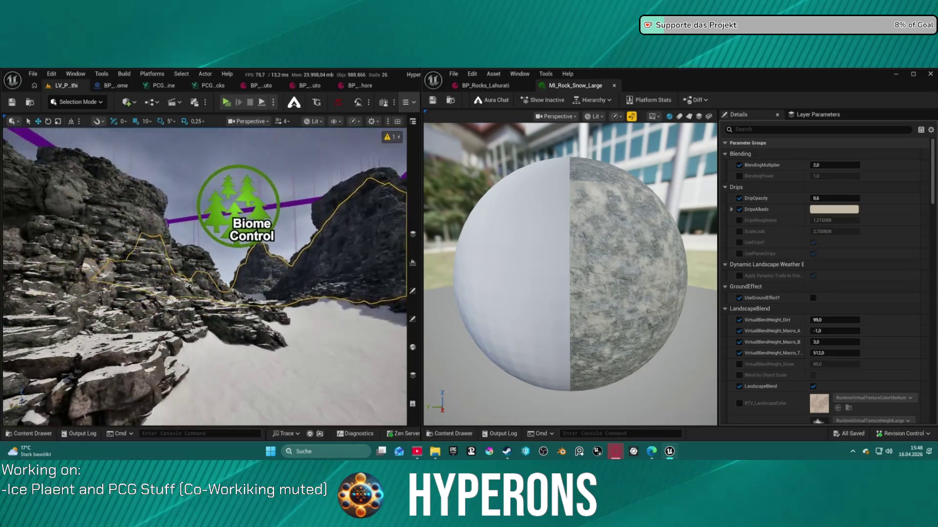
{"action": "key", "text": "w"}
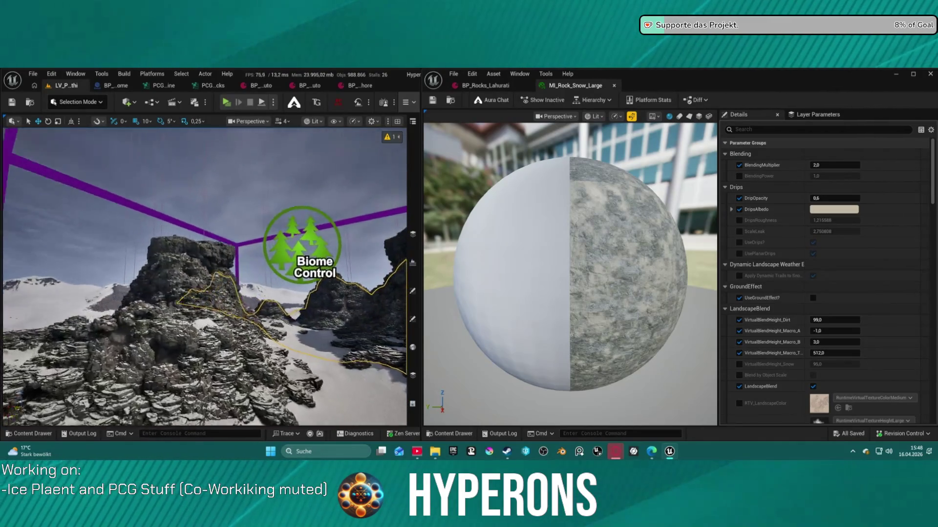
{"action": "key", "text": "w"}
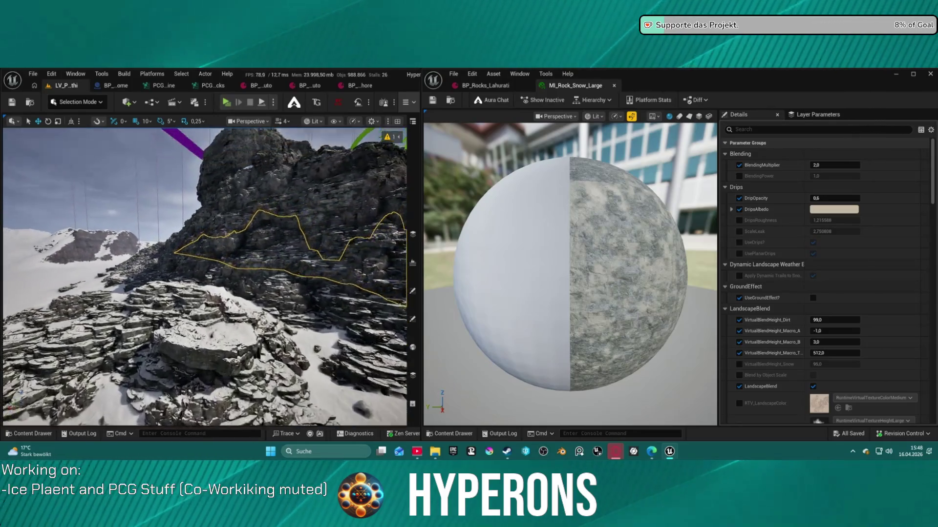
{"action": "key", "text": "a"}
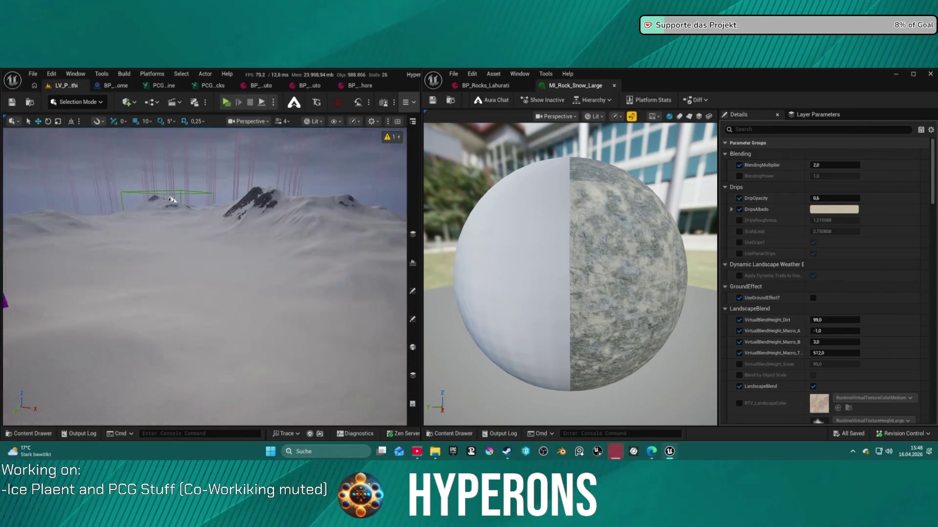
{"action": "key", "text": "w"}
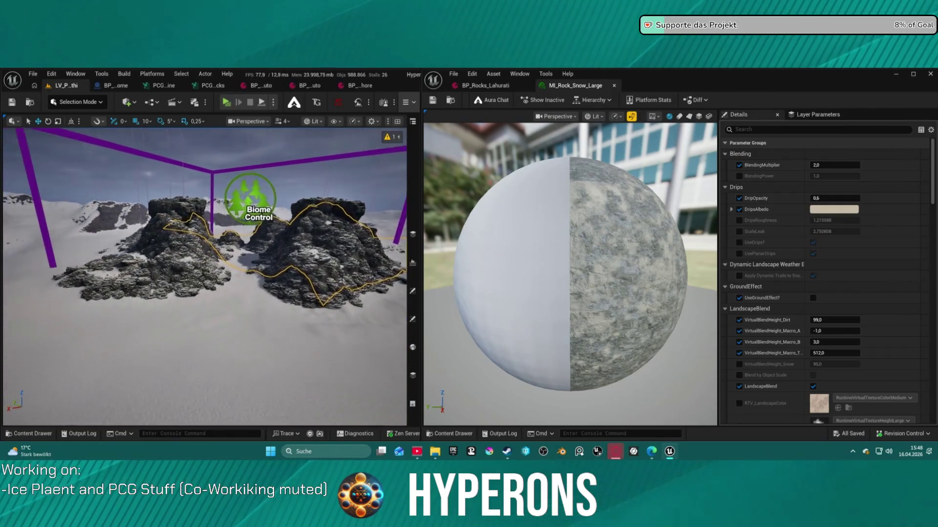
{"action": "key", "text": "w"}
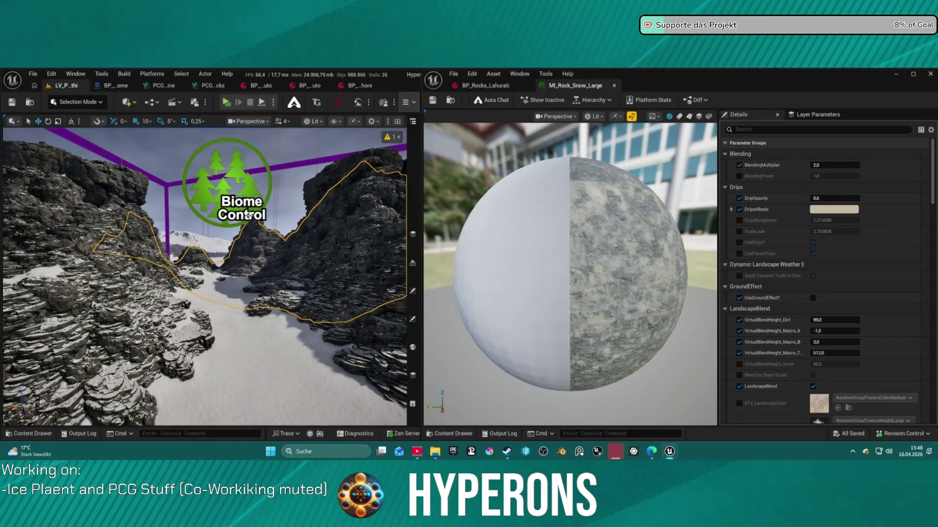
Override UseDrips? to off and override Blend by Object Scale to on.
{"action": "left_click", "coordinate": [739, 210]}
{"action": "left_click", "coordinate": [739, 242]}
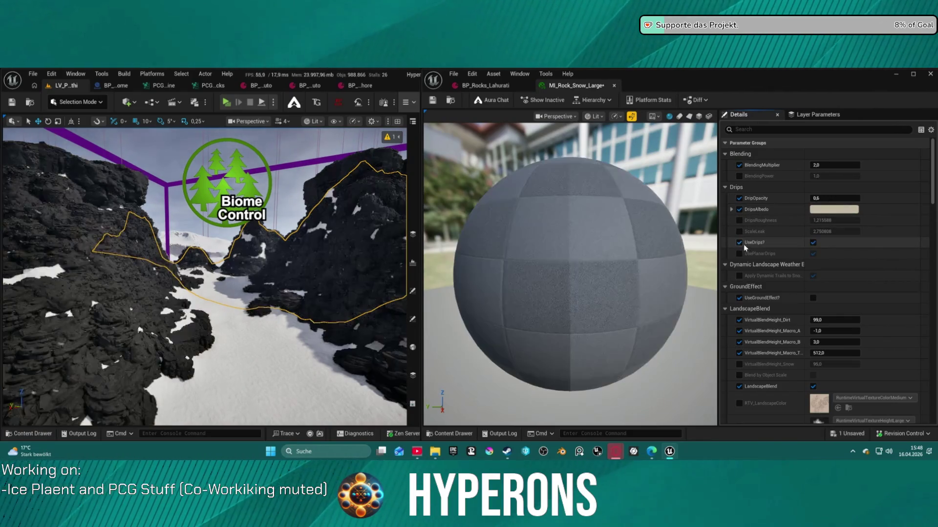
{"action": "left_click", "coordinate": [813, 243]}
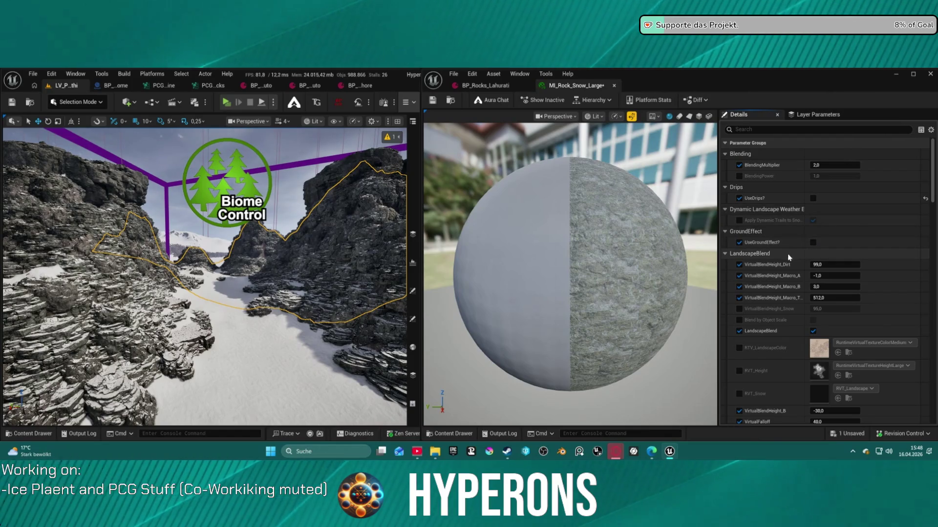
{"action": "left_click", "coordinate": [739, 321]}
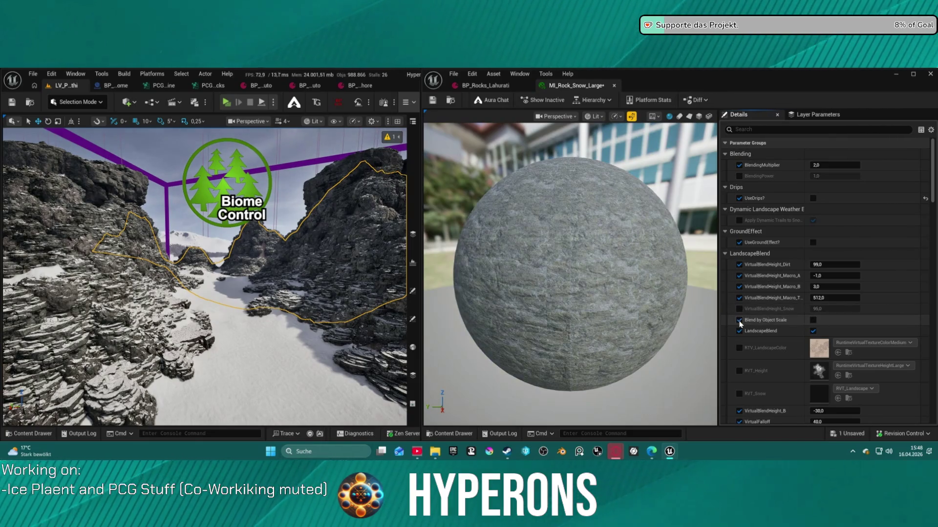
{"action": "left_click", "coordinate": [812, 321]}
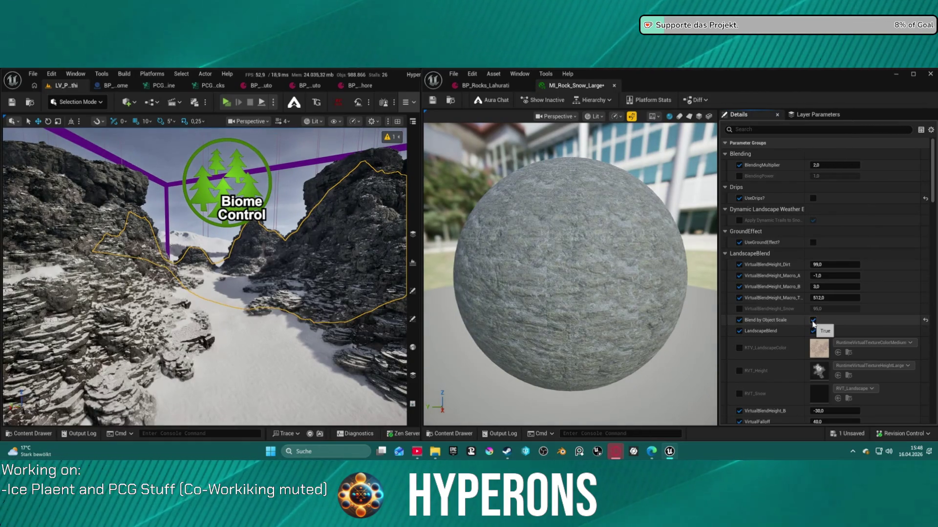
{"action": "mouse_move", "coordinate": [205, 274]}
{"action": "left_mouse_down"}
{"action": "mouse_move", "coordinate": [169, 247]}
{"action": "mouse_move", "coordinate": [410, 323]}
{"action": "left_mouse_up"}
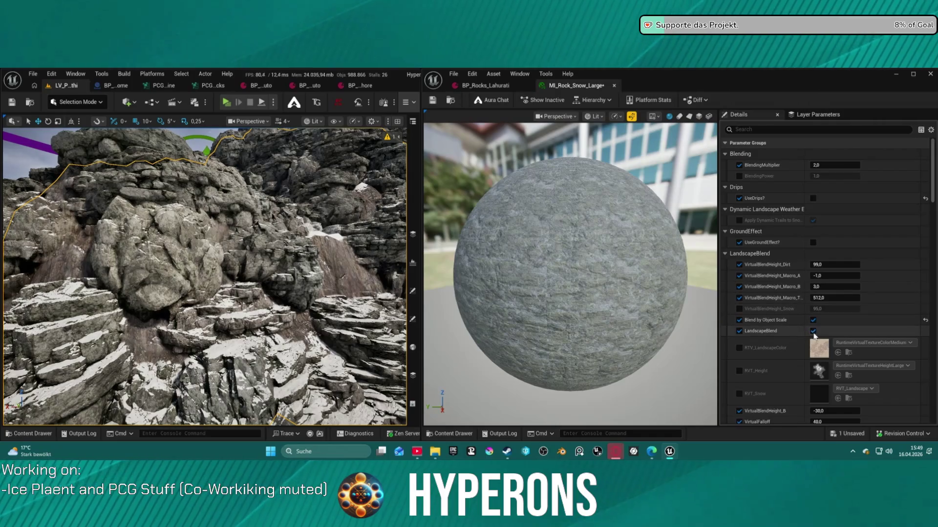
Enable the LandscapeBlend group, toggling Blend by Object Scale off and on until it stays checked.
{"action": "left_click", "coordinate": [814, 335]}
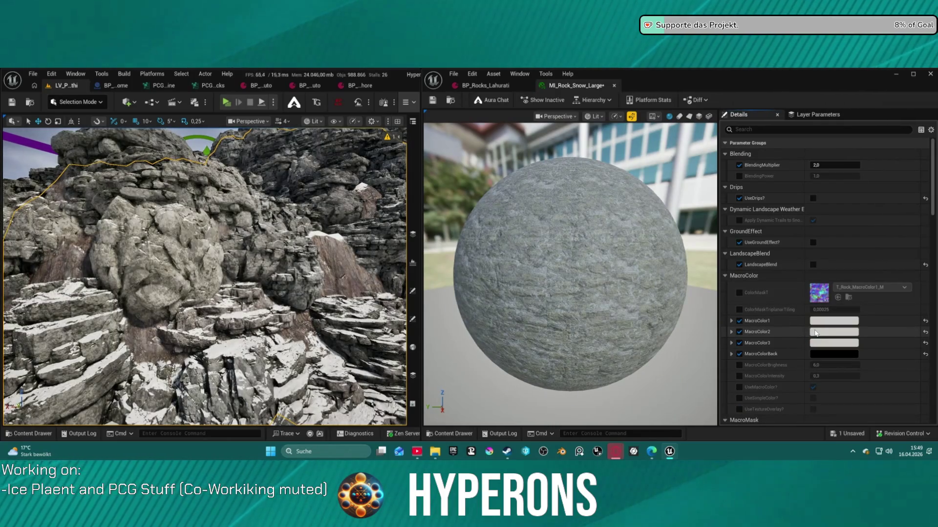
{"action": "left_click", "coordinate": [815, 334]}
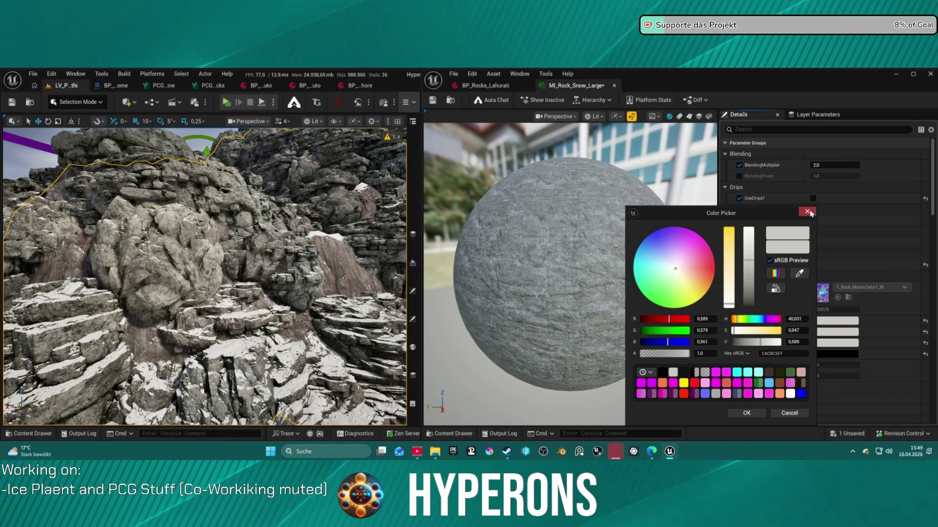
{"action": "left_click", "coordinate": [807, 212]}
{"action": "left_click", "coordinate": [812, 265]}
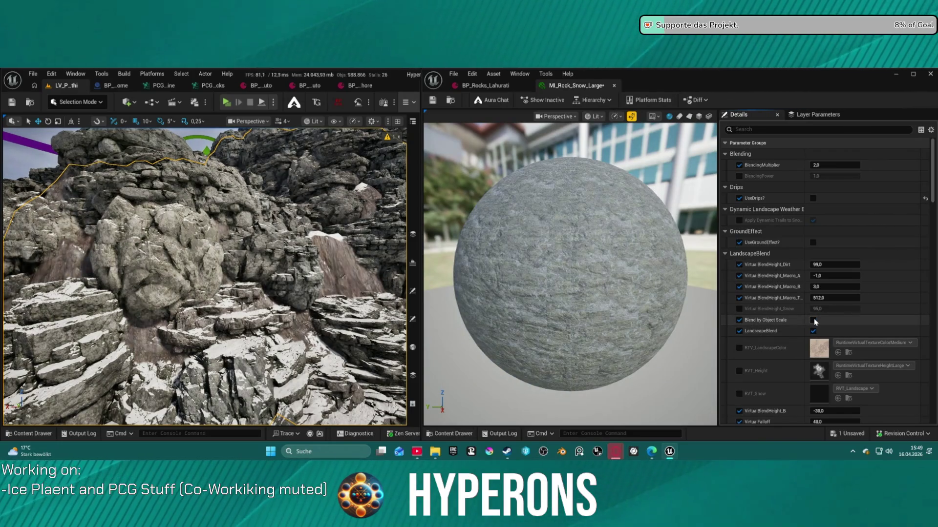
{"action": "left_click", "coordinate": [814, 321]}
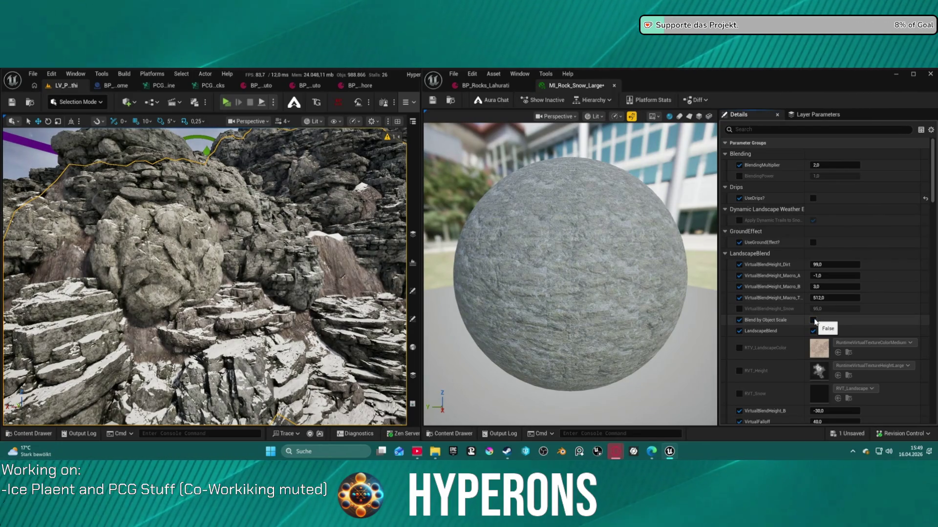
{"action": "left_click", "coordinate": [814, 321]}
{"action": "left_click", "coordinate": [814, 320]}
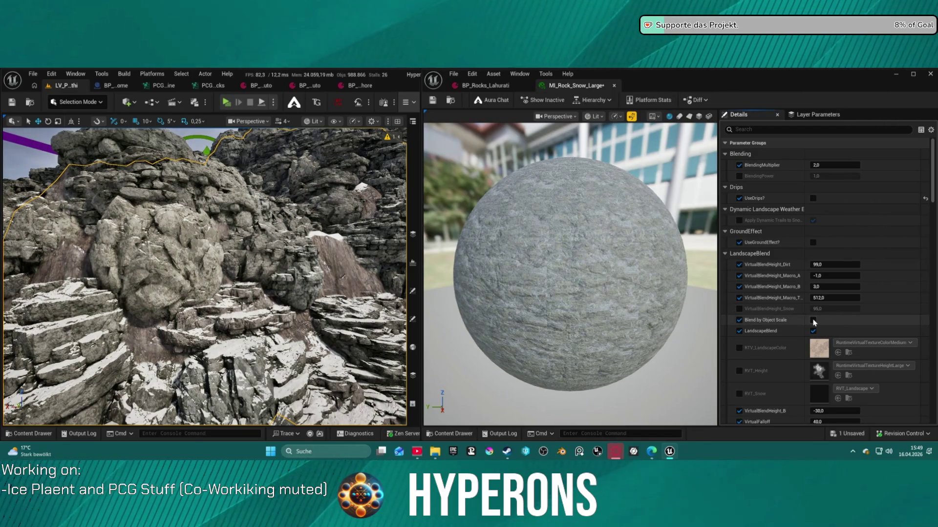
{"action": "left_click", "coordinate": [814, 320]}
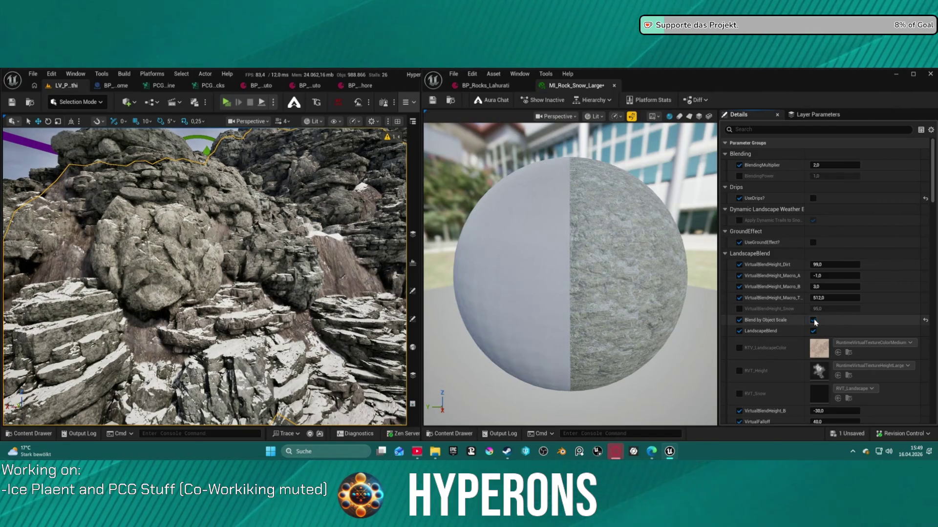
Raise MacroColor1's value to near-white in the Color Picker and apply it.
{"action": "scroll", "coordinate": [820, 327], "scroll_direction": "down", "scroll_amount": 6}
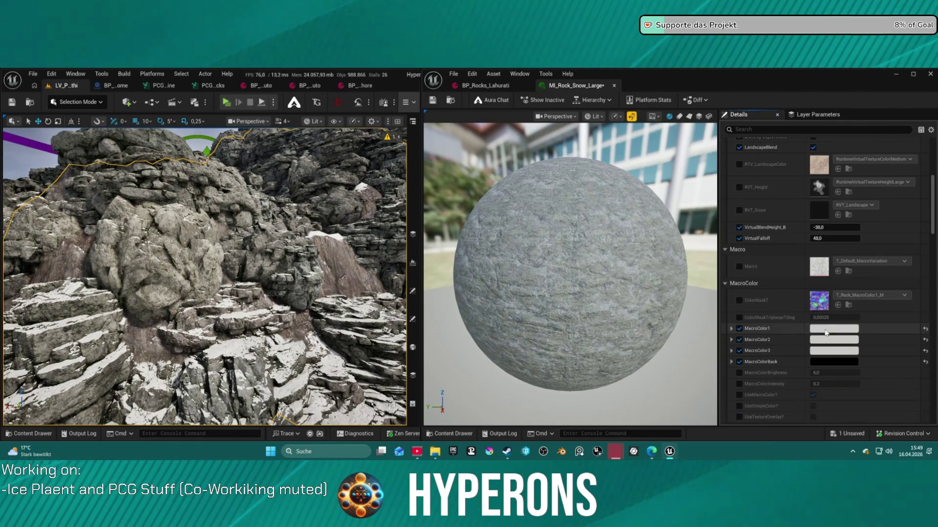
{"action": "scroll", "coordinate": [794, 266], "scroll_direction": "down", "scroll_amount": 3}
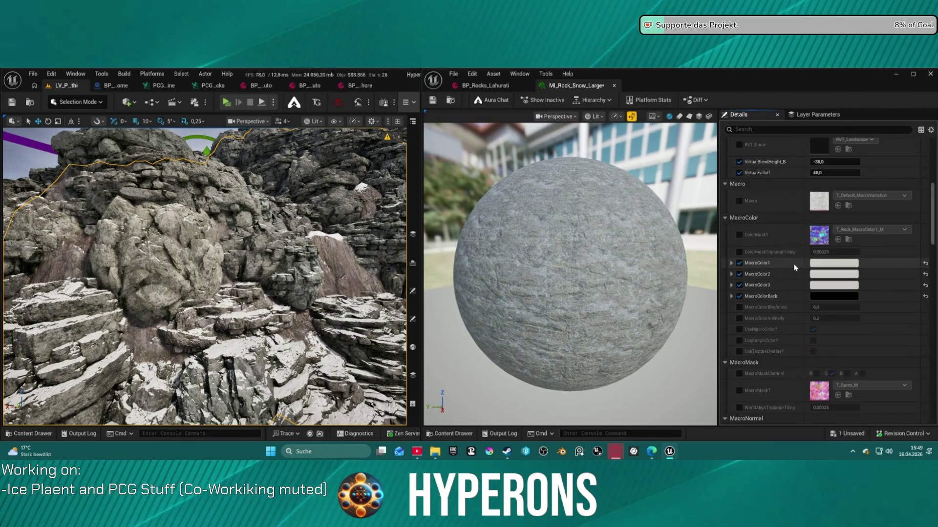
{"action": "scroll", "coordinate": [790, 266], "scroll_direction": "down", "scroll_amount": 2}
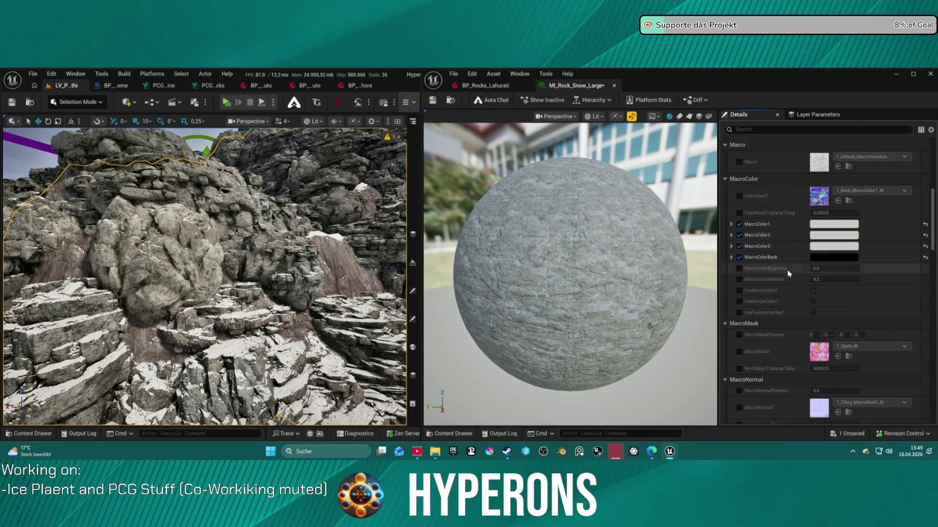
{"action": "scroll", "coordinate": [792, 269], "scroll_direction": "down", "scroll_amount": 1}
{"action": "left_click", "coordinate": [827, 232]}
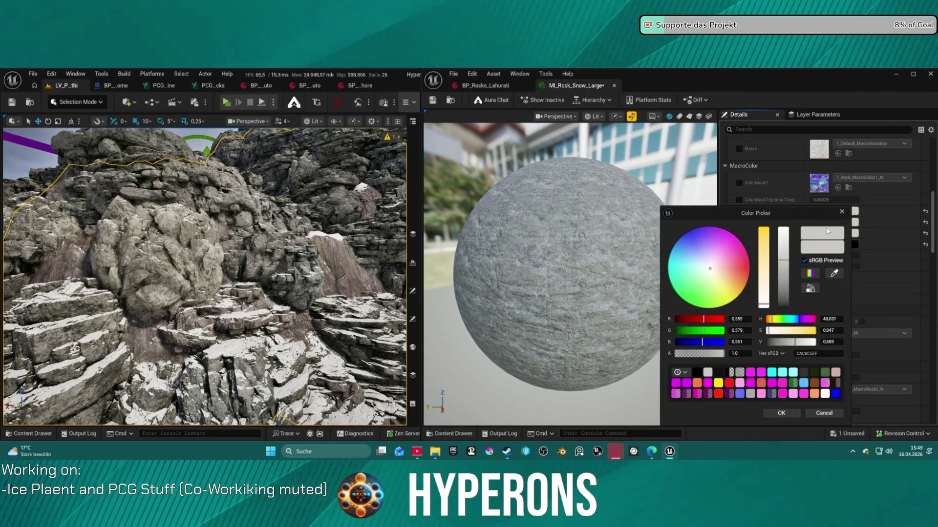
{"action": "mouse_move", "coordinate": [785, 259]}
{"action": "left_mouse_down"}
{"action": "mouse_move", "coordinate": [785, 226]}
{"action": "mouse_move", "coordinate": [785, 255]}
{"action": "left_mouse_up"}
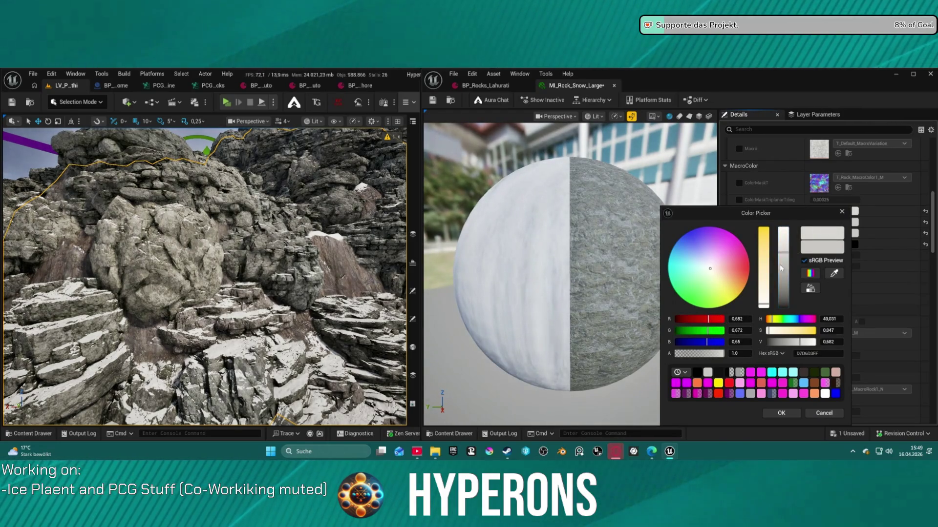
{"action": "left_click", "coordinate": [781, 413]}
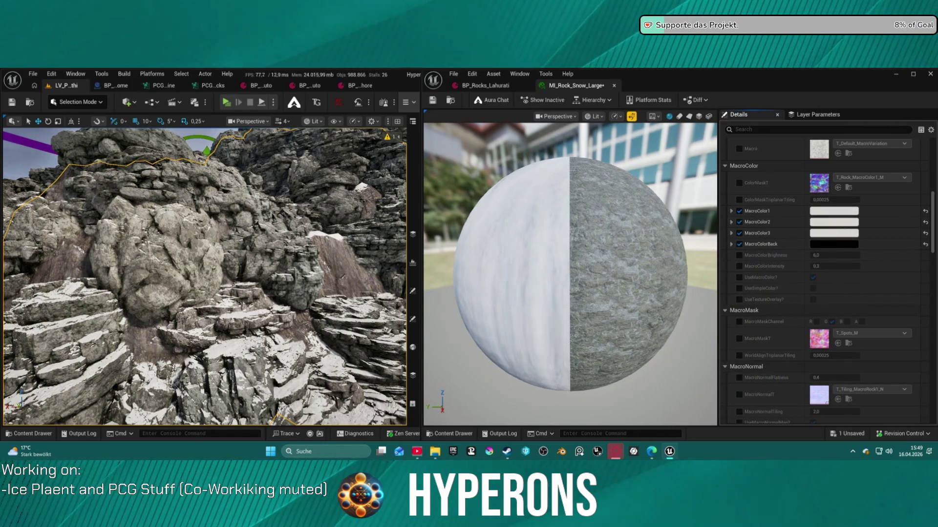
In the VP section, override UseVPMasks? and set it to off.
{"action": "key", "text": "s"}
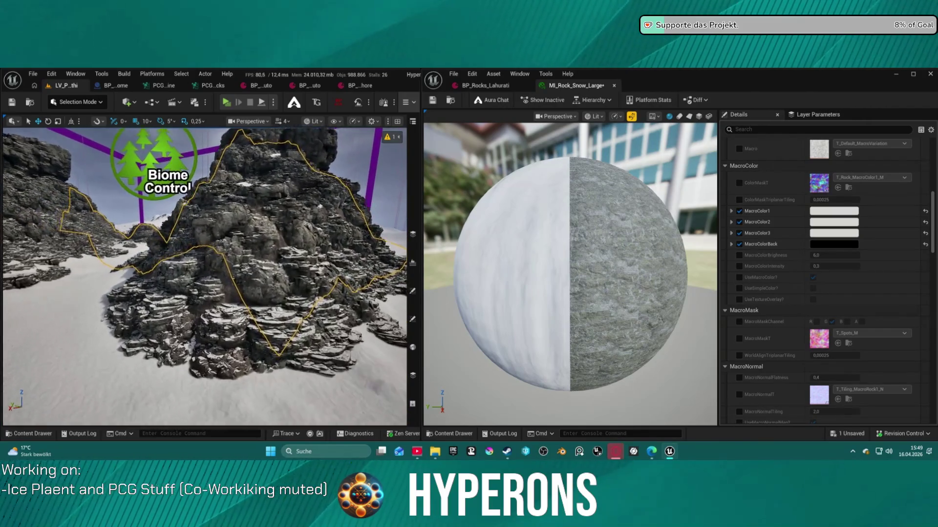
{"action": "scroll", "coordinate": [279, 343], "scroll_direction": "up", "scroll_amount": 3}
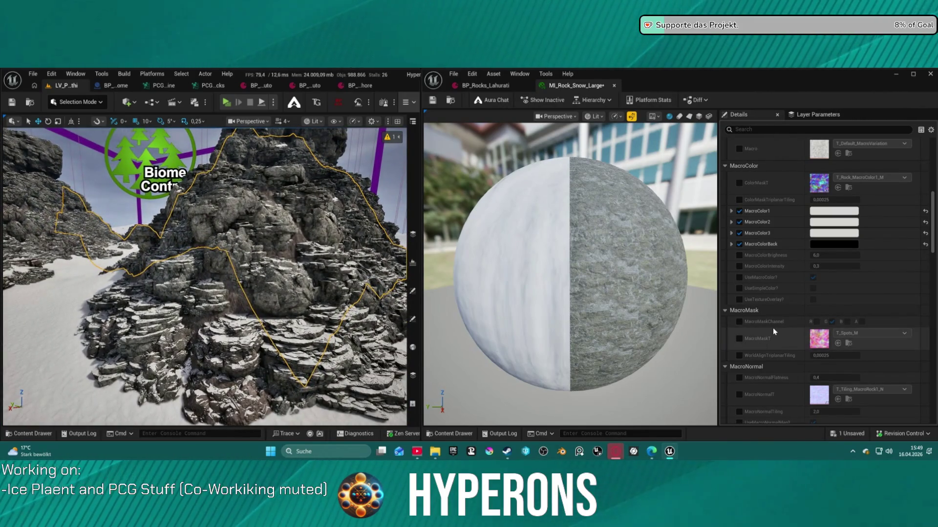
{"action": "scroll", "coordinate": [769, 326], "scroll_direction": "down", "scroll_amount": 5}
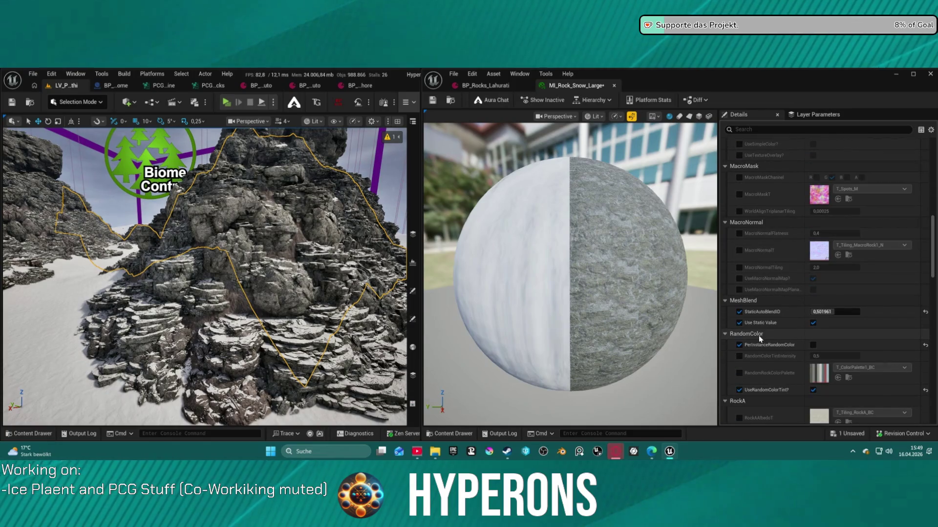
{"action": "scroll", "coordinate": [766, 344], "scroll_direction": "down", "scroll_amount": 1}
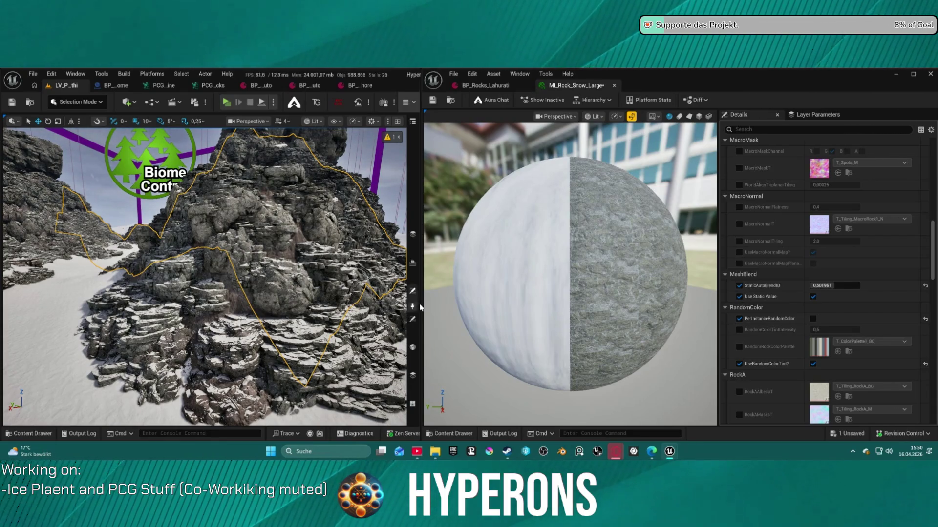
{"action": "left_click_drag", "start_coordinate": [293, 315], "coordinate": [394, 320]}
{"action": "scroll", "coordinate": [572, 293], "scroll_direction": "down", "scroll_amount": 5}
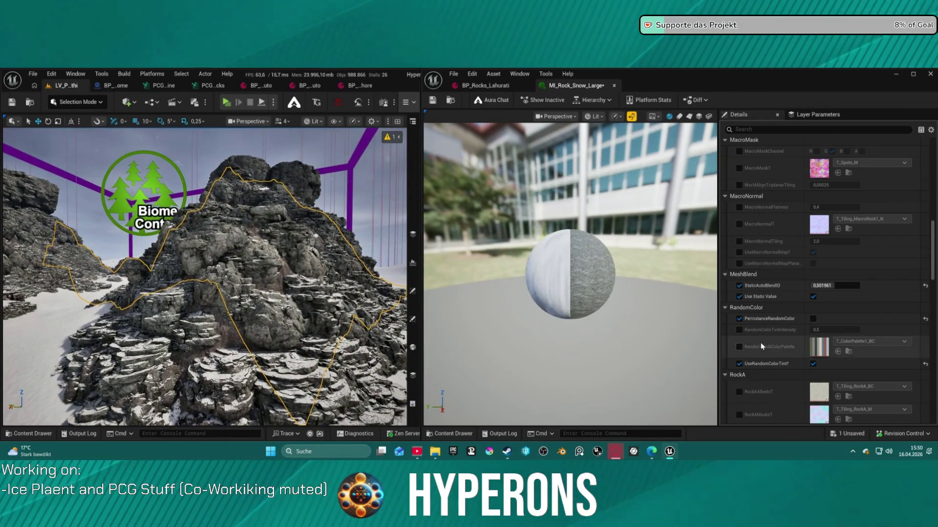
{"action": "scroll", "coordinate": [760, 342], "scroll_direction": "down", "scroll_amount": 5}
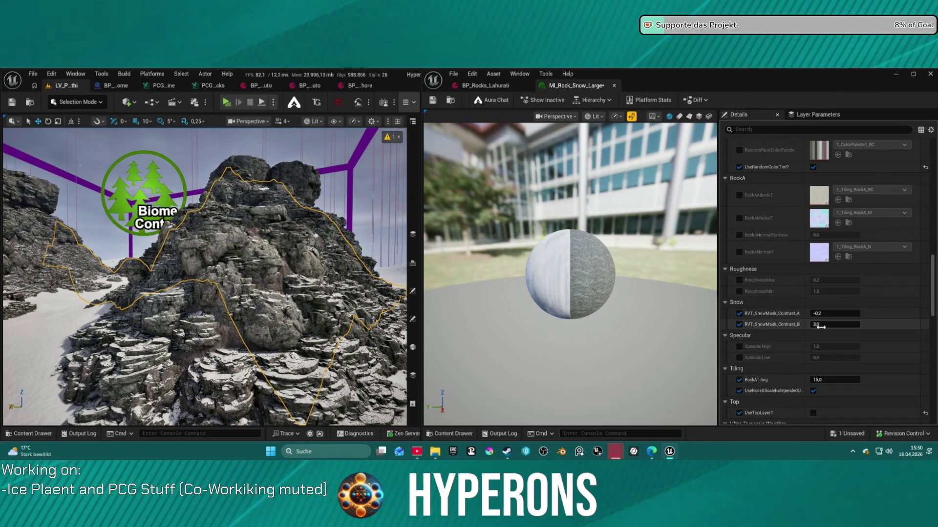
{"action": "scroll", "coordinate": [836, 324], "scroll_direction": "down", "scroll_amount": 3}
{"action": "scroll", "coordinate": [835, 325], "scroll_direction": "down", "scroll_amount": 3}
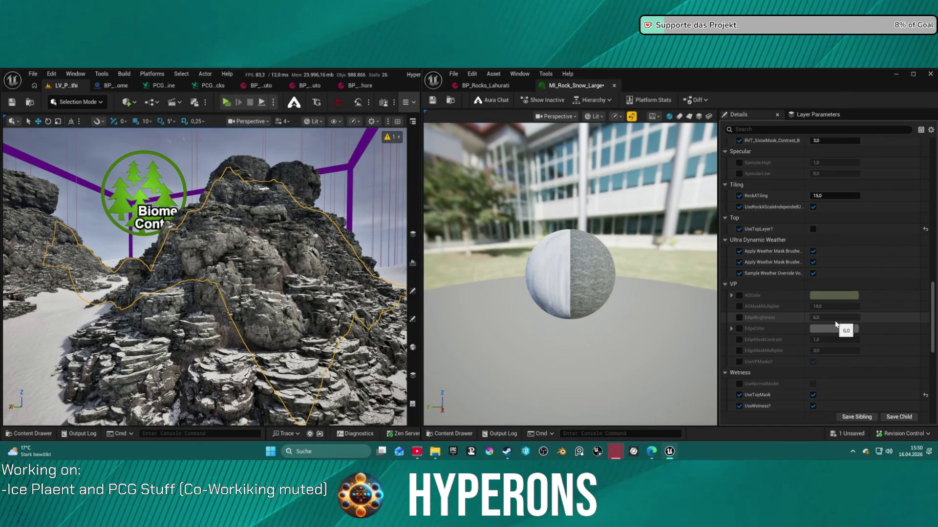
{"action": "left_click", "coordinate": [739, 362]}
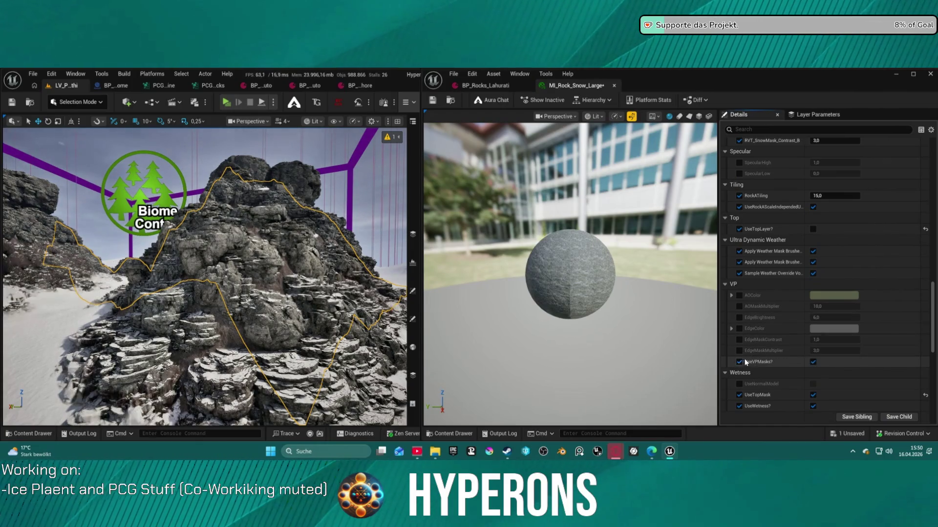
{"action": "left_click", "coordinate": [813, 362]}
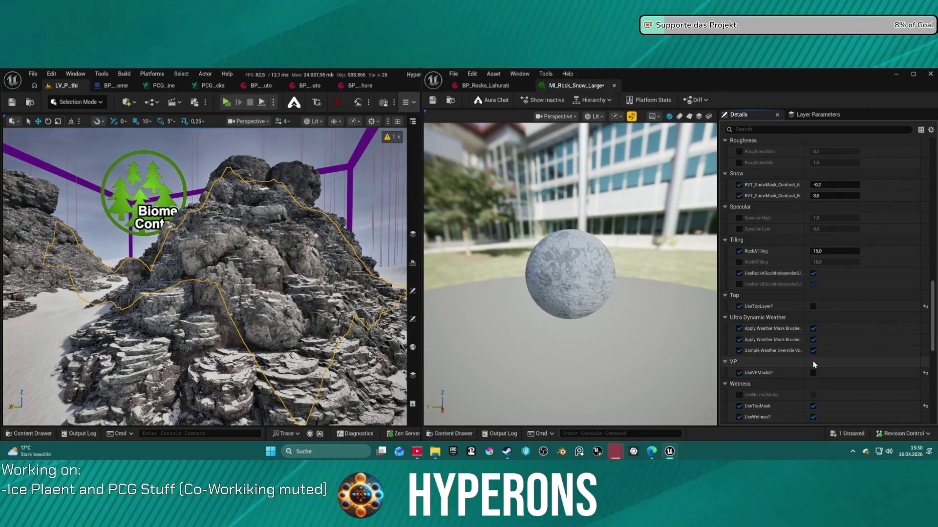
{"action": "mouse_move", "coordinate": [205, 274]}
{"action": "left_mouse_down"}
{"action": "mouse_move", "coordinate": [205, 313]}
{"action": "mouse_move", "coordinate": [205, 254]}
{"action": "mouse_move", "coordinate": [205, 351]}
{"action": "mouse_move", "coordinate": [205, 308]}
{"action": "left_mouse_up"}
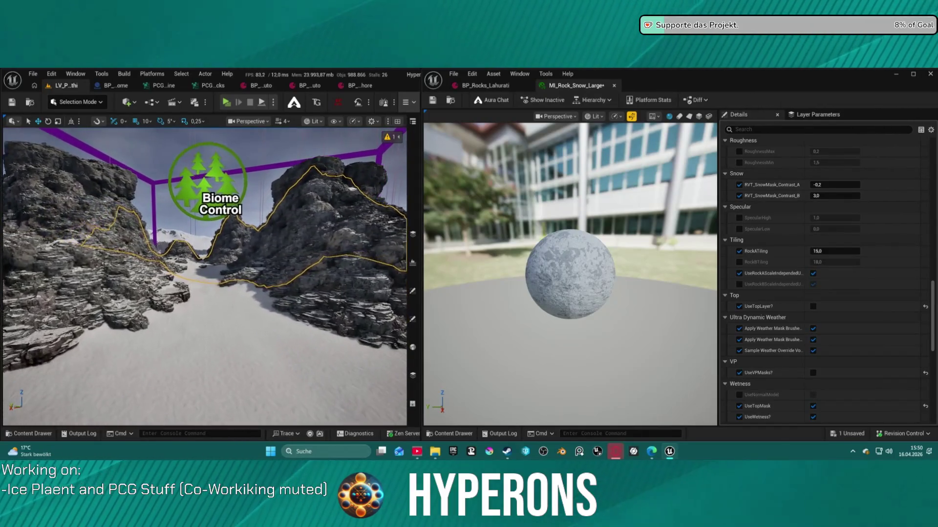
{"action": "left_click_drag", "start_coordinate": [205, 308], "coordinate": [205, 312]}
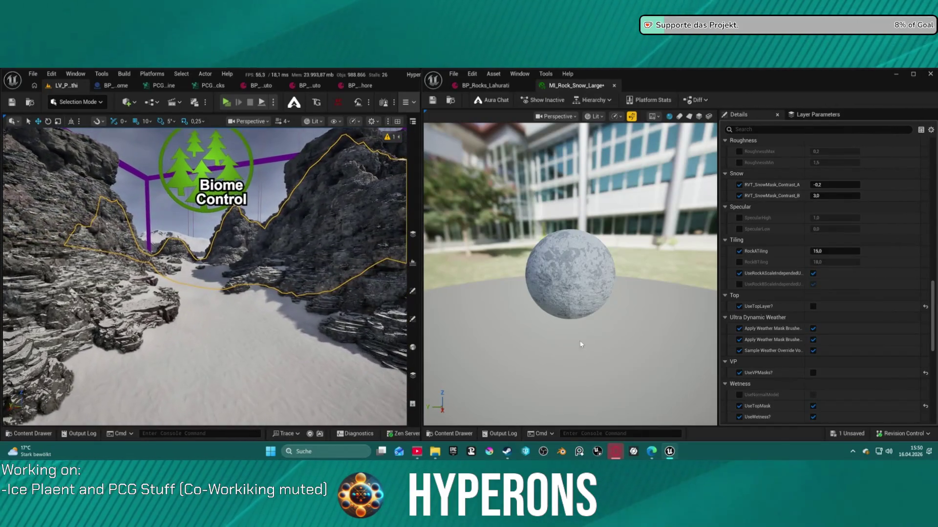
Enable UseTopLayer on MI_Rock_Snow_Large and save the material instance with Ctrl+S.
{"action": "left_click", "coordinate": [813, 307]}
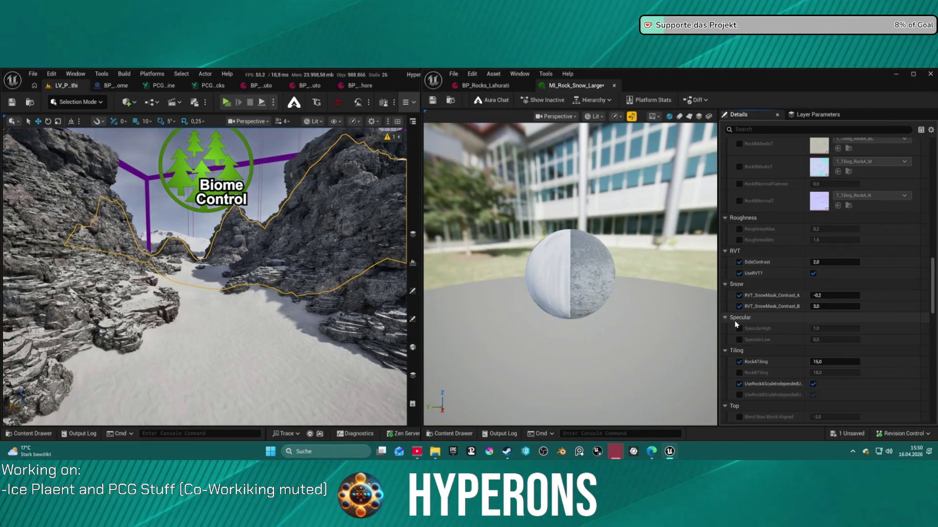
{"action": "mouse_move", "coordinate": [206, 313]}
{"action": "left_mouse_down"}
{"action": "mouse_move", "coordinate": [205, 352]}
{"action": "mouse_move", "coordinate": [206, 249]}
{"action": "left_mouse_up"}
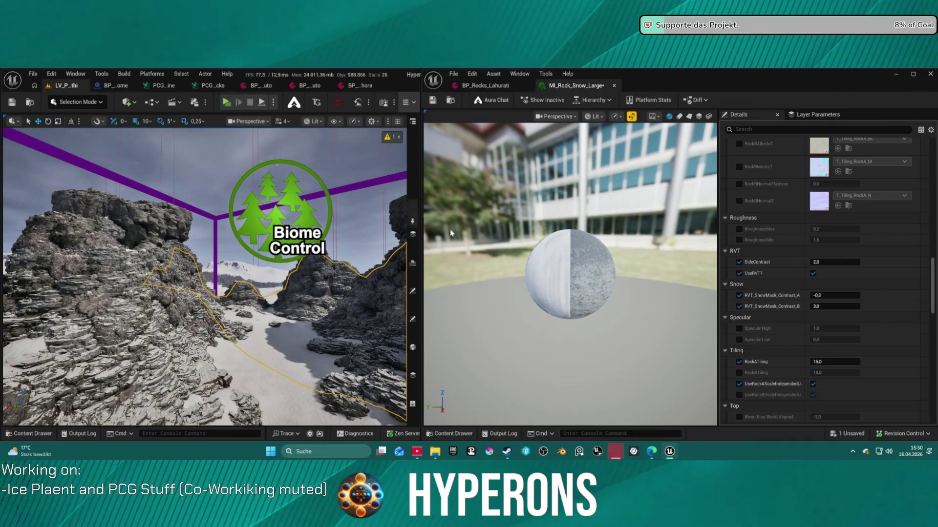
{"action": "left_click_drag", "start_coordinate": [205, 274], "coordinate": [206, 264]}
{"action": "left_click_drag", "start_coordinate": [323, 225], "coordinate": [323, 215]}
{"action": "key", "text": "ctrl+s"}
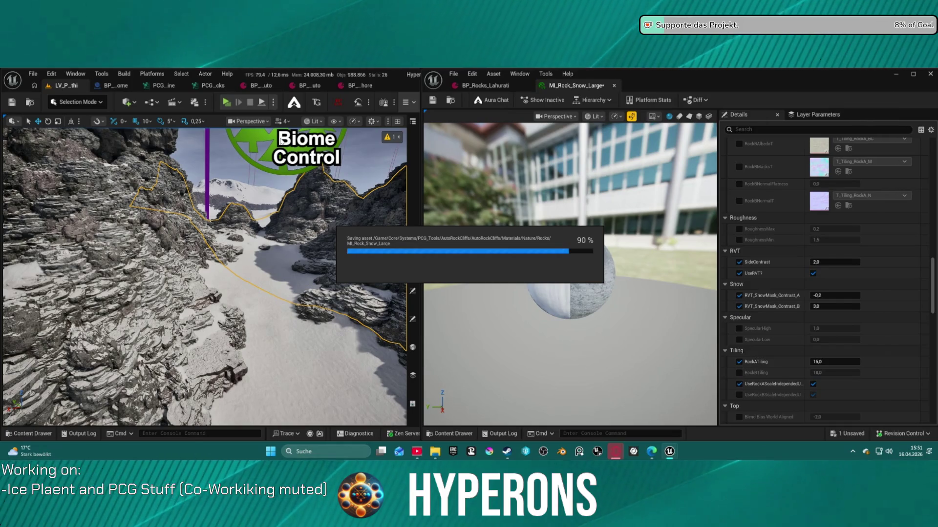
Close the material instance editor and maximize the main editor window over the rocky peaks.
{"action": "scroll", "coordinate": [205, 274], "scroll_direction": "down", "scroll_amount": 10}
{"action": "left_click_drag", "start_coordinate": [205, 273], "coordinate": [205, 323]}
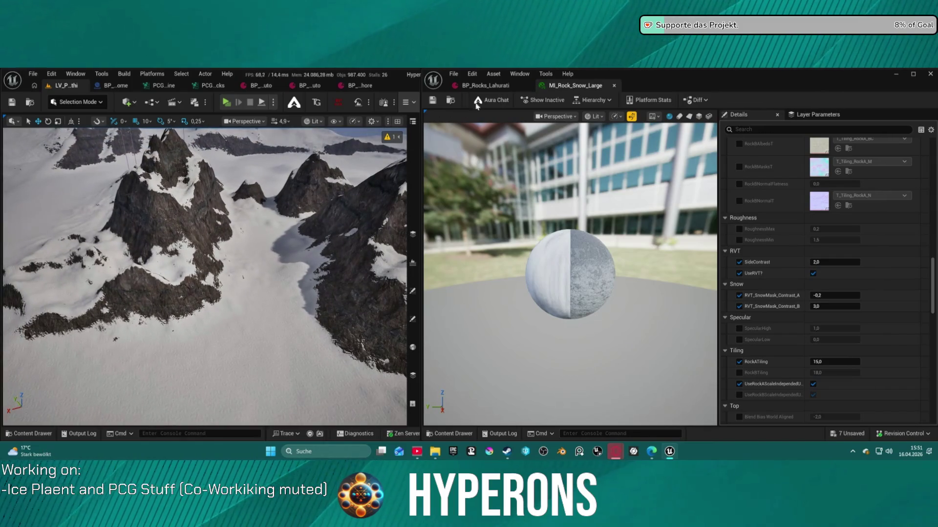
{"action": "left_click", "coordinate": [930, 76]}
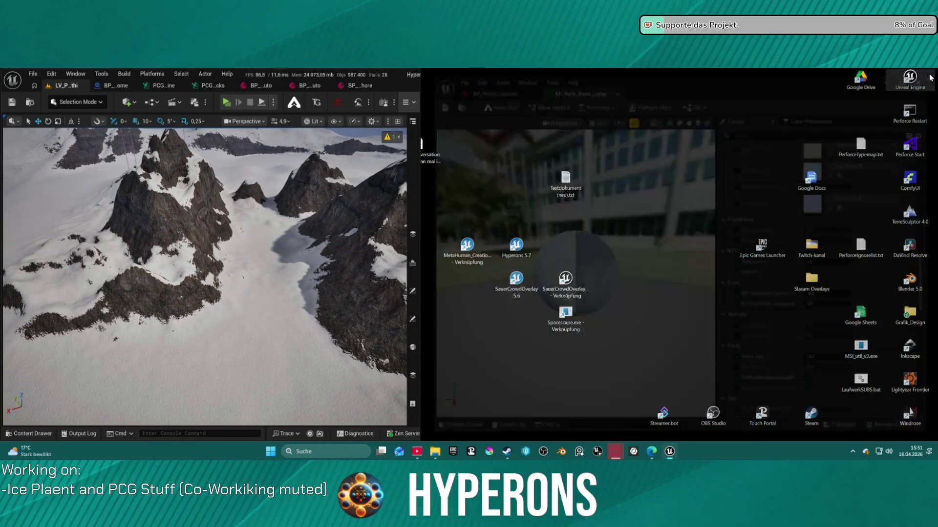
{"action": "left_click_drag", "start_coordinate": [420, 84], "coordinate": [582, 84]}
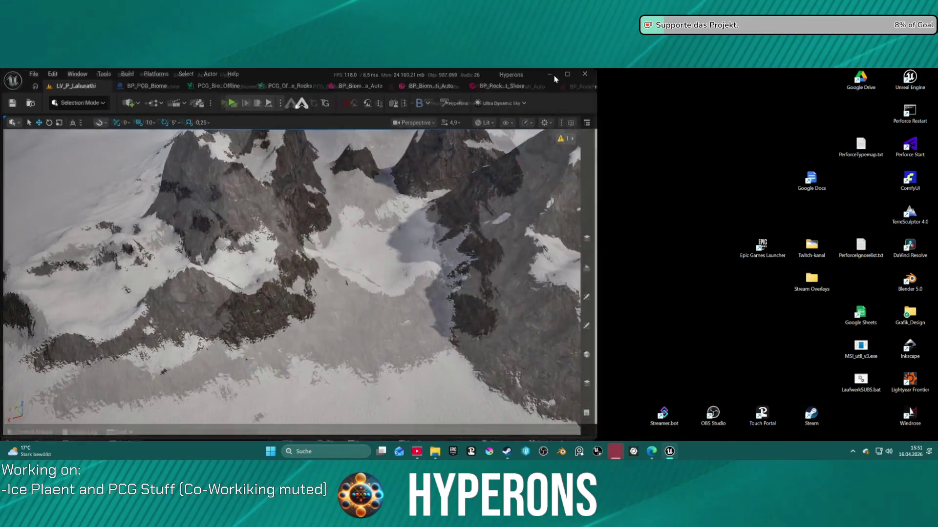
{"action": "double_click", "coordinate": [554, 76]}
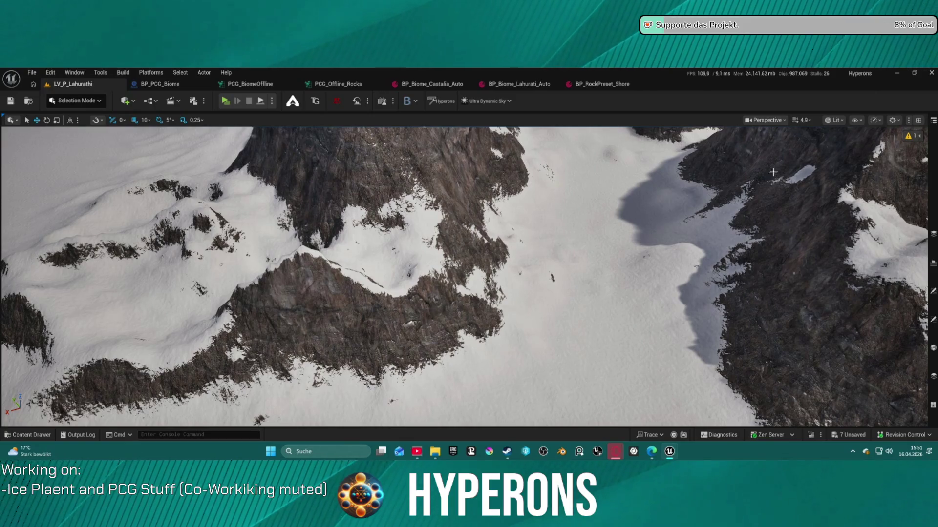
Select the ice area's boundary spline, take an F9 screenshot, and show the World Partition grid.
{"action": "left_click", "coordinate": [680, 190]}
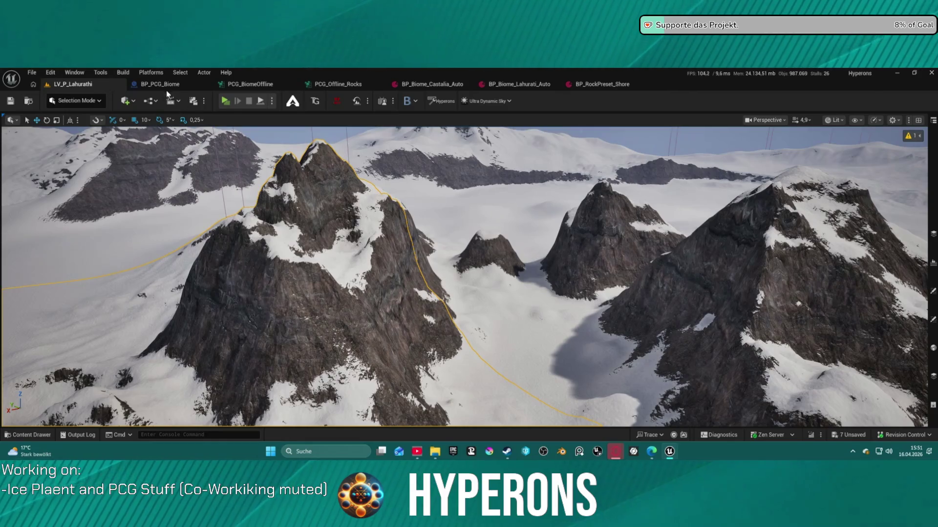
{"action": "left_click", "coordinate": [161, 84]}
{"action": "left_click", "coordinate": [73, 84]}
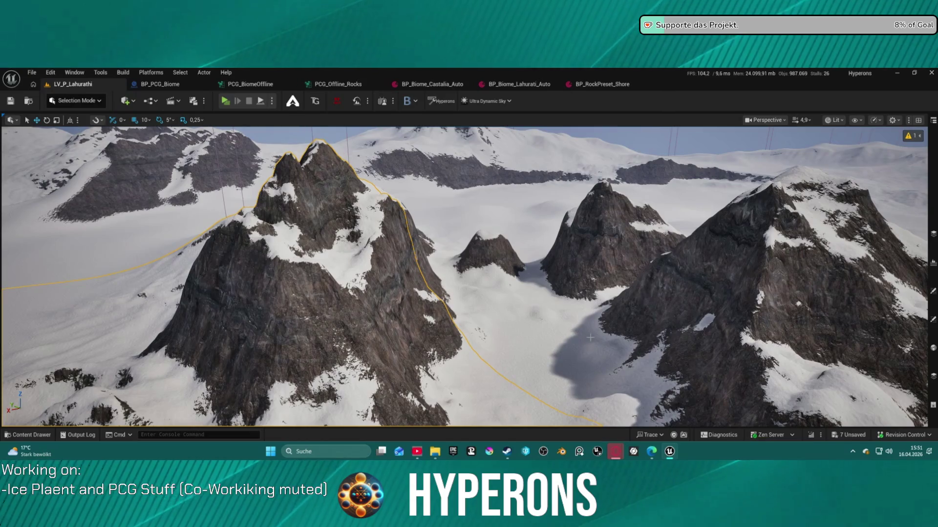
{"action": "key", "text": "F9"}
{"action": "key", "text": "F9"}
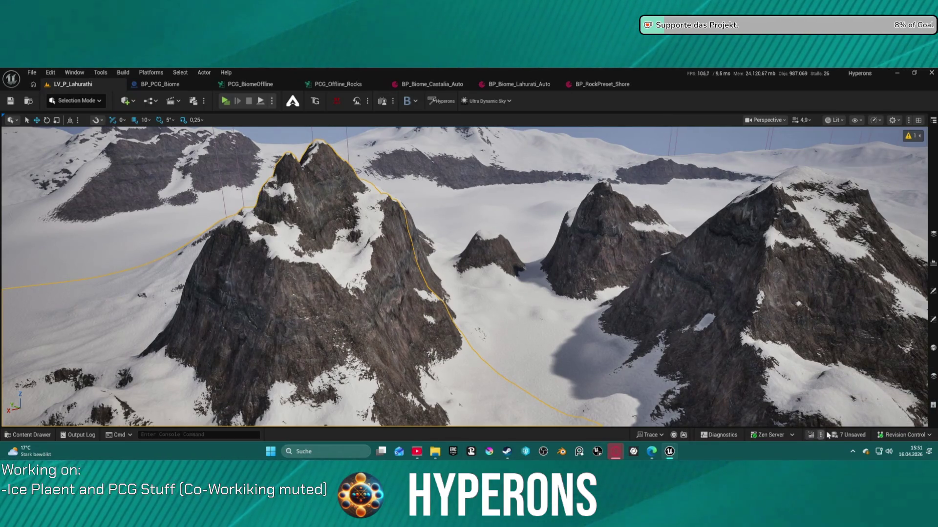
{"action": "left_click", "coordinate": [933, 405]}
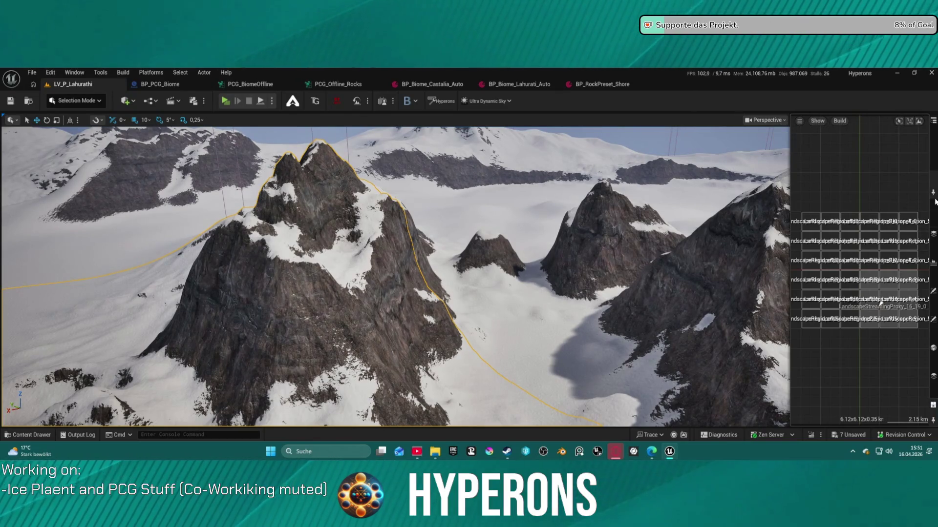
Browse the USync, stamp generator and Outliner panels, close the drawer, and Save All.
{"action": "left_click", "coordinate": [934, 196]}
{"action": "left_click", "coordinate": [933, 262]}
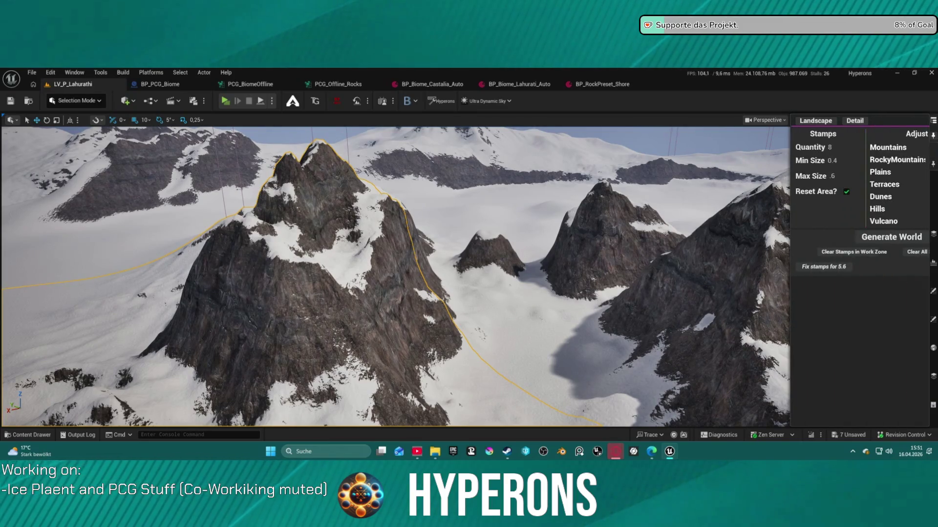
{"action": "left_click", "coordinate": [933, 234]}
{"action": "left_click", "coordinate": [665, 107]}
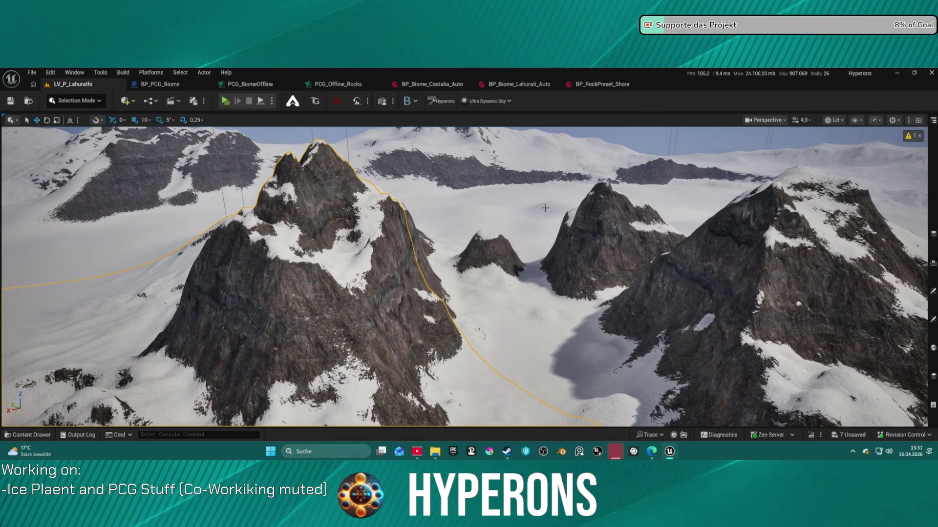
{"action": "key", "text": "ctrl+shift+s"}
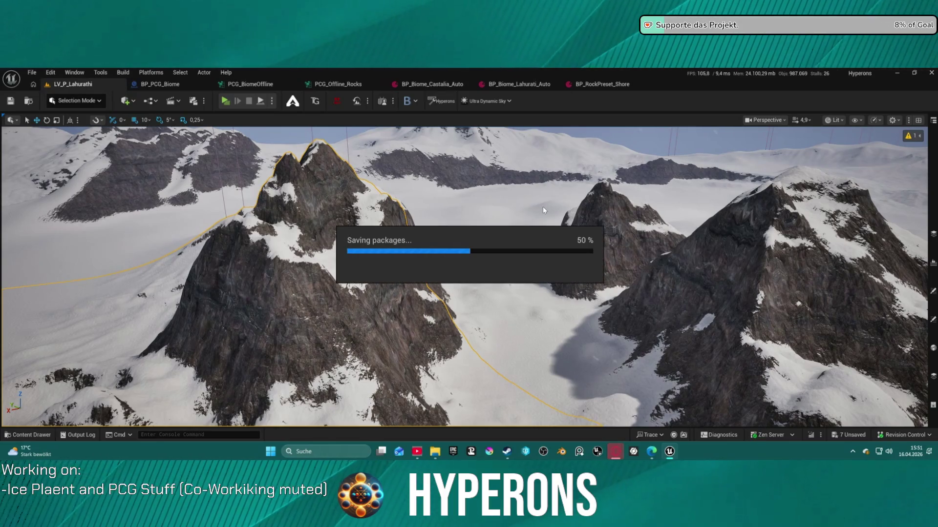
Check File > Recent Levels, then select the large rocky landscape section in the viewport.
{"action": "left_click", "coordinate": [32, 72]}
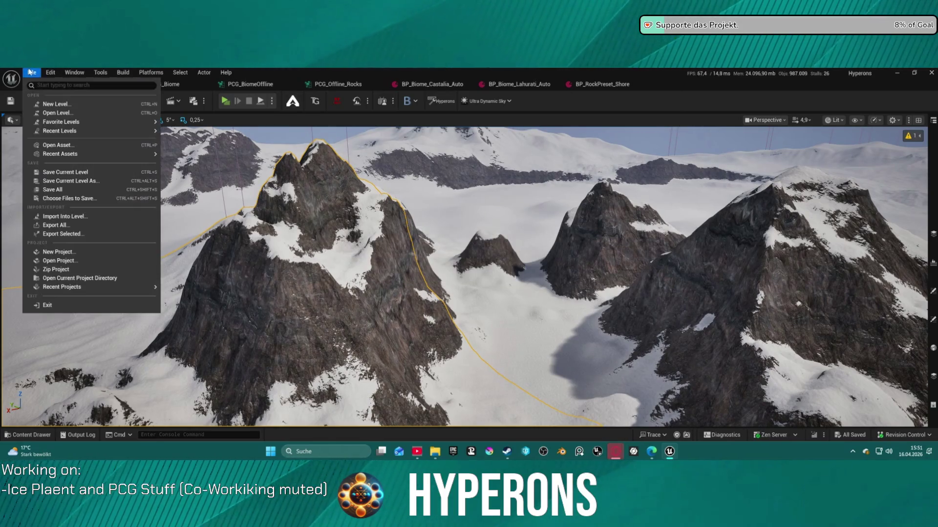
{"action": "mouse_move", "coordinate": [89, 132]}
{"action": "left_click", "coordinate": [231, 148]}
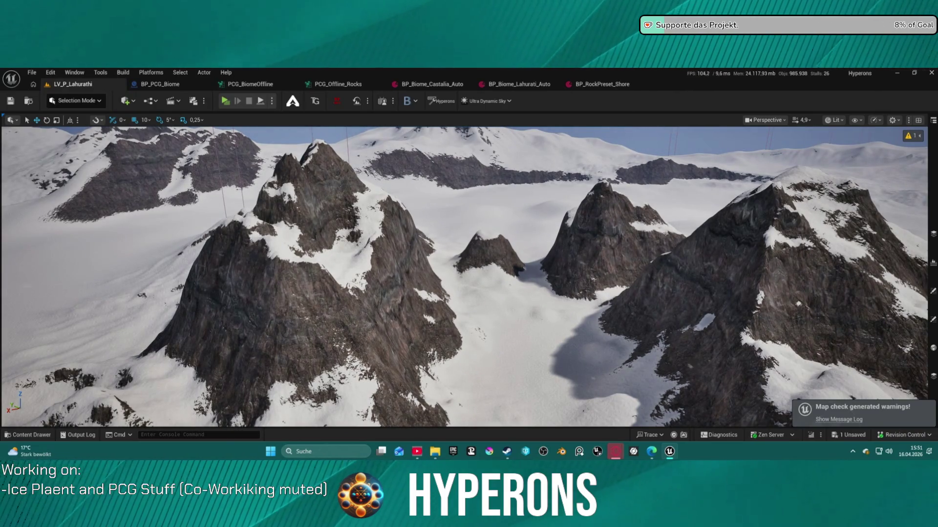
{"action": "left_click", "coordinate": [597, 267]}
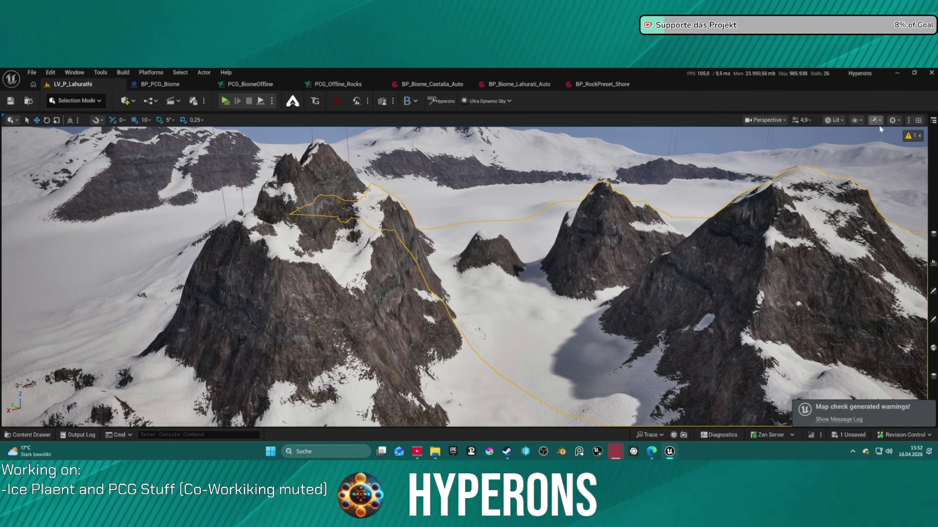
Inspect LandscapeStreamingProxy_15_19_0 via the Outliner, World Partition and Details sidebar panels.
{"action": "left_click", "coordinate": [933, 133]}
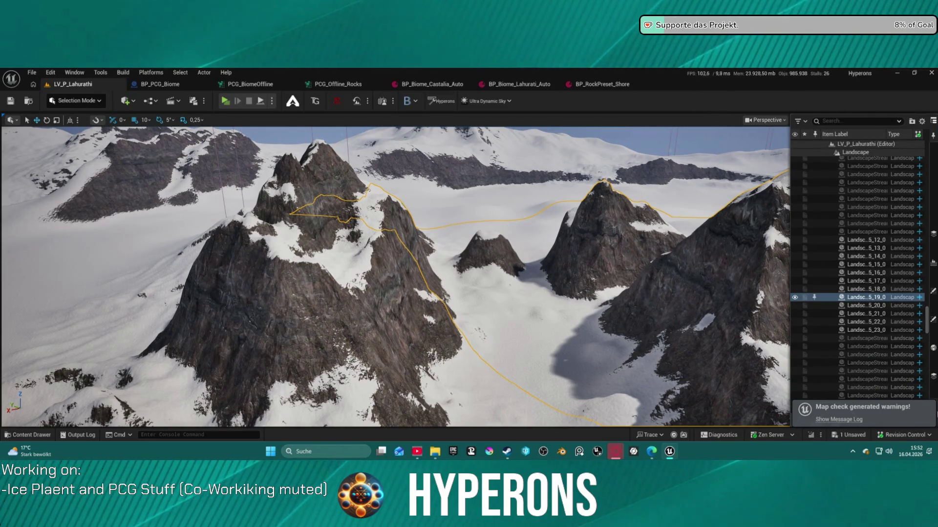
{"action": "left_click", "coordinate": [933, 262]}
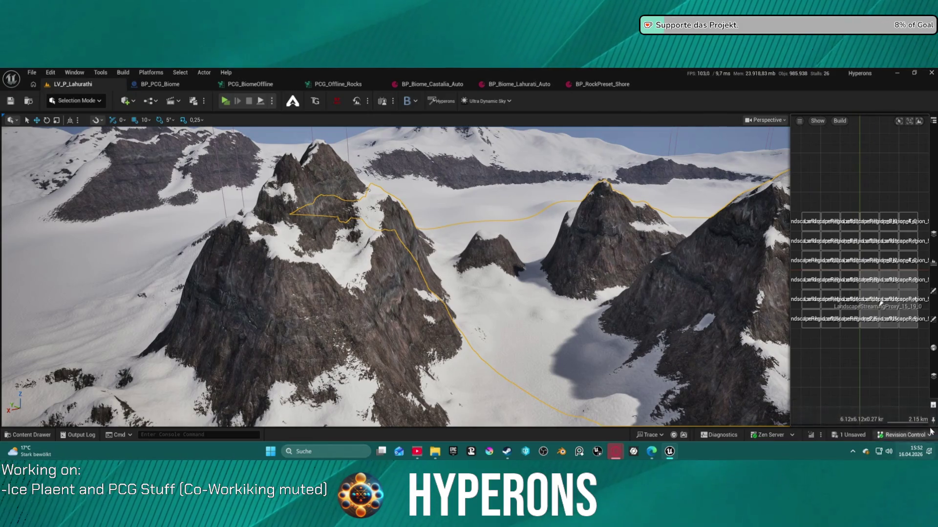
{"action": "left_click", "coordinate": [933, 376]}
{"action": "left_click", "coordinate": [932, 320]}
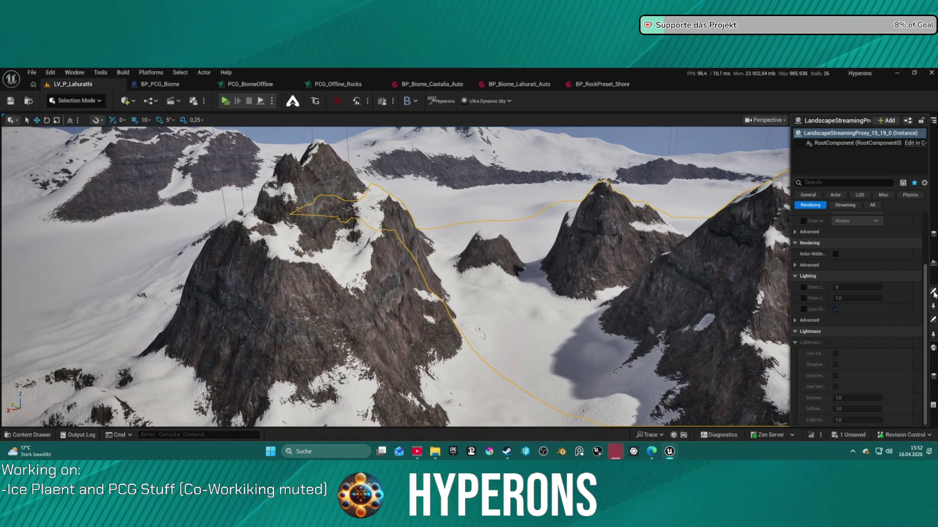
{"action": "right_click", "coordinate": [934, 292]}
{"action": "left_click", "coordinate": [897, 316]}
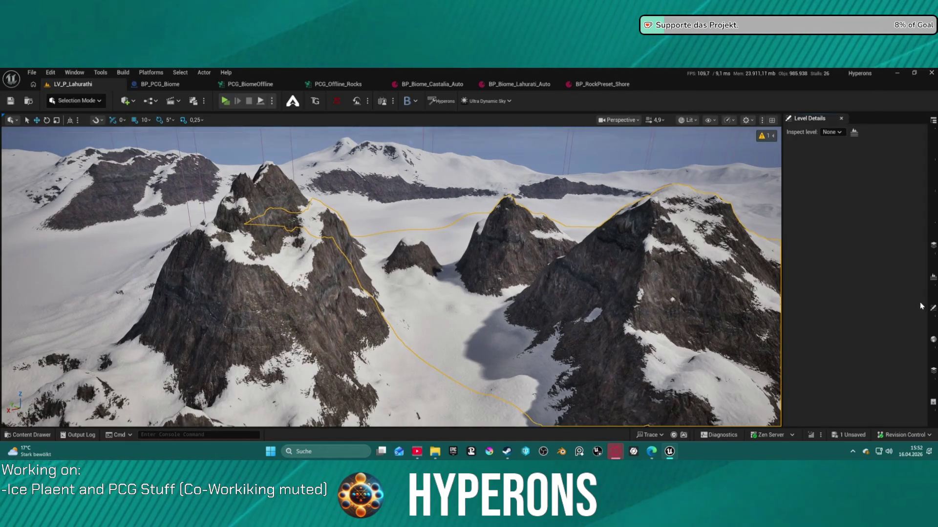
Undock the Layers, Levels, Outliner, landscape stamp and USync panels from the sidebar.
{"action": "right_click", "coordinate": [933, 247]}
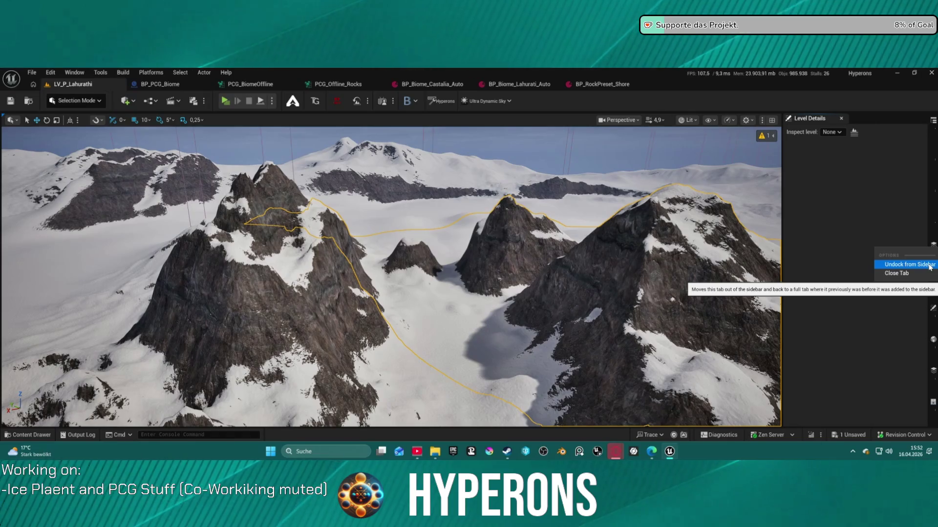
{"action": "left_click", "coordinate": [910, 265]}
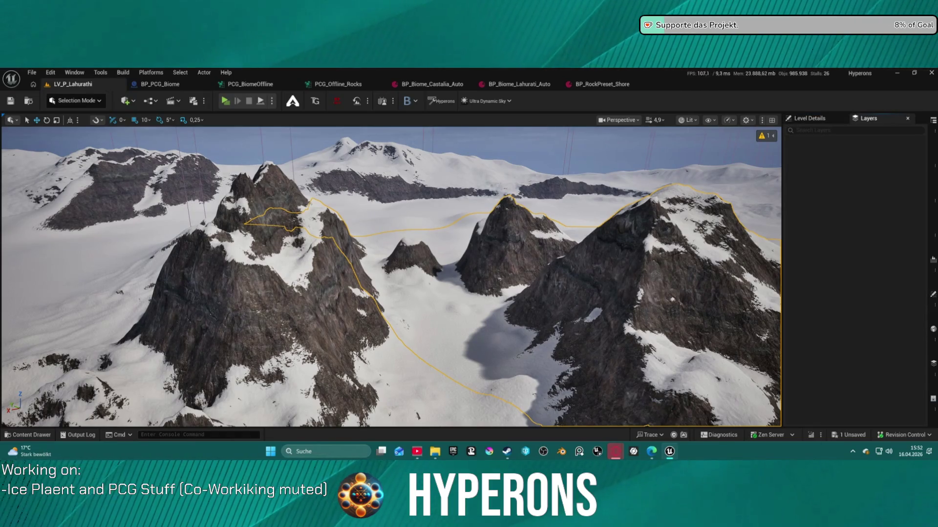
{"action": "right_click", "coordinate": [930, 264]}
{"action": "left_click", "coordinate": [908, 276]}
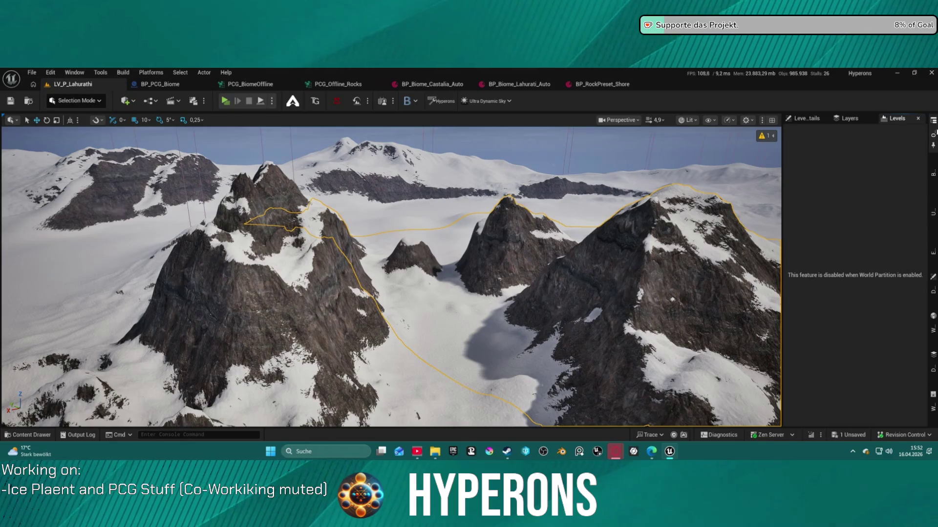
{"action": "right_click", "coordinate": [935, 123]}
{"action": "left_click", "coordinate": [909, 139]}
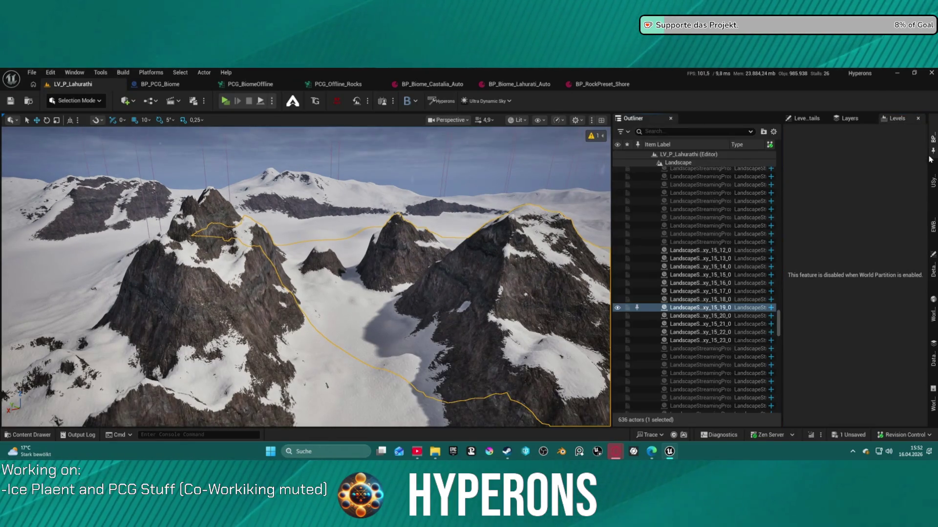
{"action": "right_click", "coordinate": [933, 140]}
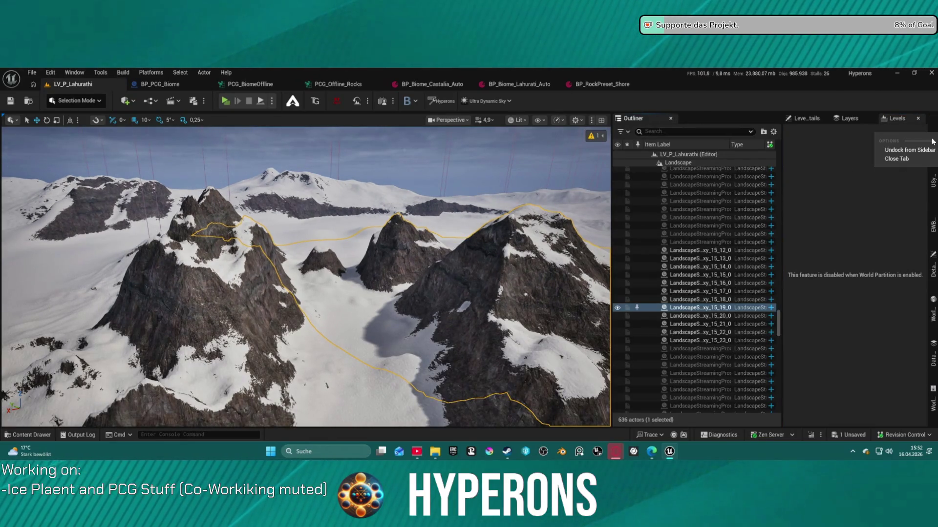
{"action": "left_click", "coordinate": [920, 151]}
{"action": "right_click", "coordinate": [933, 158]}
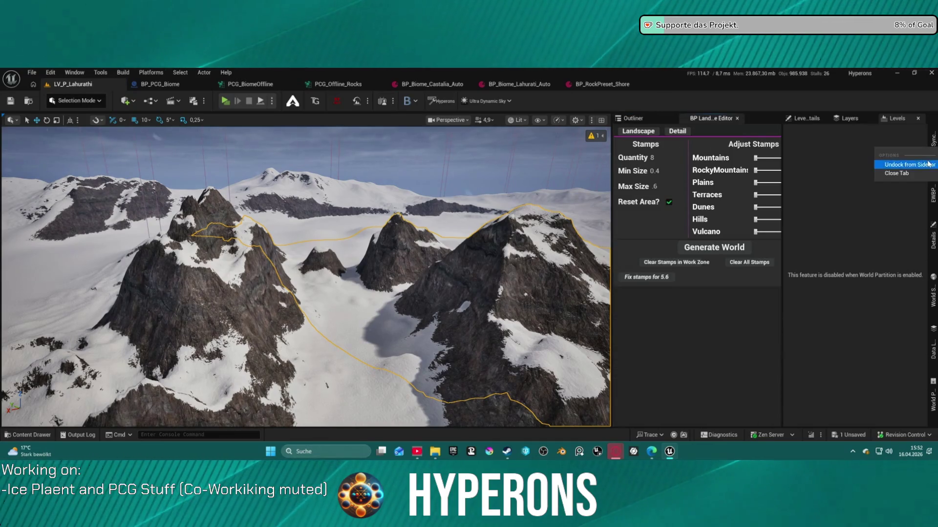
{"action": "left_click", "coordinate": [910, 165]}
Undock the Hyperons, World Settings, Data Layers, World Partition and Details panels from the sidebar.
{"action": "right_click", "coordinate": [934, 157]}
{"action": "left_click", "coordinate": [909, 172]}
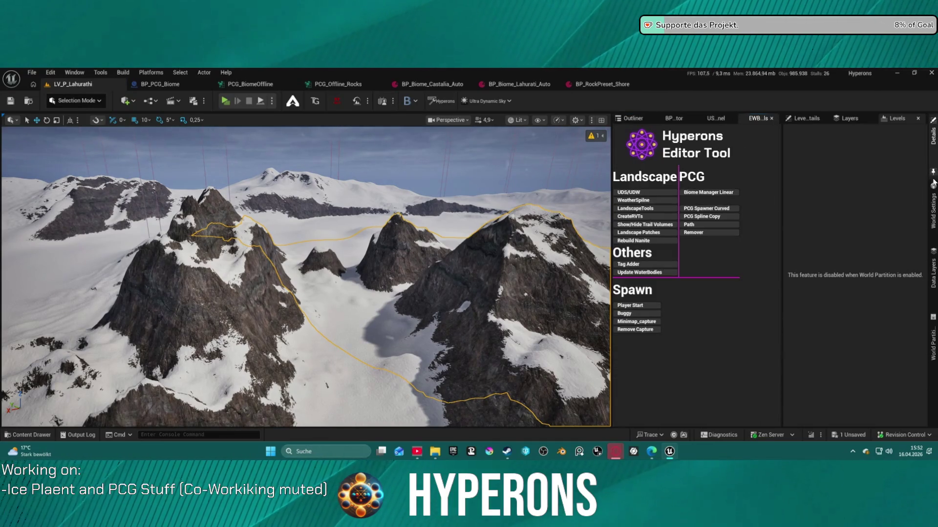
{"action": "right_click", "coordinate": [934, 198]}
{"action": "left_click", "coordinate": [918, 210]}
{"action": "right_click", "coordinate": [933, 205]}
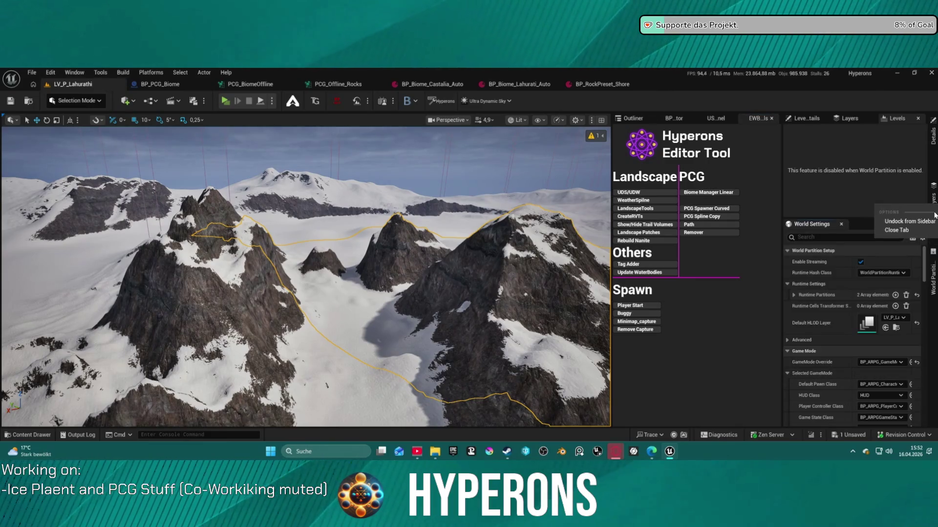
{"action": "left_click", "coordinate": [925, 217]}
{"action": "right_click", "coordinate": [931, 209]}
{"action": "left_click", "coordinate": [908, 216]}
{"action": "right_click", "coordinate": [933, 166]}
{"action": "left_click", "coordinate": [909, 178]}
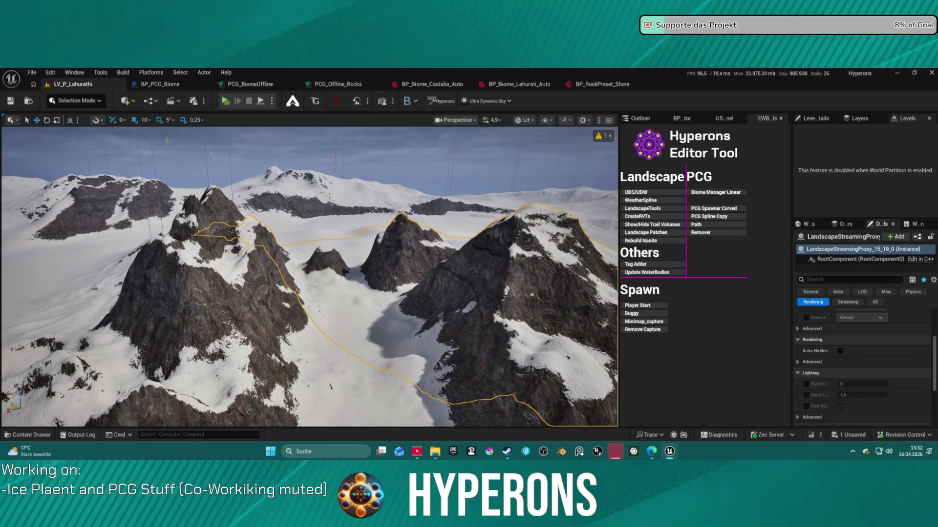
{"action": "left_click", "coordinate": [51, 74]}
Save the current editor layout over the Hyper layout preset.
{"action": "mouse_move", "coordinate": [70, 74]}
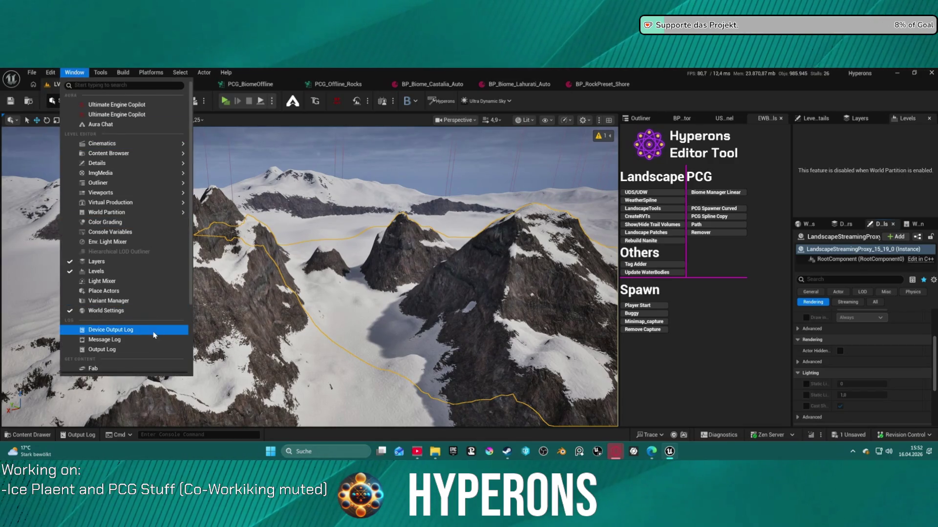
{"action": "scroll", "coordinate": [157, 336], "scroll_direction": "down", "scroll_amount": 3}
{"action": "mouse_move", "coordinate": [153, 313]}
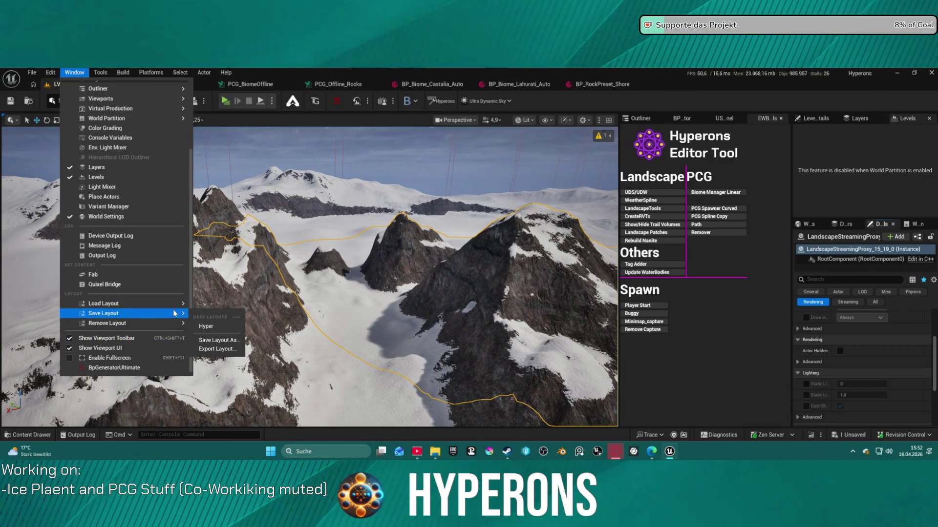
{"action": "left_click", "coordinate": [230, 326]}
{"action": "left_click", "coordinate": [527, 275]}
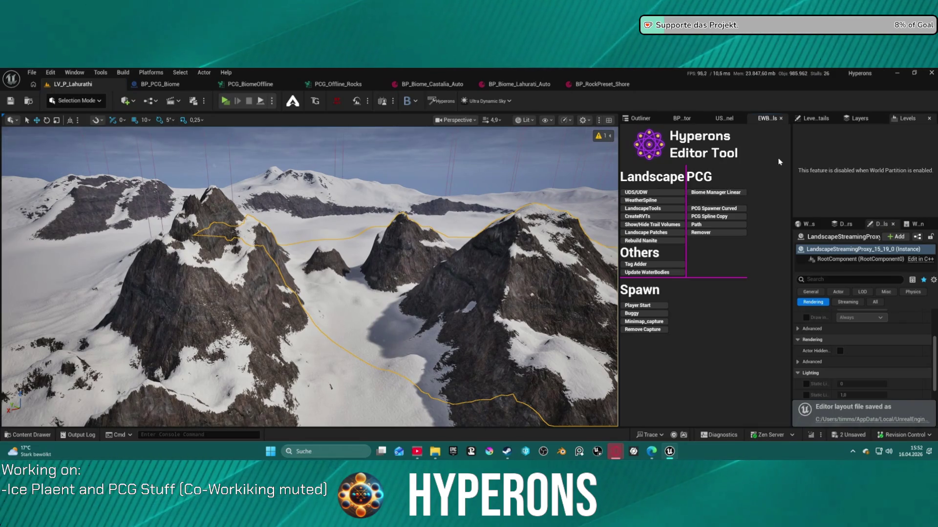
Select BP_PCG_Manager in the Outliner after collapsing the Landscape folder.
{"action": "left_click", "coordinate": [640, 118]}
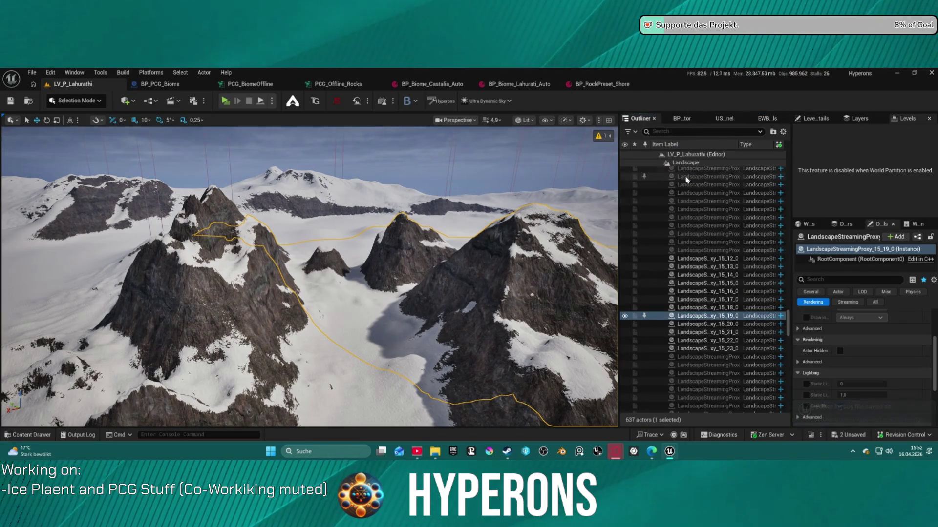
{"action": "scroll", "coordinate": [686, 180], "scroll_direction": "up", "scroll_amount": 15}
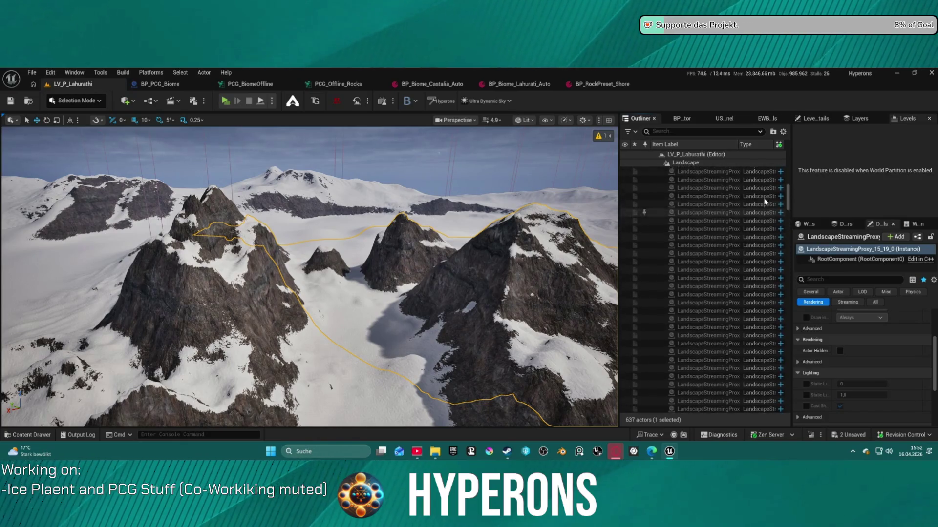
{"action": "scroll", "coordinate": [765, 201], "scroll_direction": "up", "scroll_amount": 10}
{"action": "left_click", "coordinate": [659, 188]}
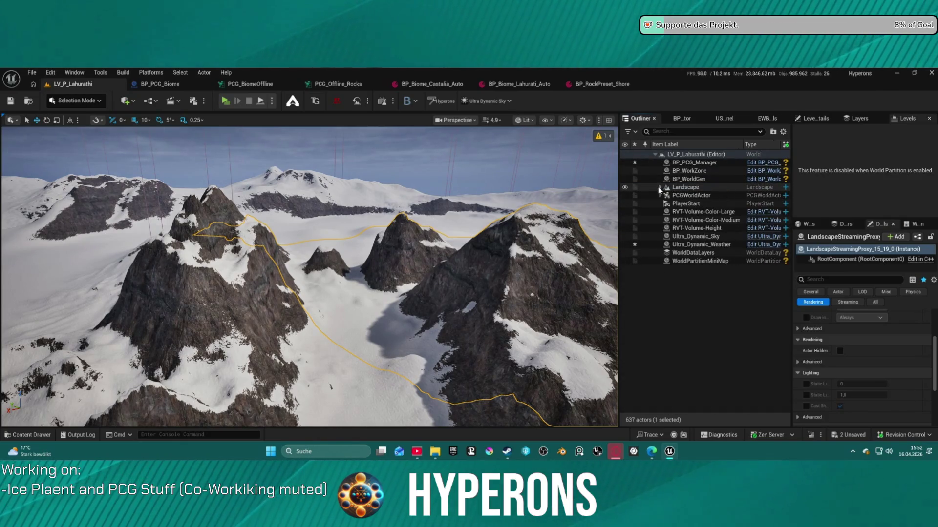
{"action": "left_click", "coordinate": [694, 163]}
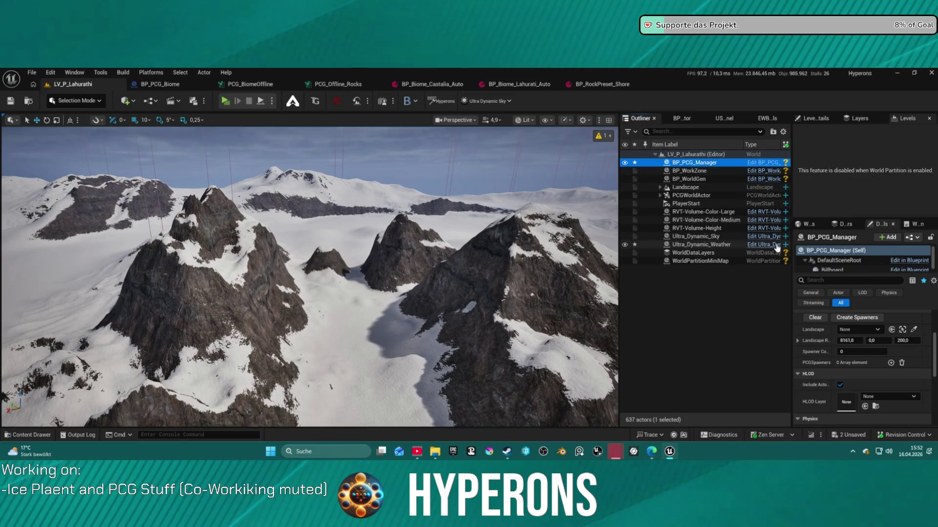
Assign Landscape, set Landscape R. X to 6121 and Spawner Count to 12, generating 144 spawners.
{"action": "left_click", "coordinate": [869, 331]}
{"action": "left_click", "coordinate": [836, 235]}
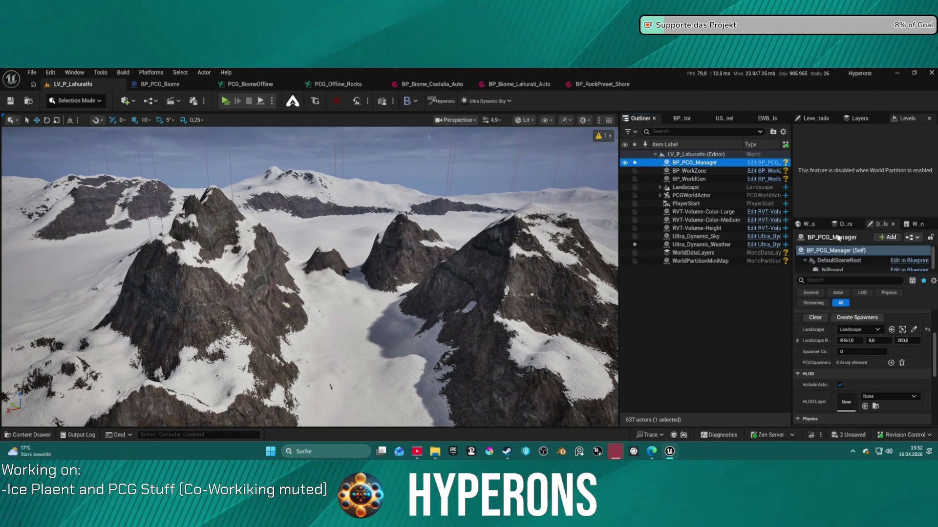
{"action": "left_click", "coordinate": [847, 342]}
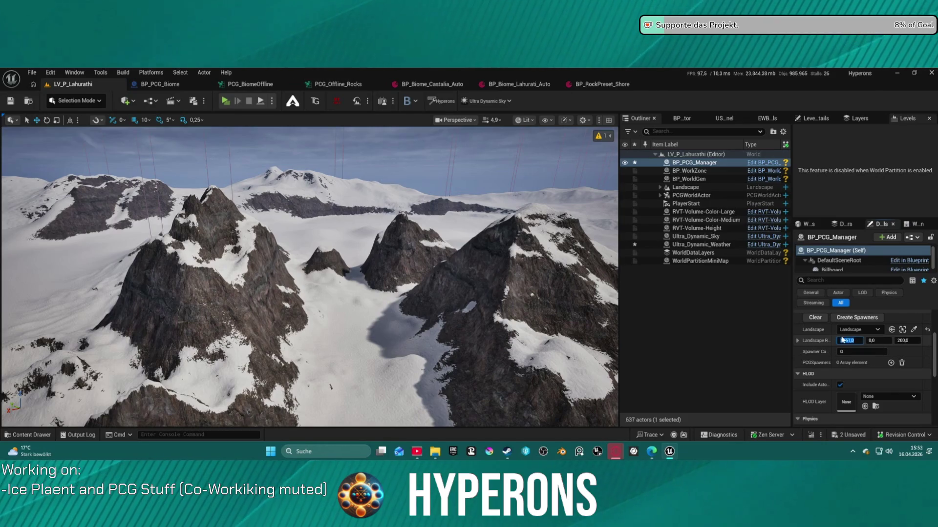
{"action": "type", "text": "6121"}
{"action": "left_click", "coordinate": [851, 352]}
{"action": "type", "text": "12"}
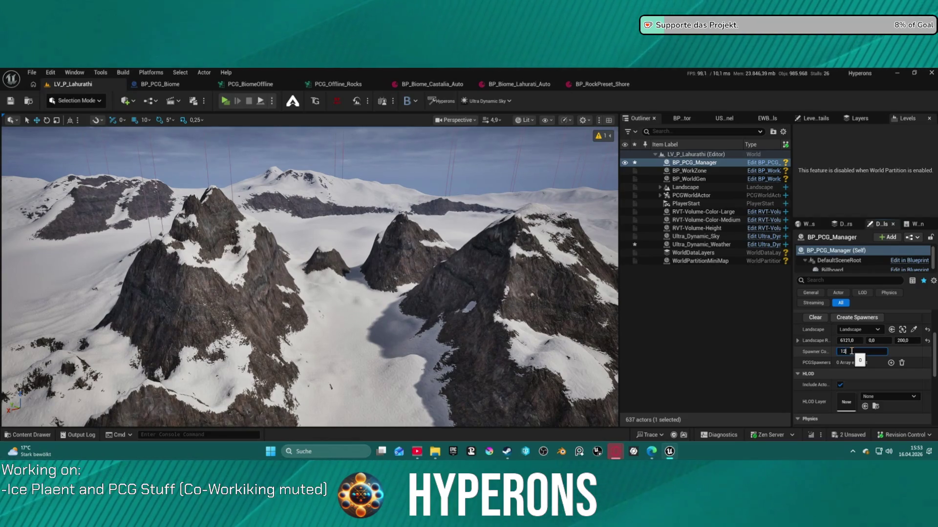
{"action": "left_click", "coordinate": [862, 318]}
Select one of the newly created BP_PCG_Biome spawner actors in the Outliner.
{"action": "scroll", "coordinate": [867, 384], "scroll_direction": "down", "scroll_amount": 2}
{"action": "scroll", "coordinate": [867, 384], "scroll_direction": "up", "scroll_amount": 10}
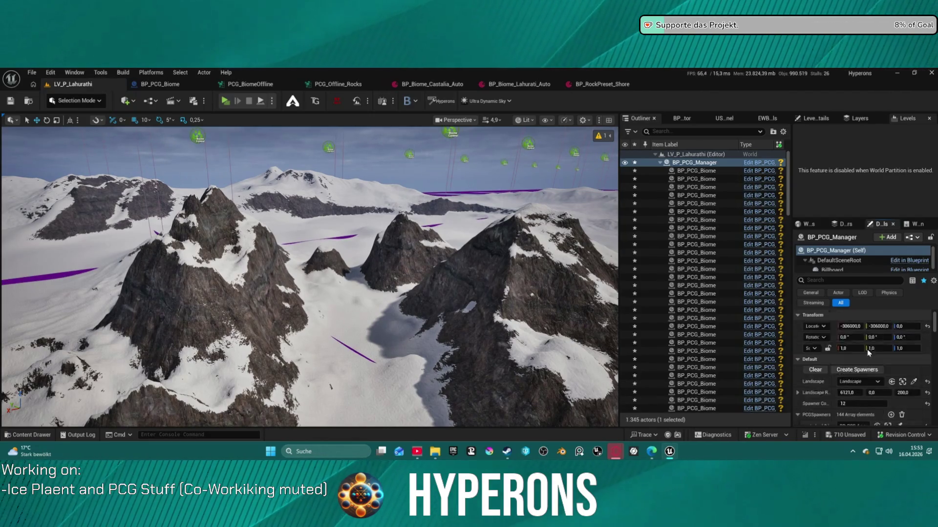
{"action": "scroll", "coordinate": [869, 359], "scroll_direction": "down", "scroll_amount": 2}
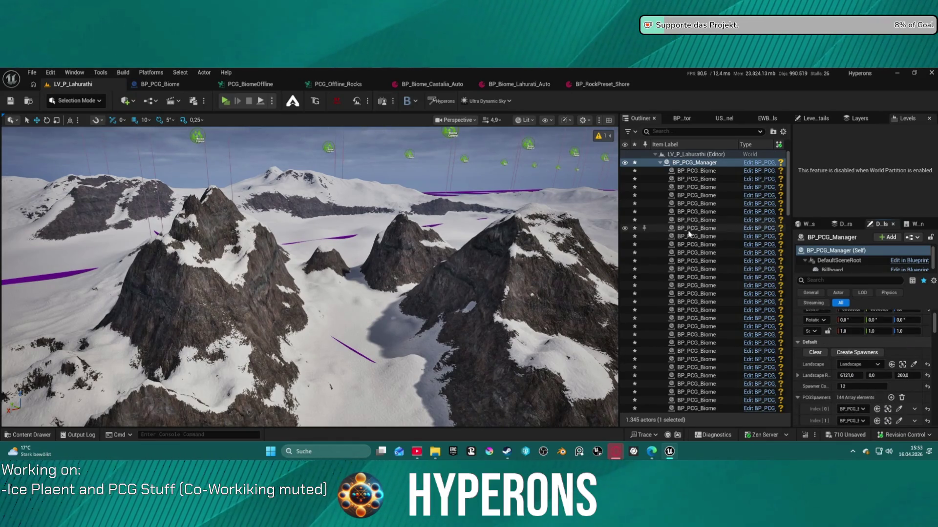
{"action": "left_click", "coordinate": [694, 171]}
Select all 144 BP_PCG_Biome actors, frame them, and empty their Biomes list.
{"action": "scroll", "coordinate": [703, 295], "scroll_direction": "down", "scroll_amount": 10}
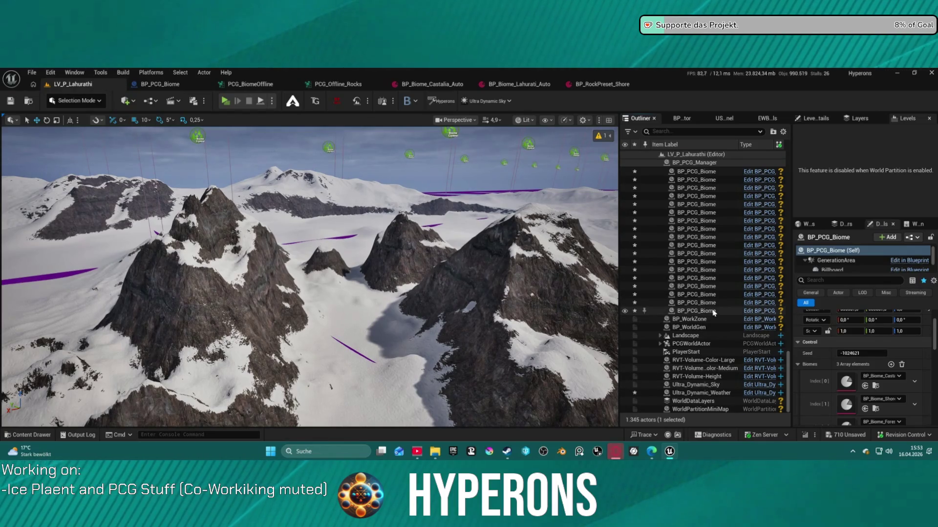
{"action": "left_click", "coordinate": [696, 311], "text": "shift"}
{"action": "key", "text": "f"}
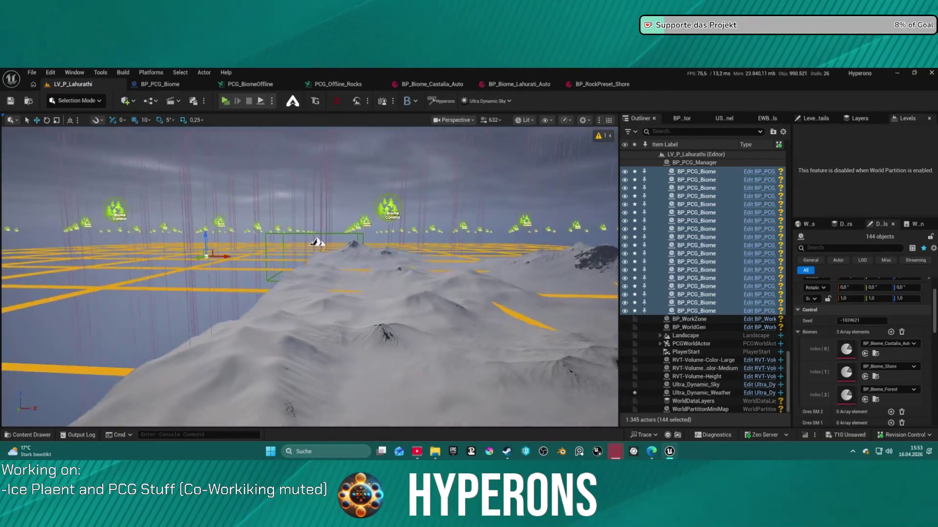
{"action": "scroll", "coordinate": [310, 276], "scroll_direction": "down", "scroll_amount": 3}
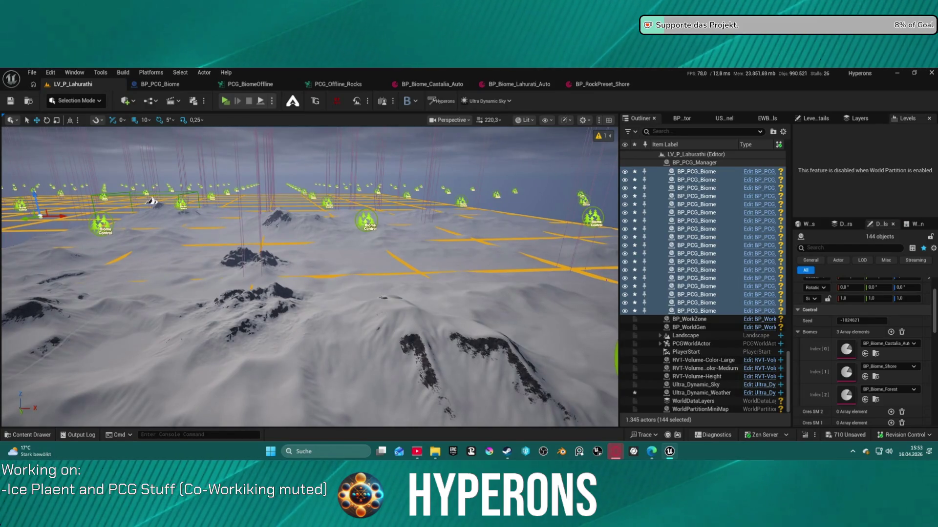
{"action": "left_click", "coordinate": [902, 333]}
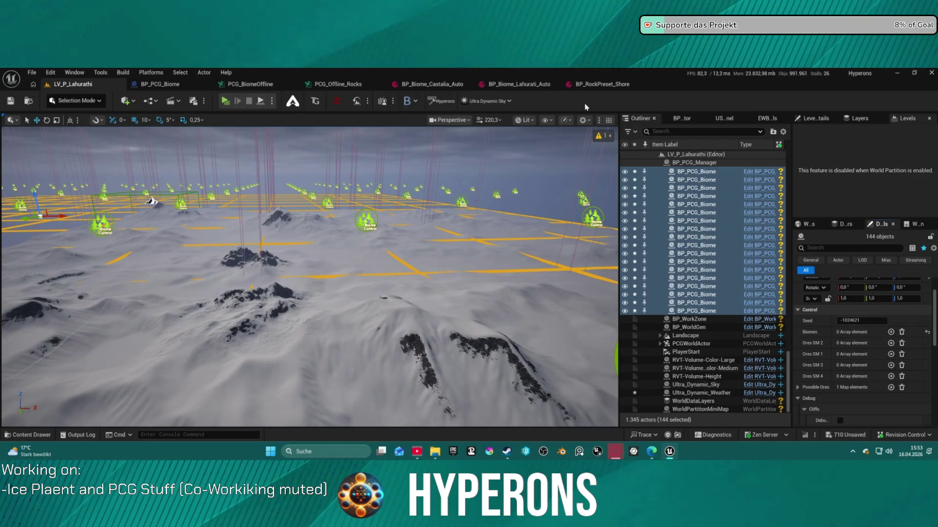
Make BP_Biome_Lahurati_Auto the single Biomes entry on every spawner, then save all.
{"action": "left_click", "coordinate": [518, 85]}
{"action": "left_click", "coordinate": [28, 99]}
{"action": "left_click", "coordinate": [73, 84]}
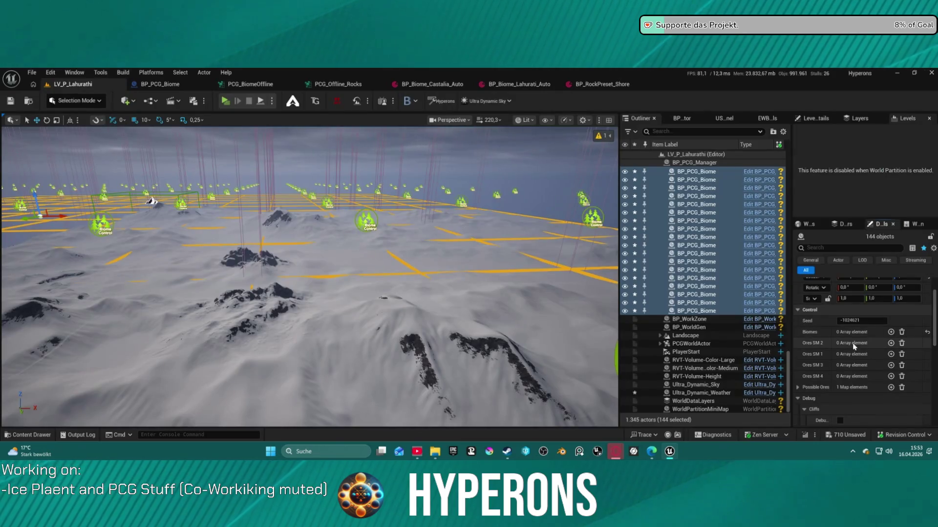
{"action": "left_click", "coordinate": [891, 332]}
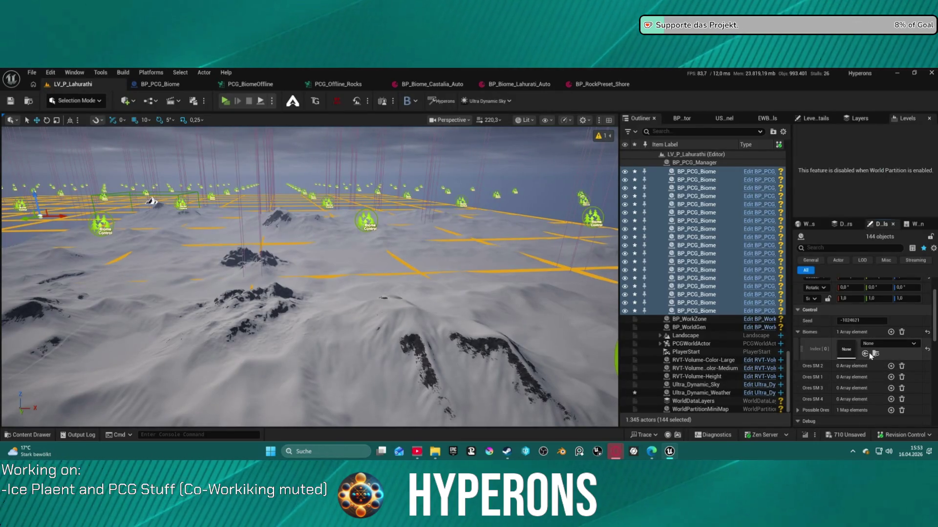
{"action": "left_click", "coordinate": [865, 354]}
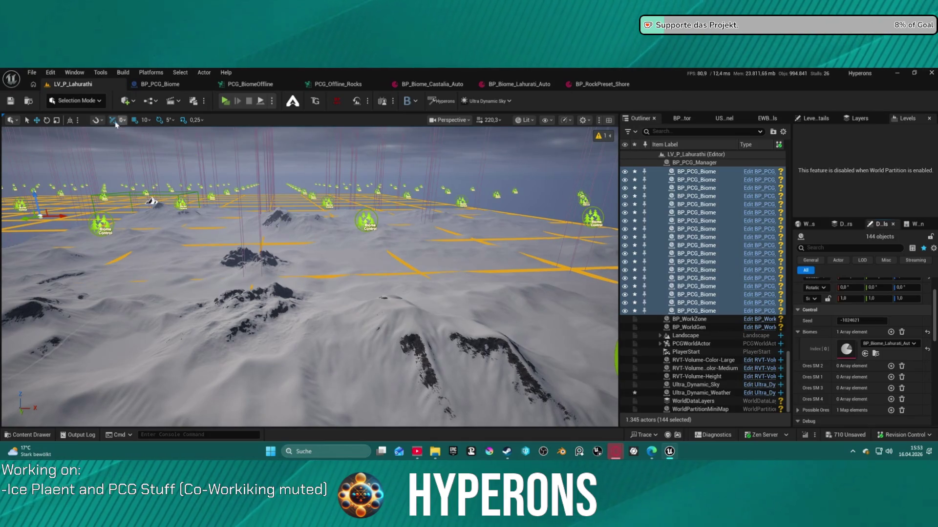
{"action": "left_click", "coordinate": [15, 101]}
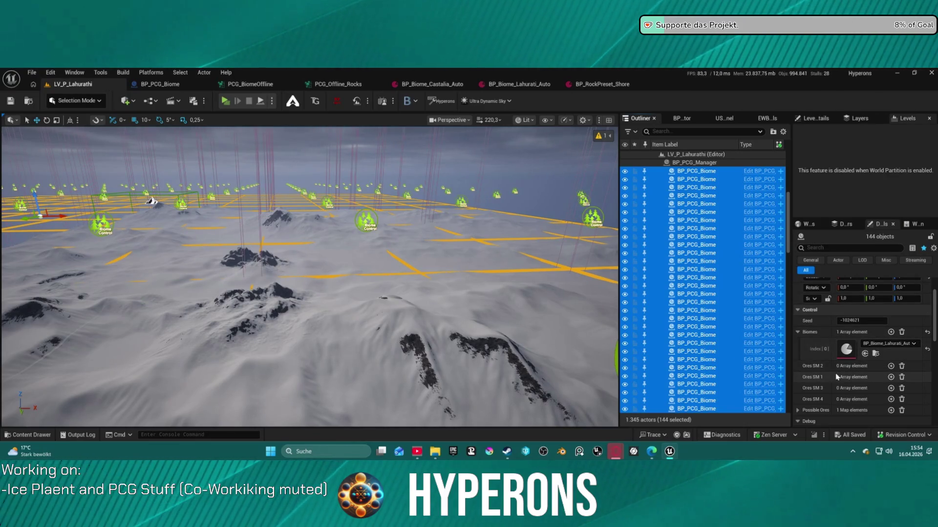
Collapse Debug, expand Possible Ores (Aluminium 21) and Global, and widen the Details panel.
{"action": "scroll", "coordinate": [830, 388], "scroll_direction": "down", "scroll_amount": 3}
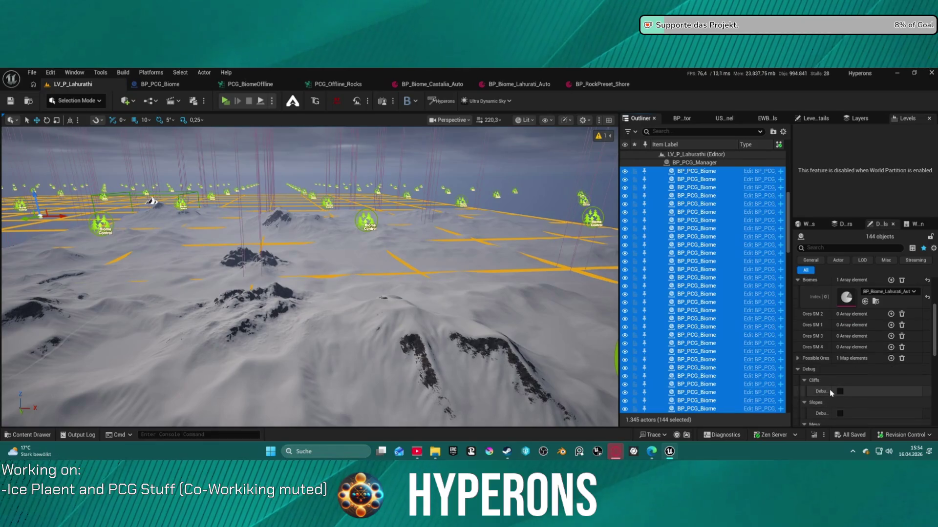
{"action": "left_click", "coordinate": [798, 370]}
{"action": "left_click", "coordinate": [797, 359]}
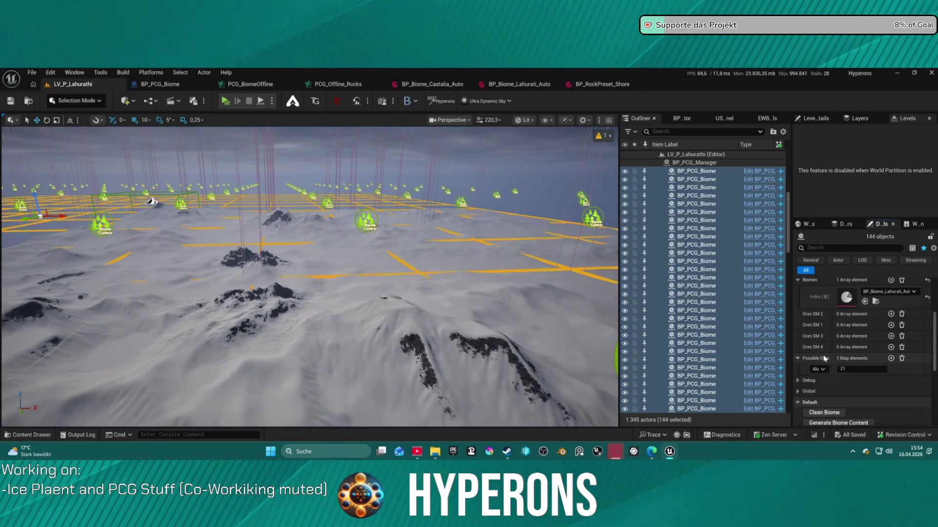
{"action": "left_click", "coordinate": [798, 391]}
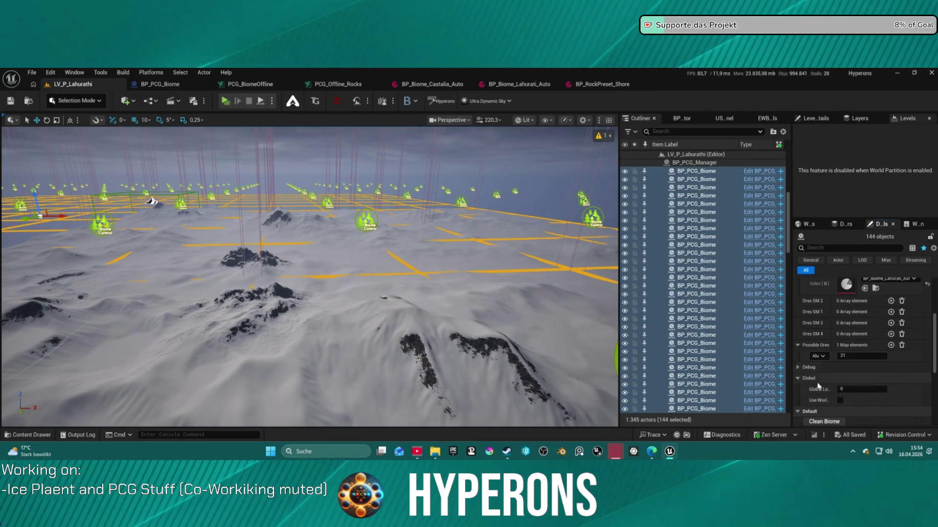
{"action": "scroll", "coordinate": [805, 381], "scroll_direction": "down", "scroll_amount": 2}
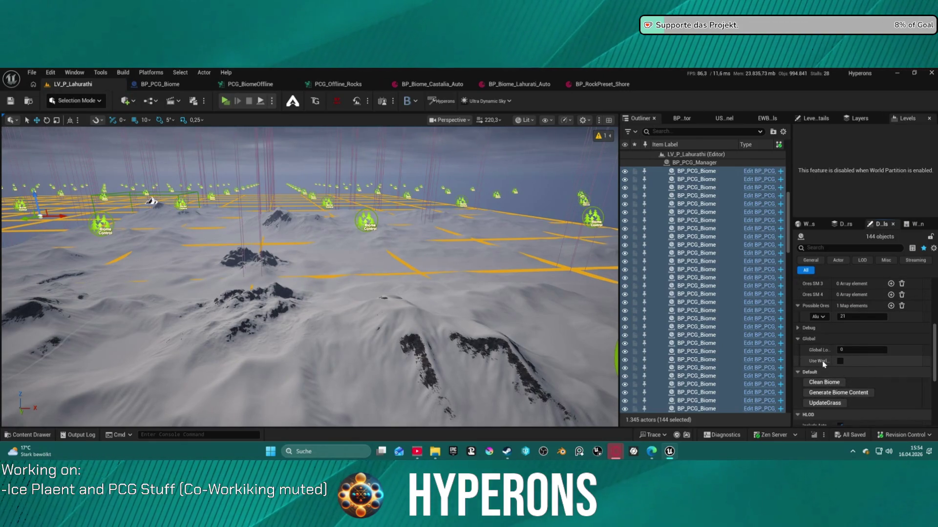
{"action": "mouse_move", "coordinate": [824, 365]}
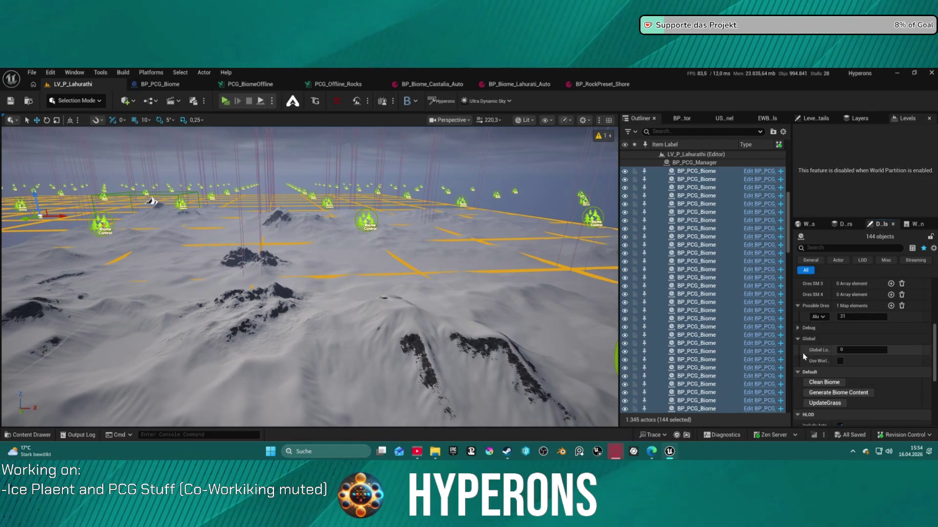
{"action": "mouse_move", "coordinate": [789, 321]}
{"action": "left_mouse_down"}
{"action": "mouse_move", "coordinate": [631, 326]}
{"action": "mouse_move", "coordinate": [703, 335]}
{"action": "left_mouse_up"}
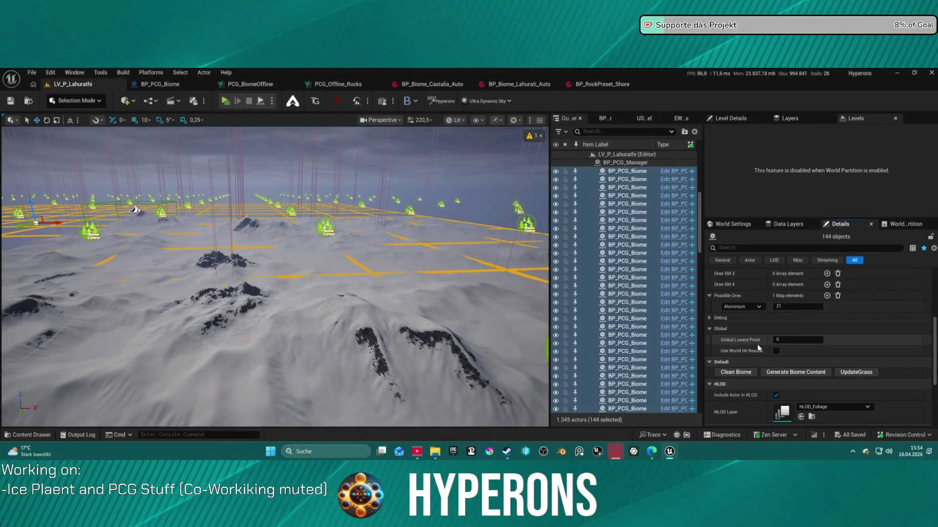
{"action": "scroll", "coordinate": [791, 338], "scroll_direction": "up", "scroll_amount": 3}
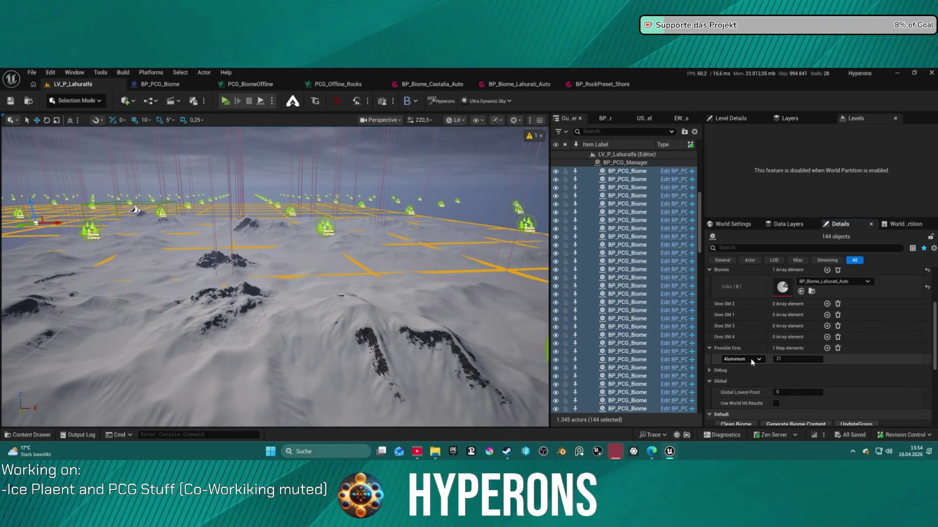
Add Possible Ores entries and set the first one to Granit with weight 10.
{"action": "left_click", "coordinate": [827, 348]}
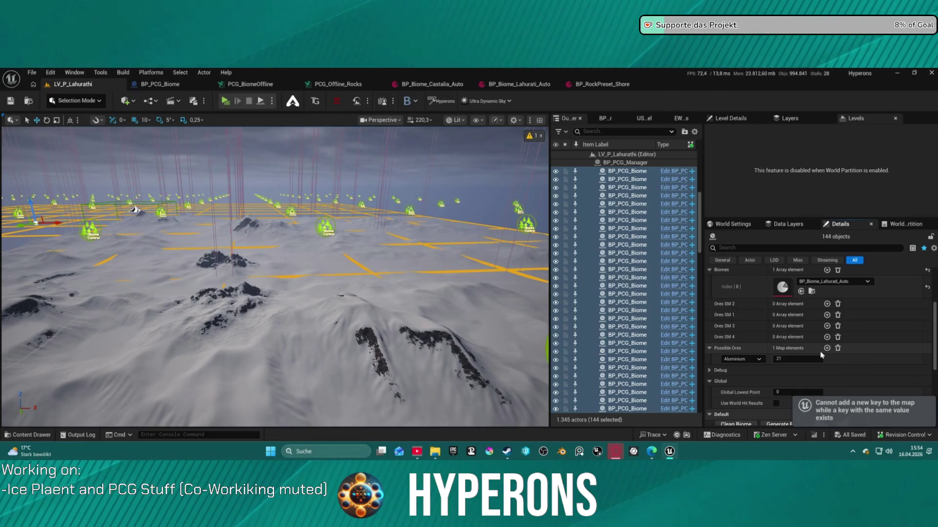
{"action": "left_click", "coordinate": [760, 358]}
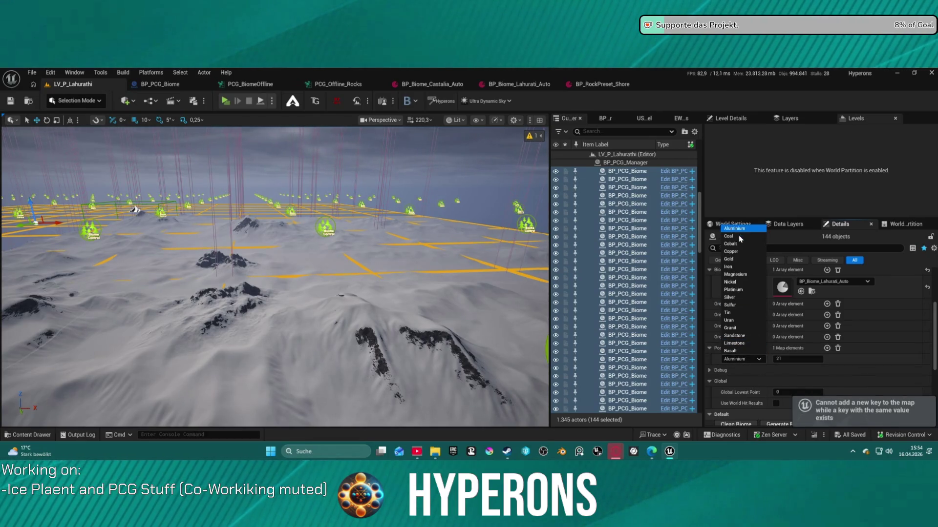
{"action": "left_click", "coordinate": [755, 329]}
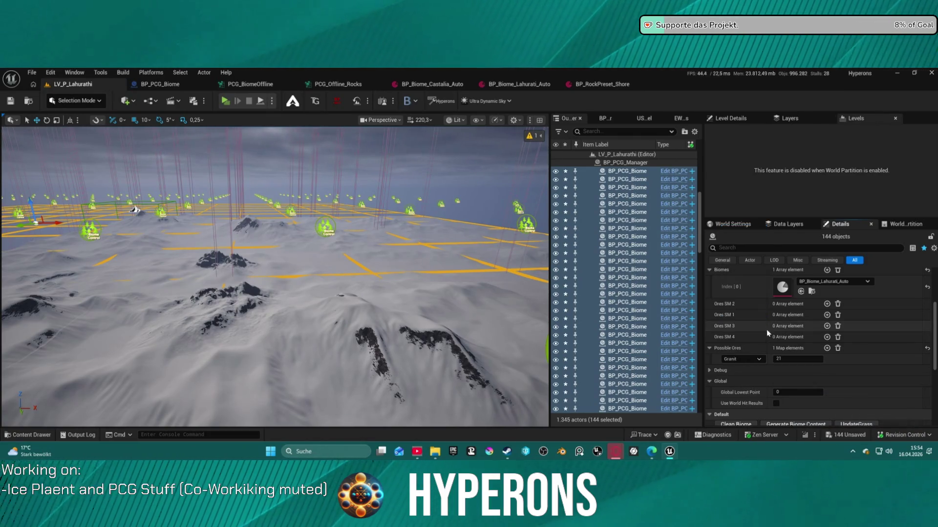
{"action": "left_click", "coordinate": [826, 348]}
{"action": "type", "text": "1"}
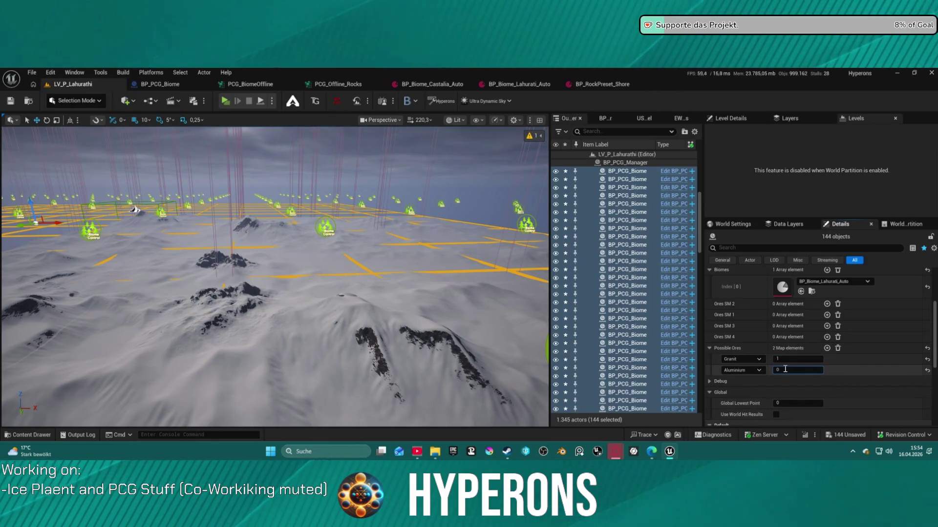
{"action": "left_click", "coordinate": [784, 359]}
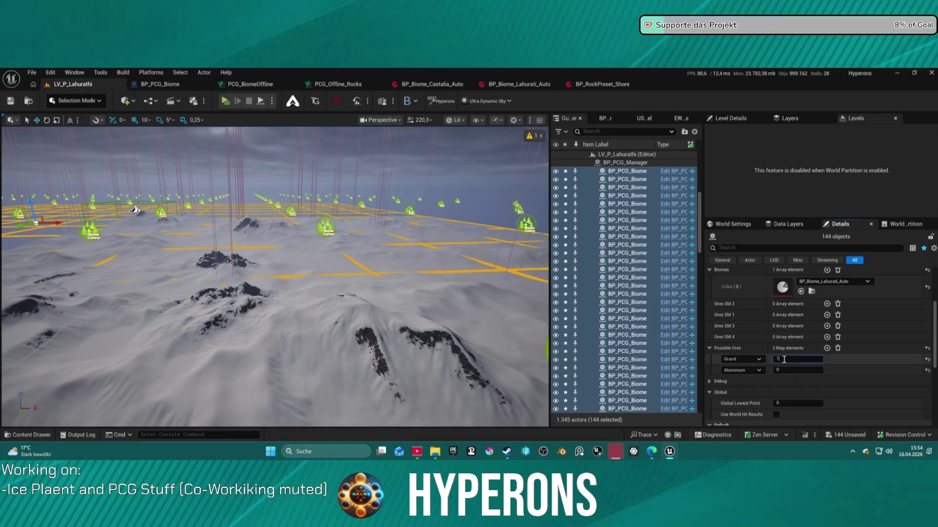
{"action": "type", "text": "10"}
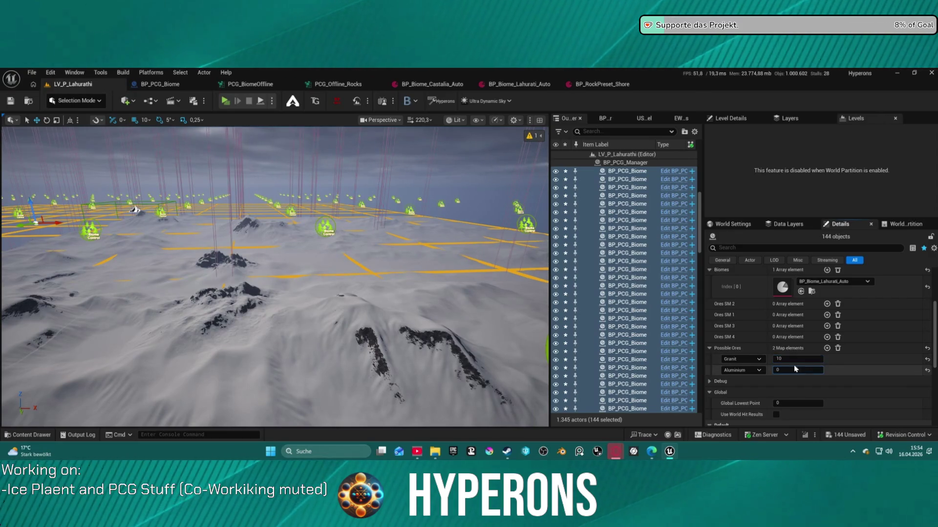
{"action": "key", "text": "Tab"}
Make the second ore Nickel and add an Aluminium entry with amount 1.
{"action": "left_click", "coordinate": [743, 371]}
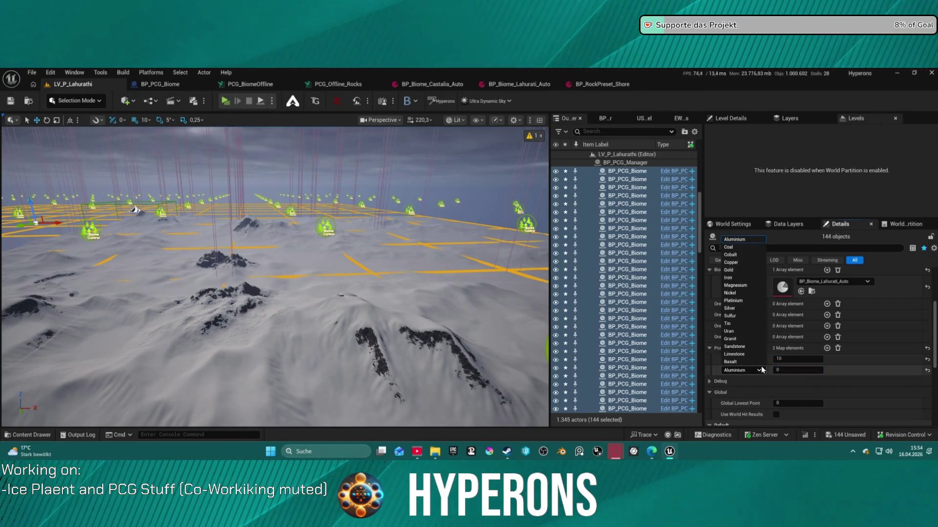
{"action": "left_click", "coordinate": [753, 294]}
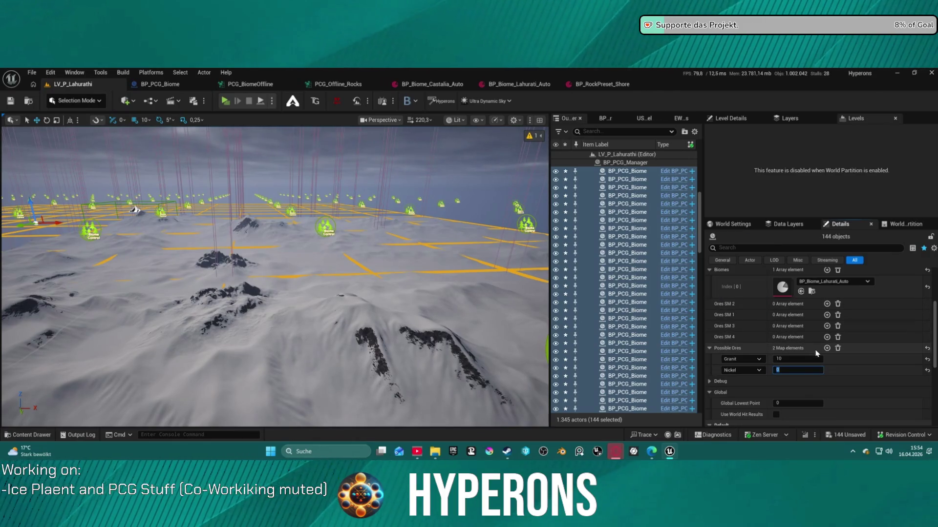
{"action": "left_click", "coordinate": [796, 370]}
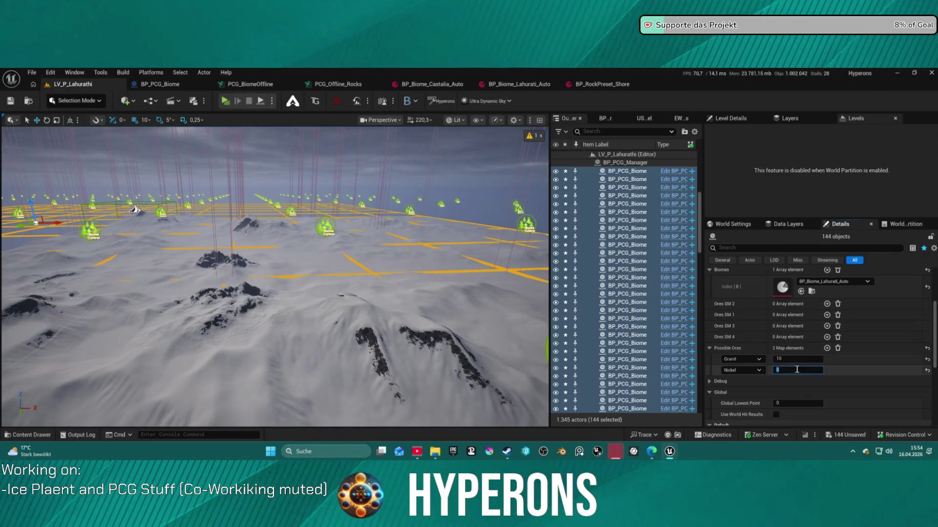
{"action": "left_click", "coordinate": [826, 348]}
{"action": "left_click", "coordinate": [776, 381]}
{"action": "type", "text": "1"}
{"action": "key", "text": "Return"}
Fly the view down over the biome grid and save all changes.
{"action": "left_click_drag", "start_coordinate": [203, 209], "coordinate": [210, 224]}
{"action": "left_click_drag", "start_coordinate": [273, 273], "coordinate": [281, 294]}
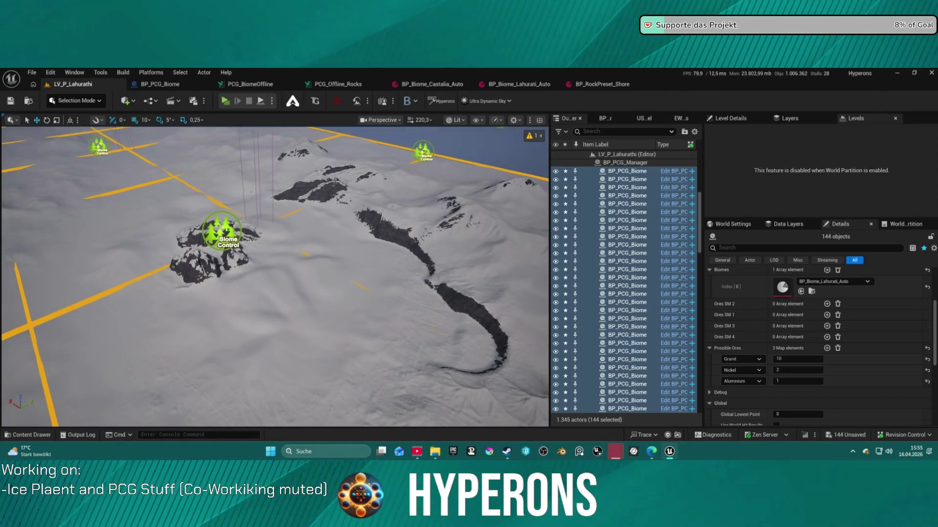
{"action": "left_click_drag", "start_coordinate": [375, 274], "coordinate": [376, 281]}
{"action": "key", "text": "ctrl+s"}
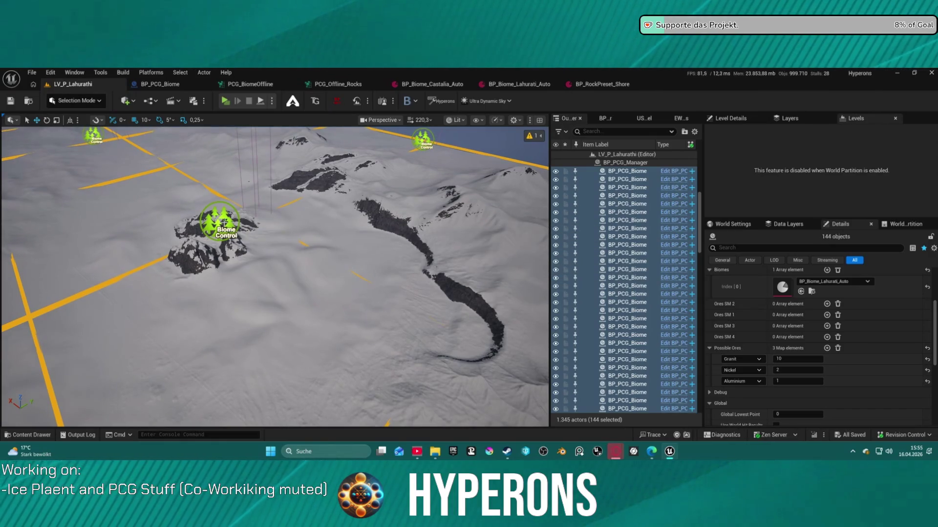
Generate biome content for one selected BP_PCG_Biome actor and inspect the rocks.
{"action": "left_click", "coordinate": [234, 318]}
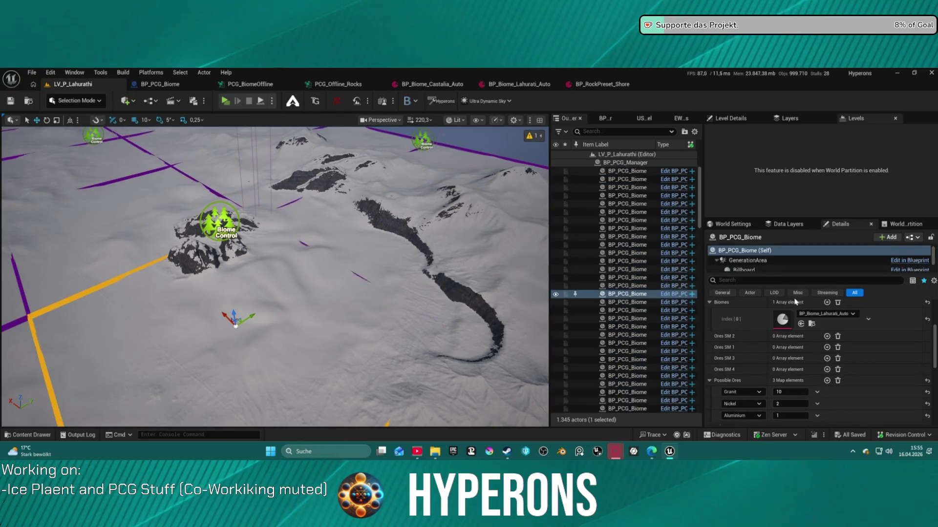
{"action": "scroll", "coordinate": [806, 344], "scroll_direction": "down", "scroll_amount": 10}
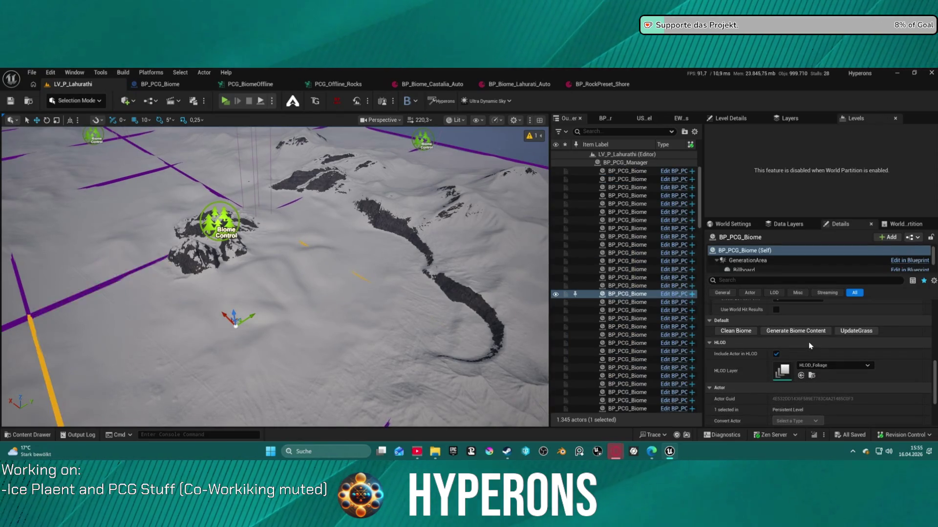
{"action": "left_click", "coordinate": [790, 331]}
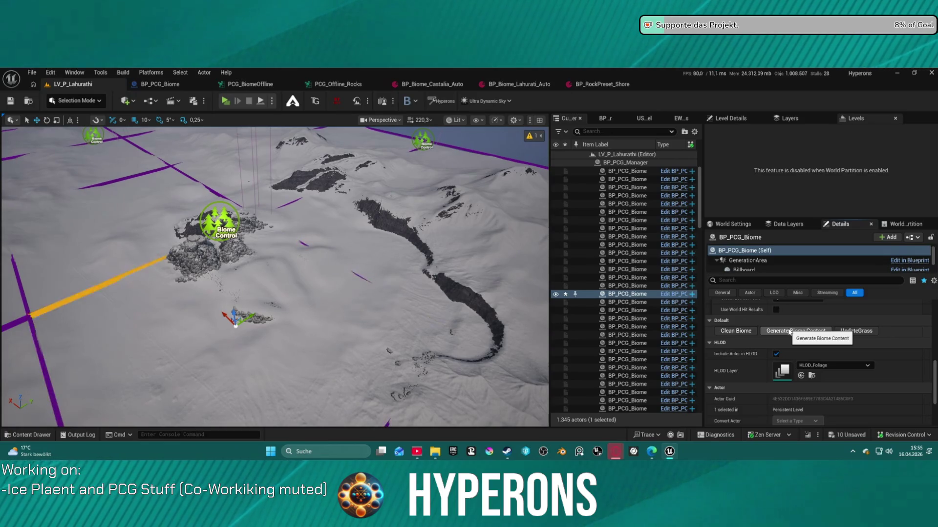
{"action": "mouse_move", "coordinate": [273, 274]}
{"action": "left_mouse_down"}
{"action": "mouse_move", "coordinate": [342, 240]}
{"action": "mouse_move", "coordinate": [356, 300]}
{"action": "left_mouse_up"}
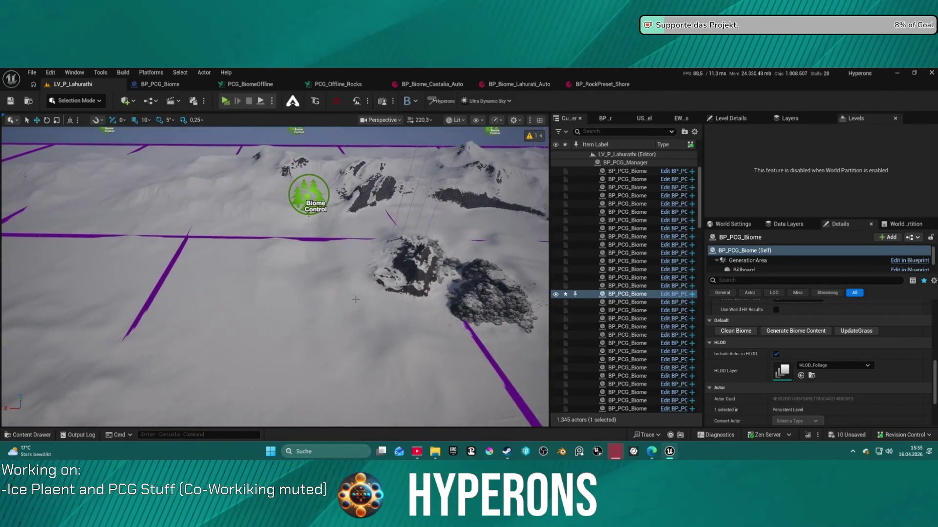
Generate content for the neighbouring biome area, then regenerate the selected biome.
{"action": "left_click", "coordinate": [308, 197]}
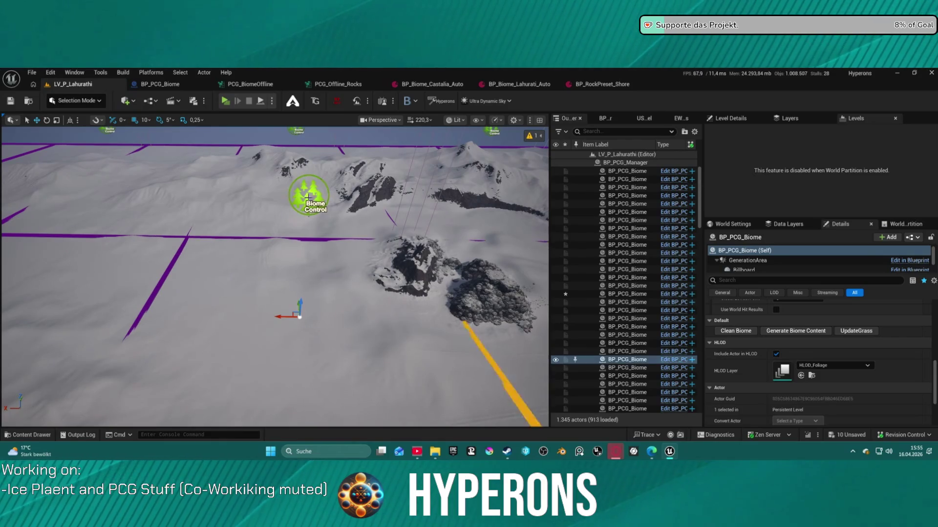
{"action": "left_click", "coordinate": [809, 333]}
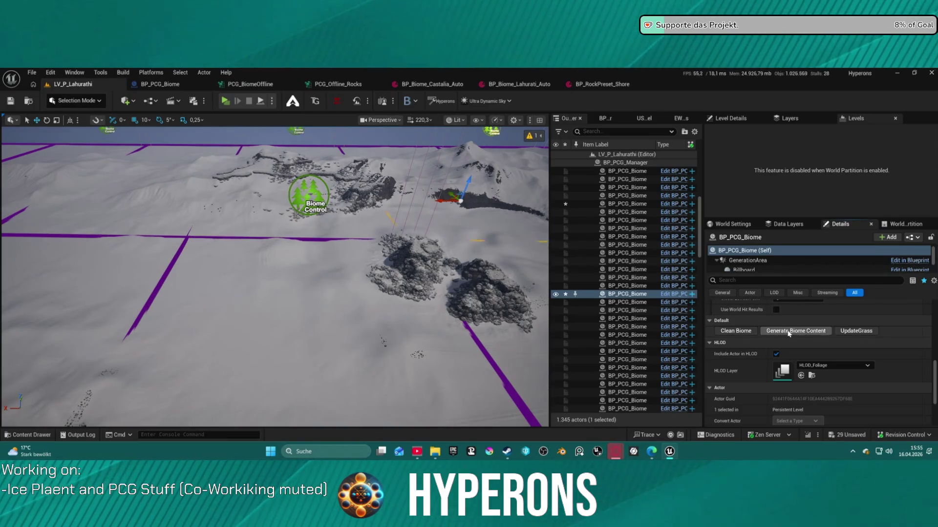
{"action": "left_click_drag", "start_coordinate": [273, 293], "coordinate": [274, 215]}
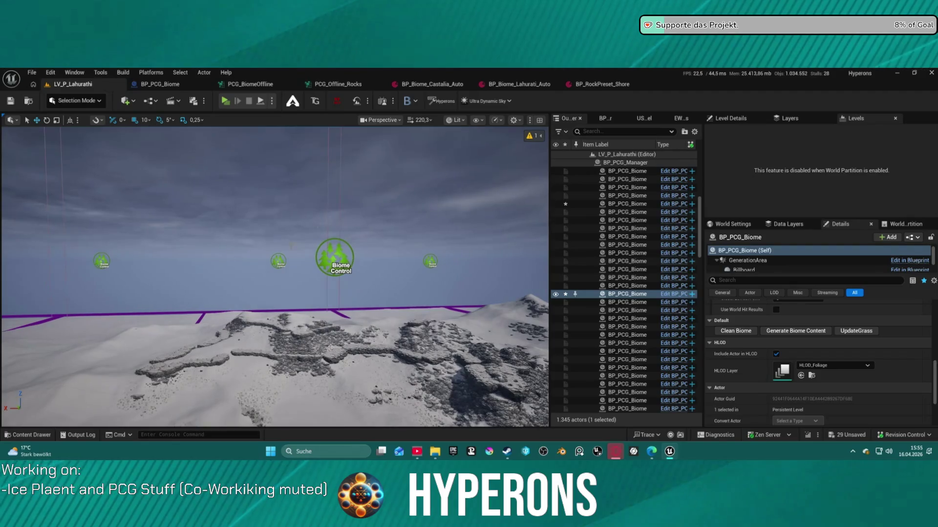
{"action": "left_click", "coordinate": [769, 331]}
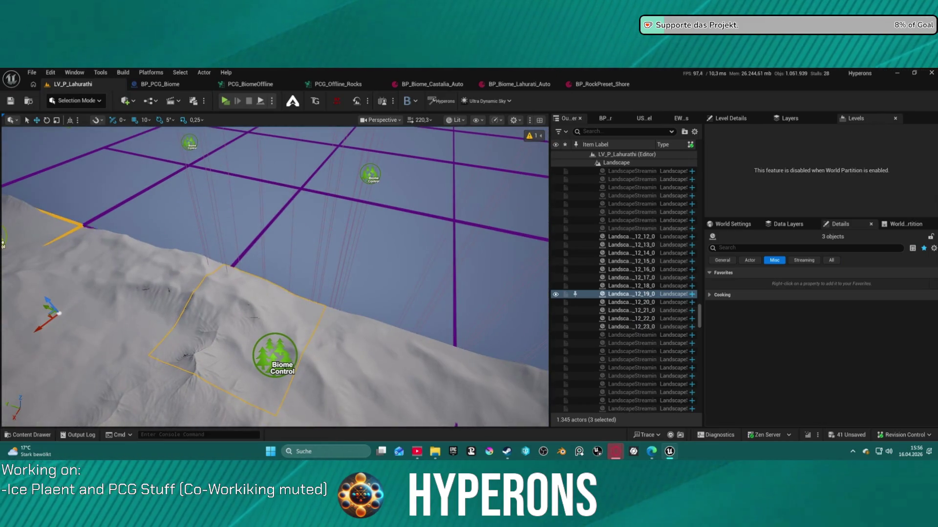
Restore the three-biome selection and generate biome content for those three.
{"action": "key", "text": "ctrl+z"}
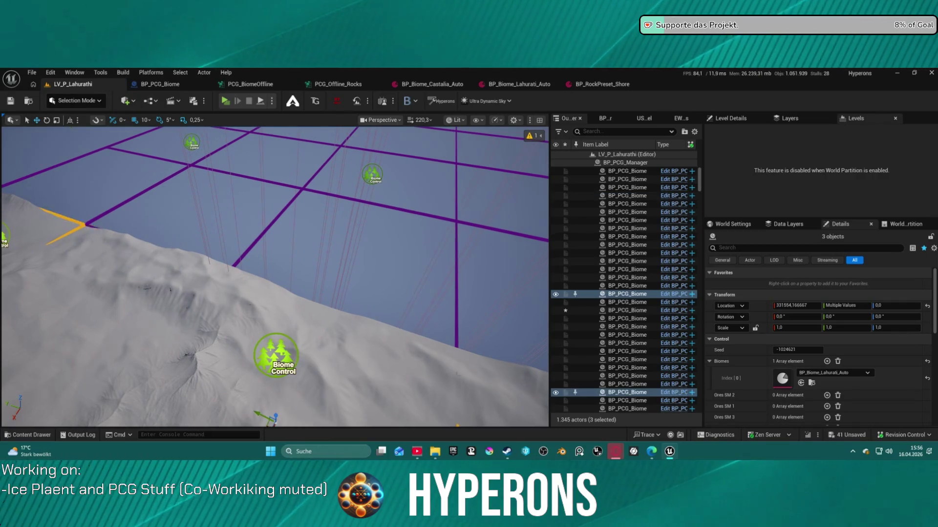
{"action": "scroll", "coordinate": [792, 357], "scroll_direction": "down", "scroll_amount": 10}
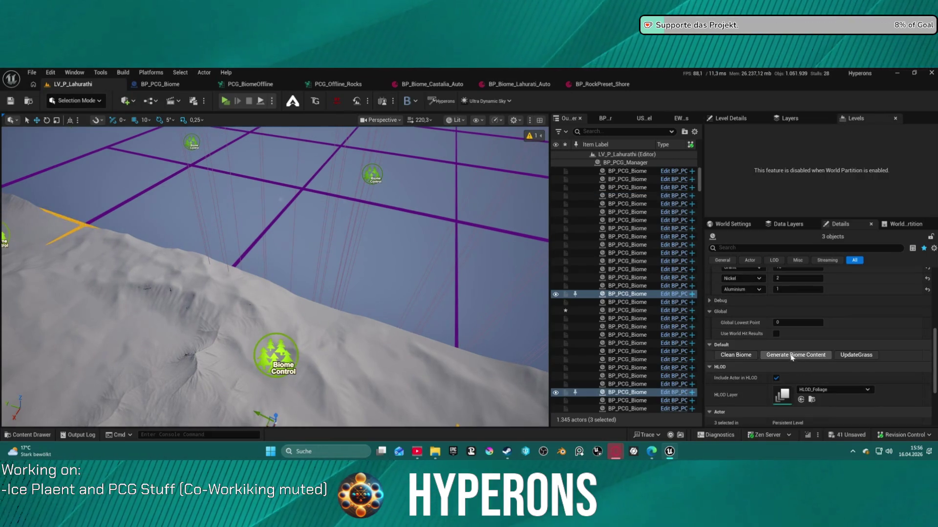
{"action": "left_click", "coordinate": [792, 357]}
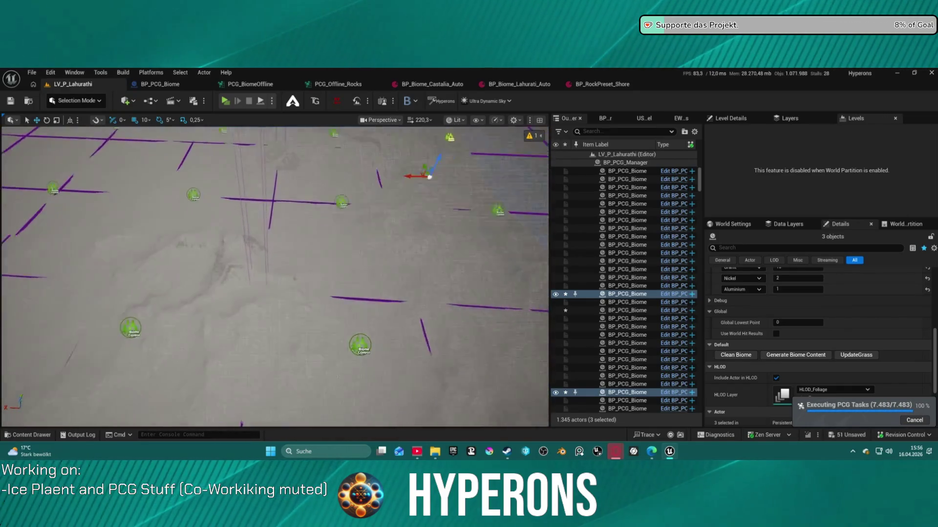
Select several biome areas, frame them, and drop the accidentally selected landscape tiles.
{"action": "left_click", "coordinate": [250, 232]}
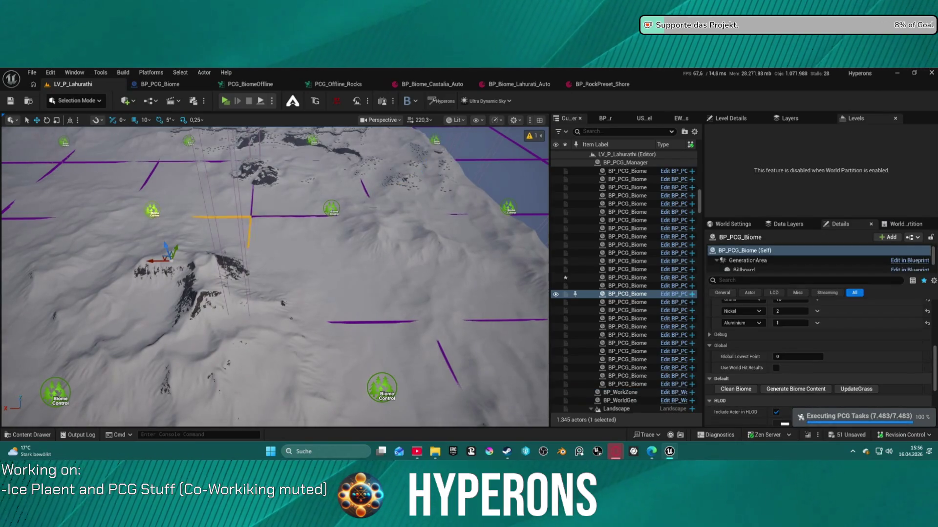
{"action": "left_click", "coordinate": [220, 217], "text": "ctrl"}
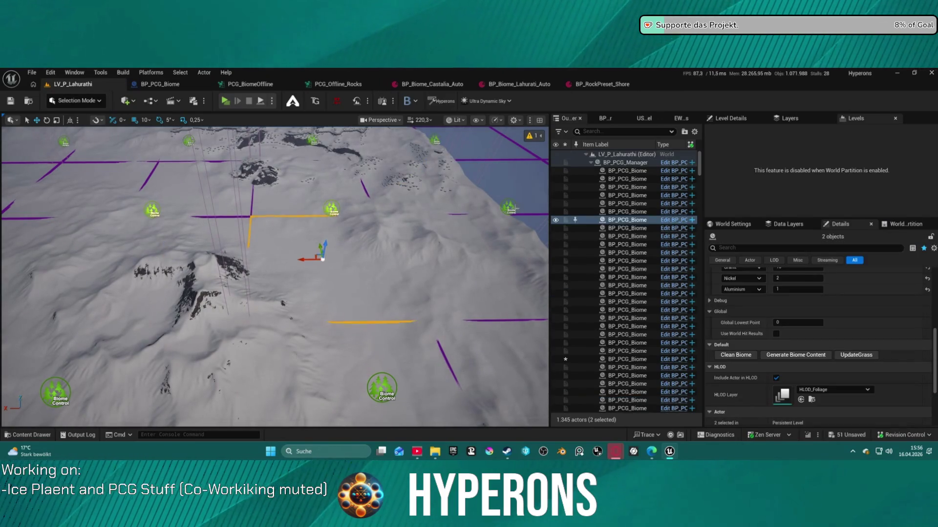
{"action": "left_click", "coordinate": [219, 218], "text": "ctrl"}
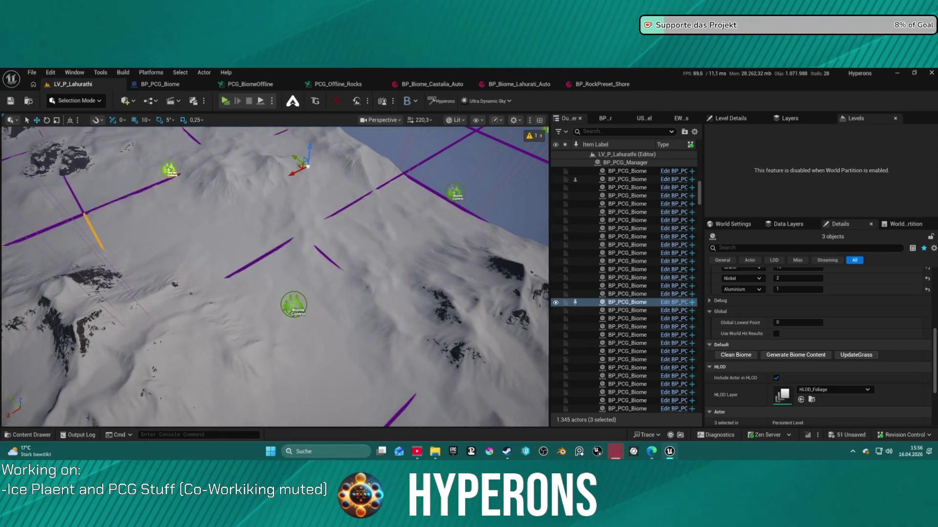
{"action": "left_click", "coordinate": [419, 246], "text": "ctrl"}
{"action": "left_click", "coordinate": [419, 246], "text": "ctrl"}
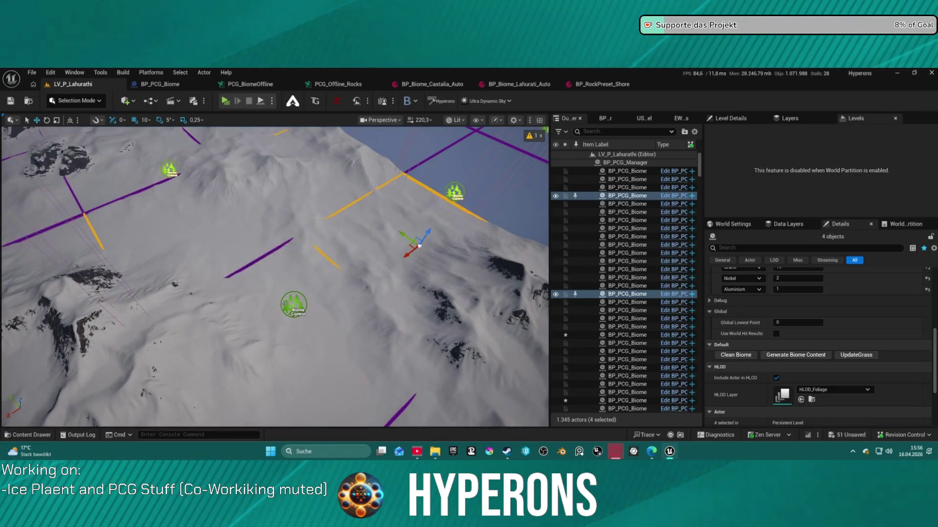
{"action": "key", "text": "f"}
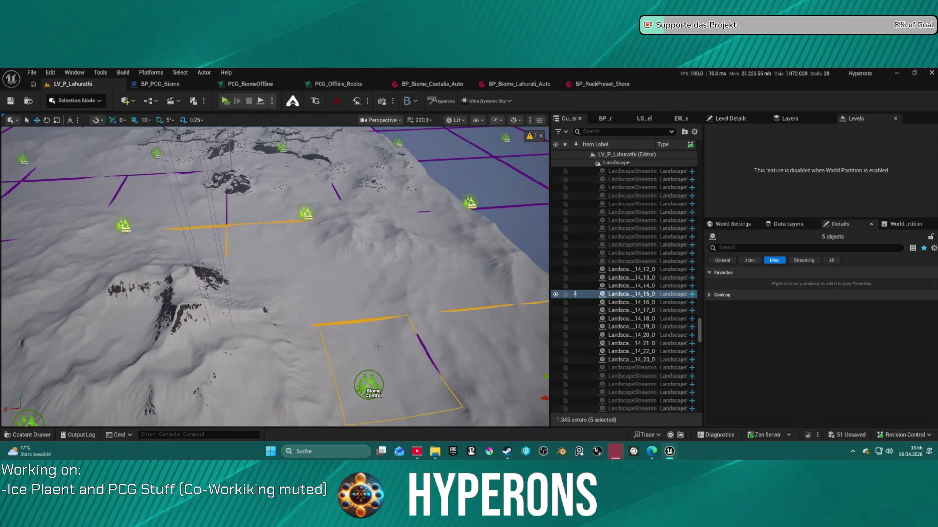
{"action": "key", "text": "ctrl+z"}
{"action": "key", "text": "f"}
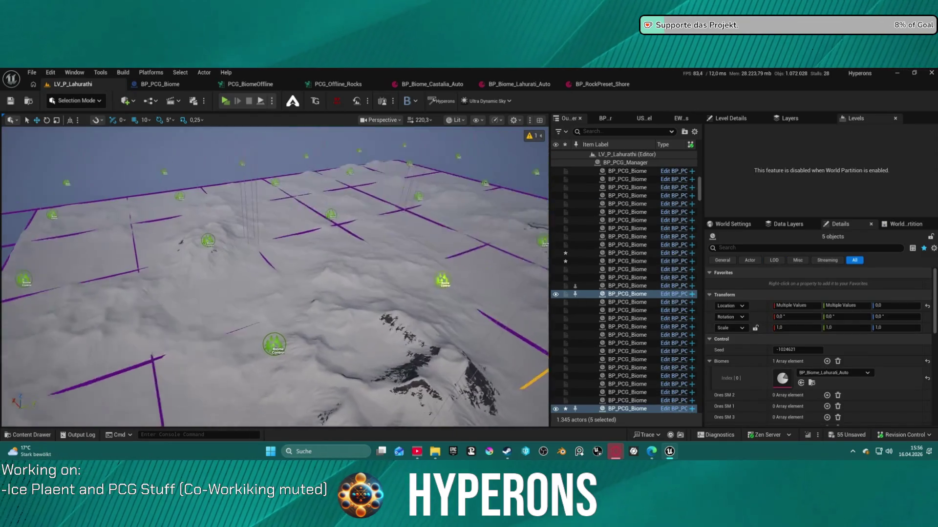
Add three more biome areas for eight total and generate their biome content.
{"action": "left_click", "coordinate": [171, 342], "text": "ctrl"}
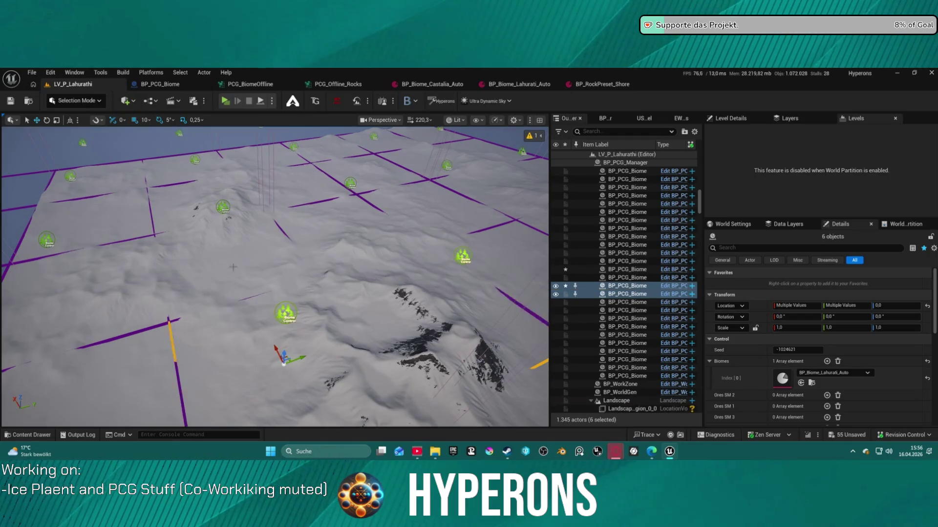
{"action": "left_click", "coordinate": [282, 231], "text": "ctrl"}
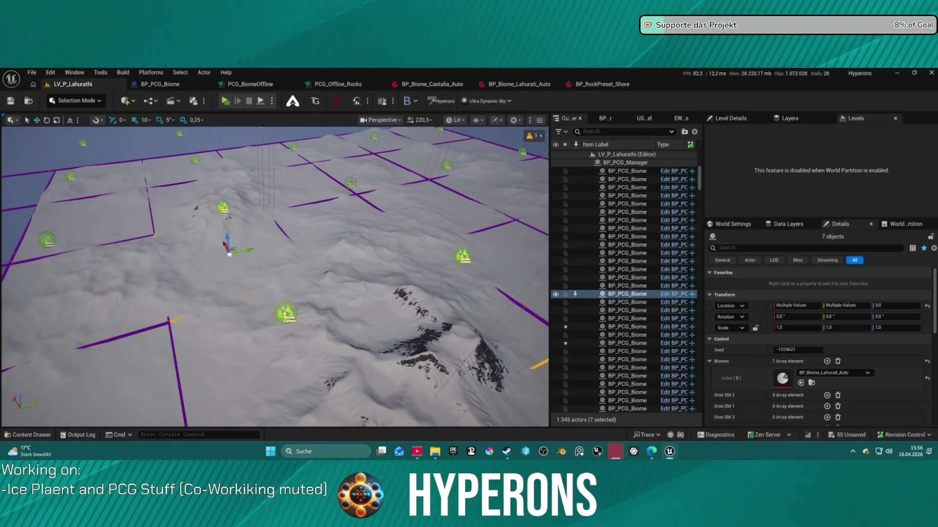
{"action": "left_click", "coordinate": [348, 186], "text": "ctrl"}
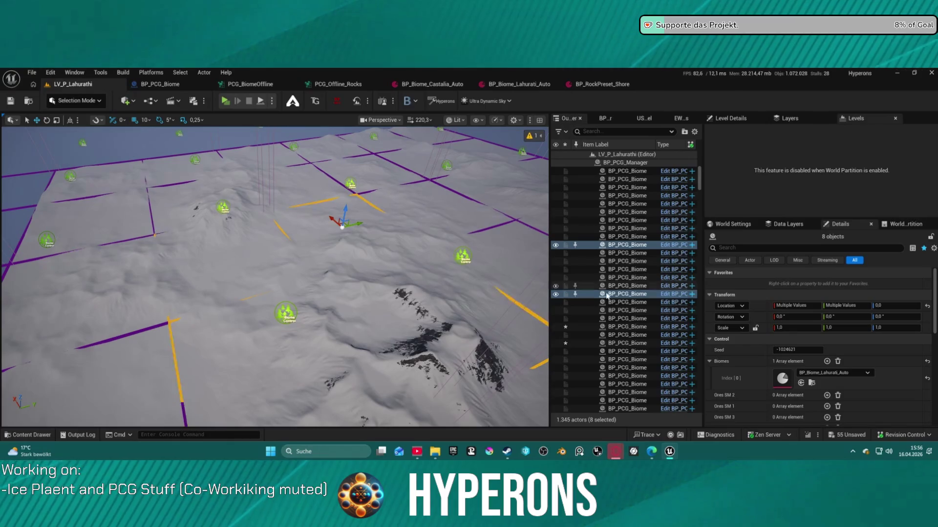
{"action": "scroll", "coordinate": [800, 380], "scroll_direction": "down", "scroll_amount": 10}
{"action": "scroll", "coordinate": [796, 358], "scroll_direction": "up", "scroll_amount": 3}
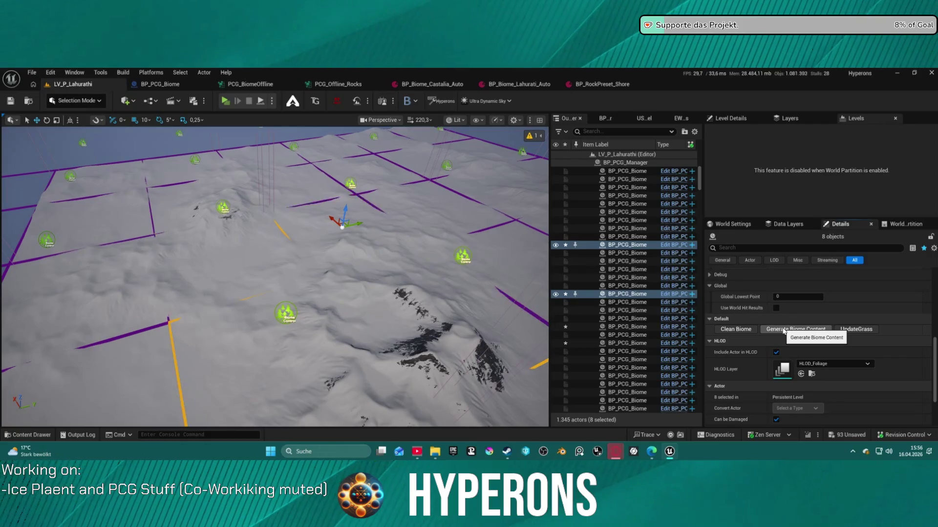
{"action": "left_click", "coordinate": [782, 331]}
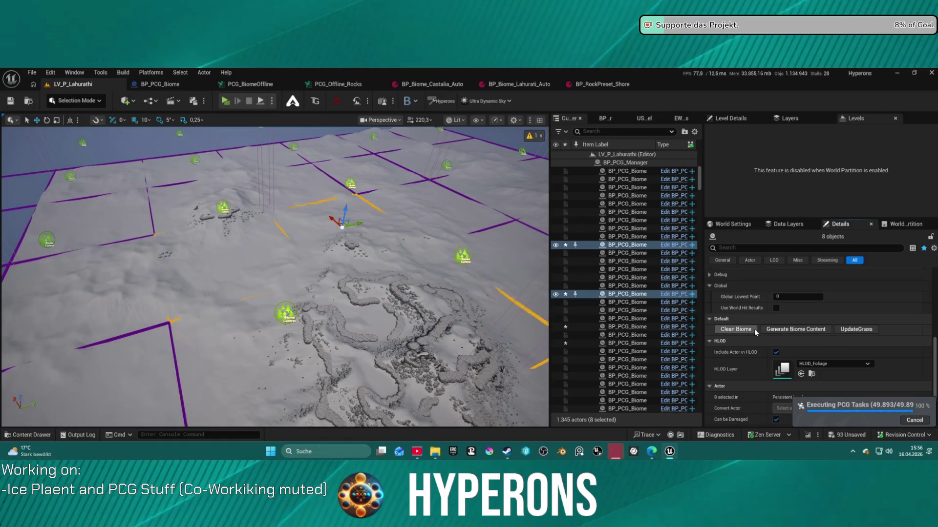
Fly down to inspect the generated rock formations, then save the level.
{"action": "scroll", "coordinate": [274, 274], "scroll_direction": "up", "scroll_amount": 10}
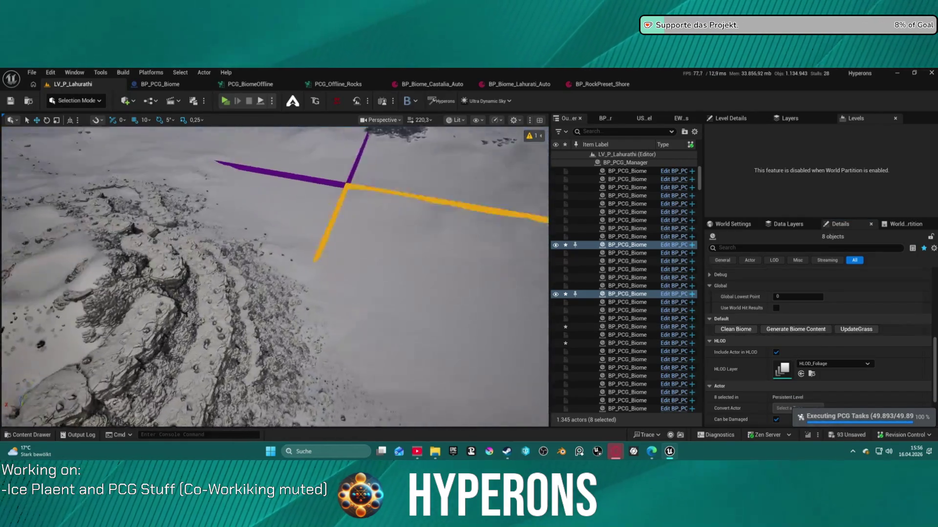
{"action": "scroll", "coordinate": [274, 273], "scroll_direction": "up", "scroll_amount": 8}
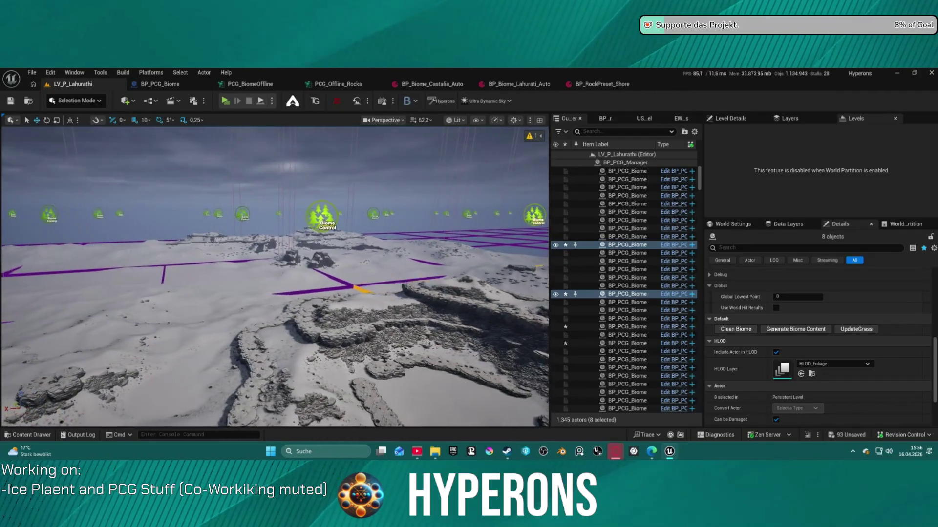
{"action": "left_click_drag", "start_coordinate": [274, 274], "coordinate": [274, 323]}
{"action": "left_click_drag", "start_coordinate": [394, 293], "coordinate": [394, 195]}
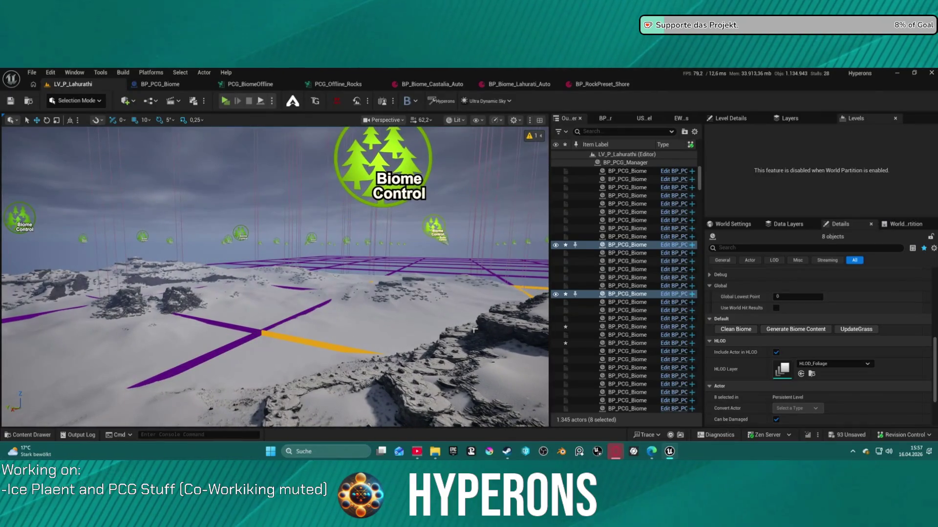
{"action": "key", "text": "ctrl+s"}
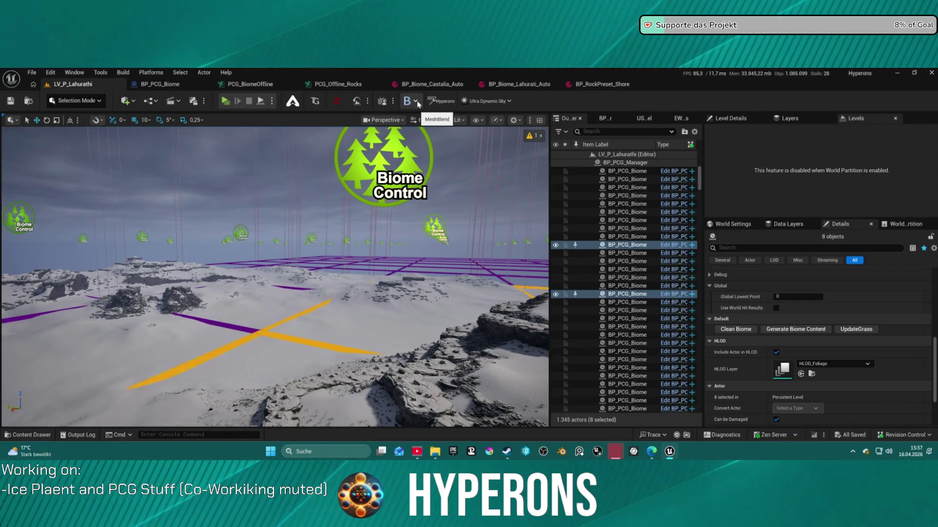
Launch the level as a Standalone Game from the Play options menu.
{"action": "left_click", "coordinate": [271, 101]}
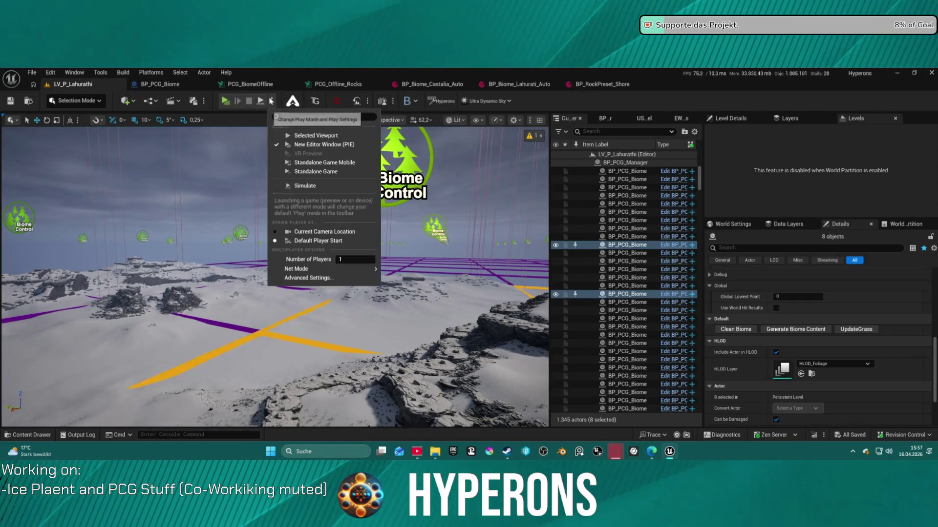
{"action": "left_click", "coordinate": [291, 166]}
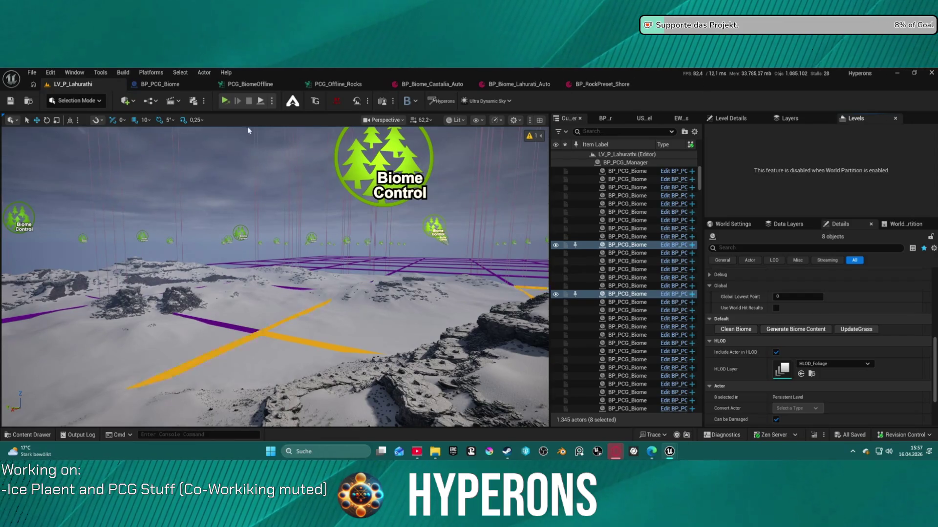
{"action": "key", "text": "w"}
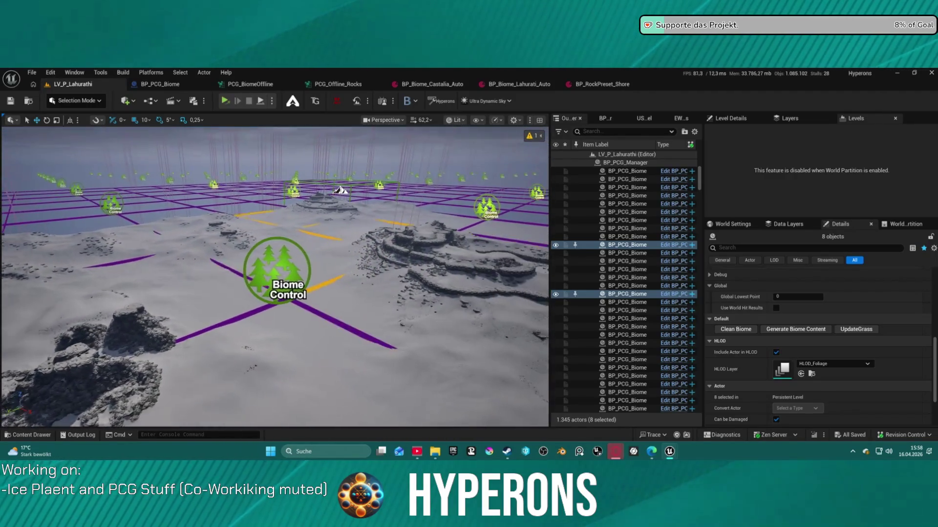
{"action": "scroll", "coordinate": [347, 183], "scroll_direction": "down", "scroll_amount": 5}
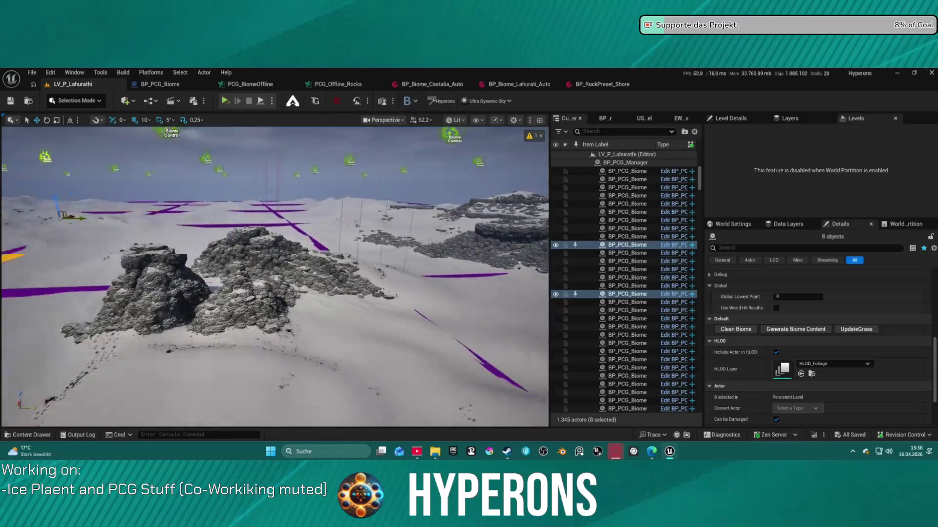
{"action": "scroll", "coordinate": [275, 273], "scroll_direction": "down", "scroll_amount": 3}
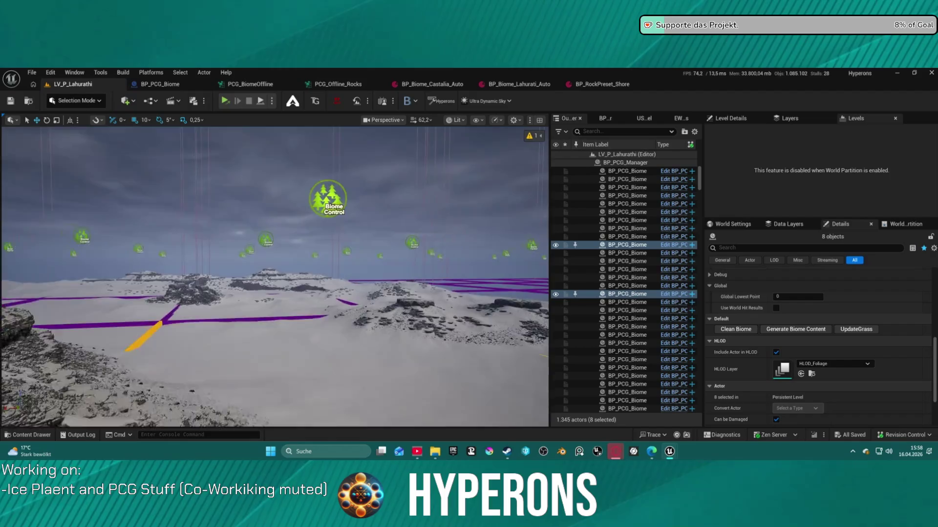
{"action": "key", "text": "w"}
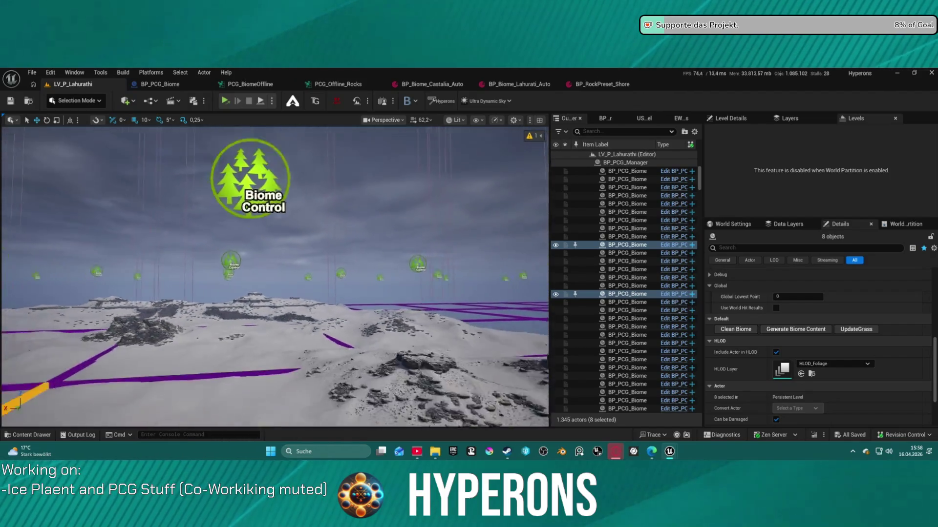
{"action": "key", "text": "w"}
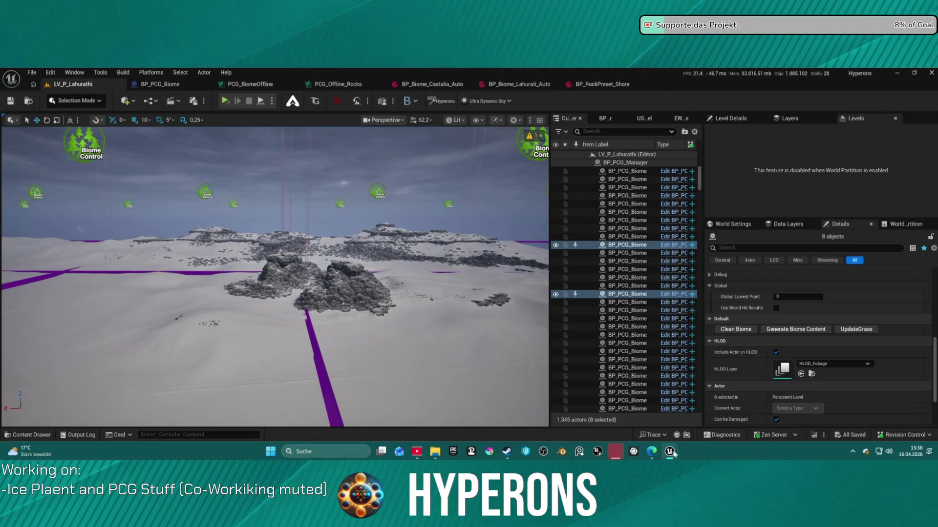
{"action": "mouse_move", "coordinate": [673, 452]}
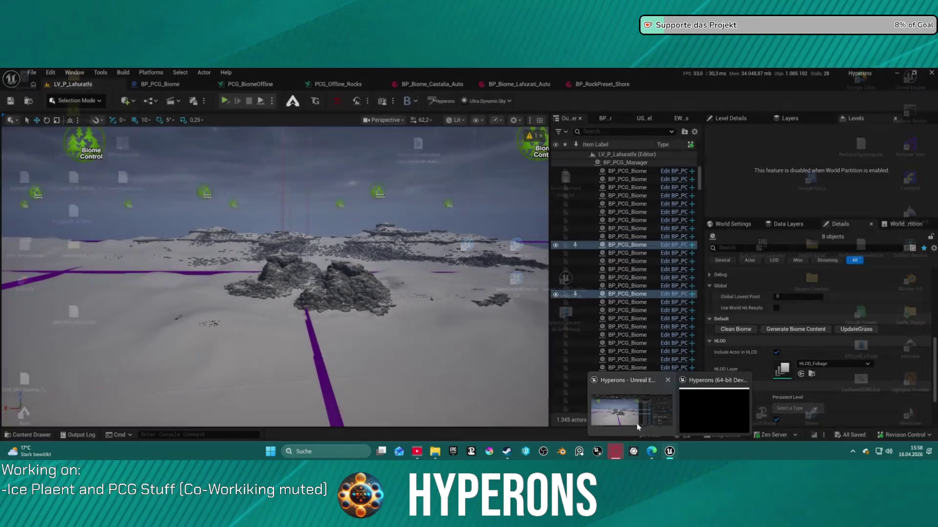
{"action": "left_click", "coordinate": [630, 410]}
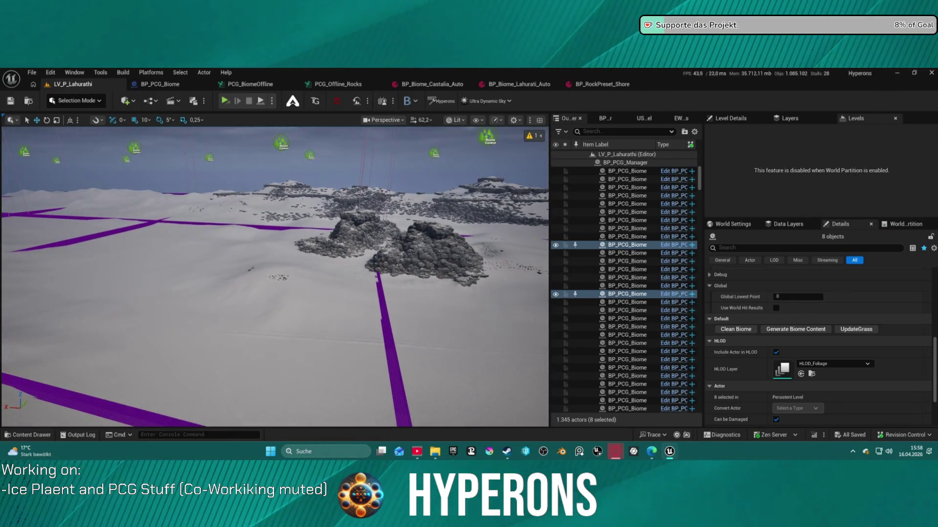
{"action": "key", "text": "w"}
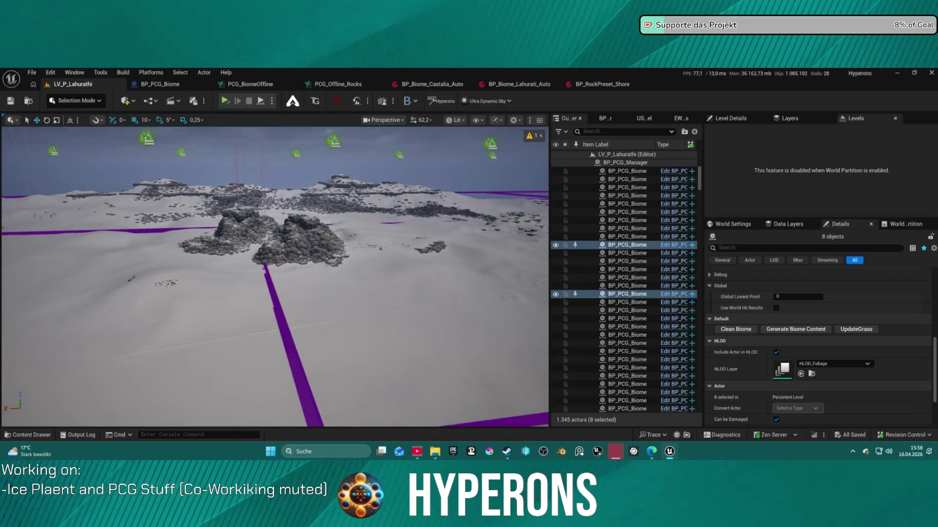
{"action": "key", "text": "w"}
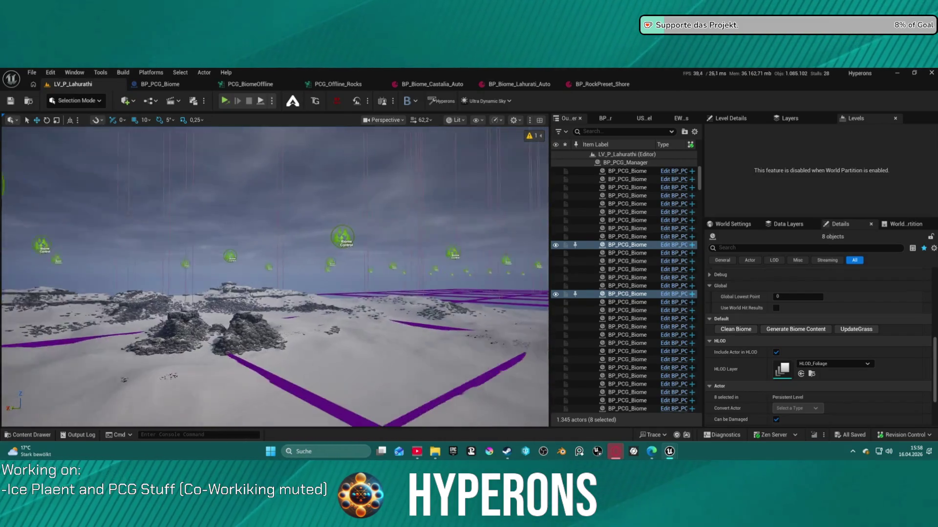
{"action": "key", "text": "w"}
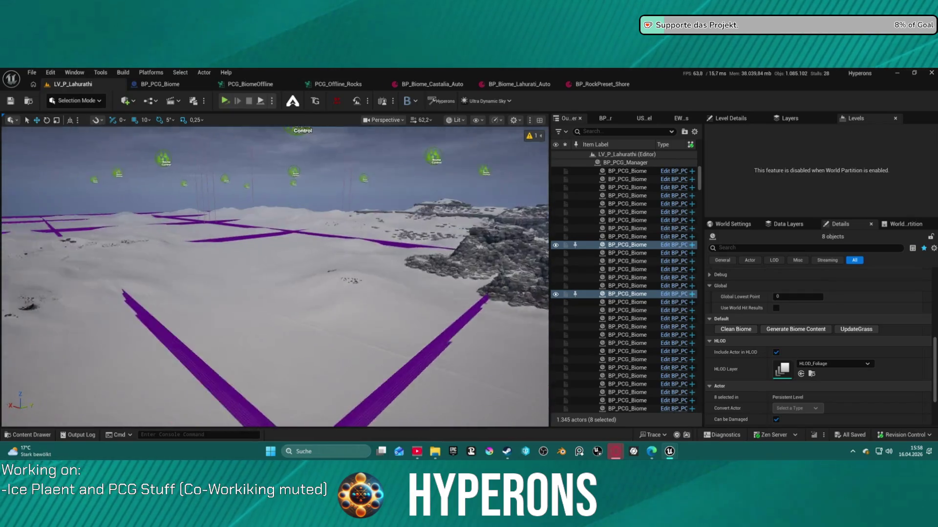
{"action": "key", "text": "w"}
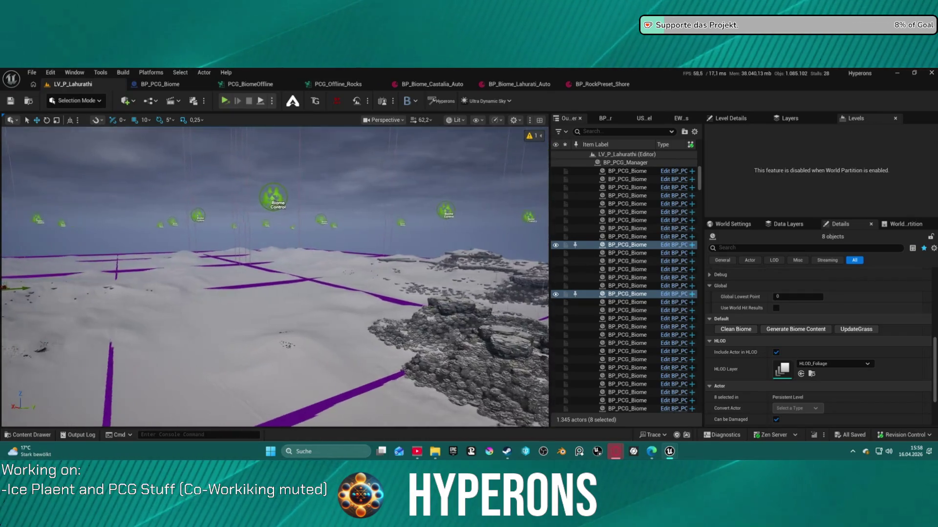
{"action": "key", "text": "w"}
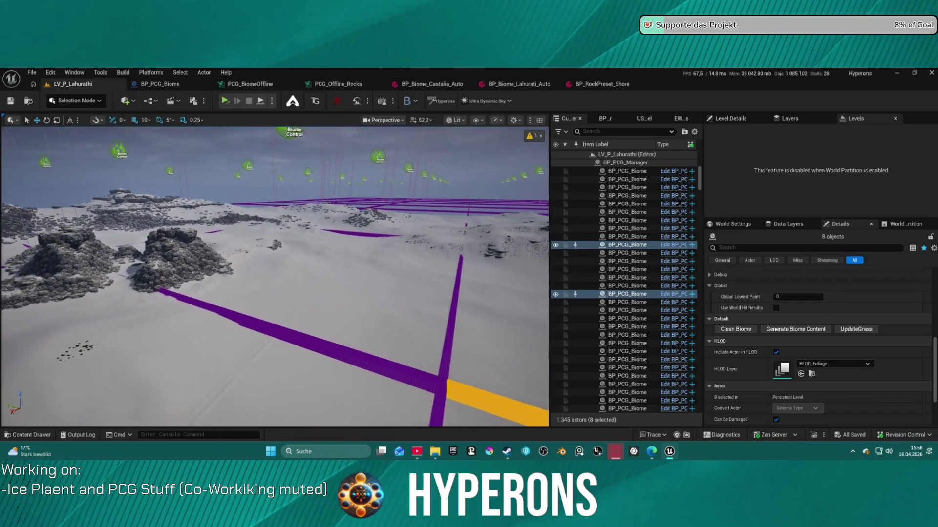
{"action": "key", "text": "w"}
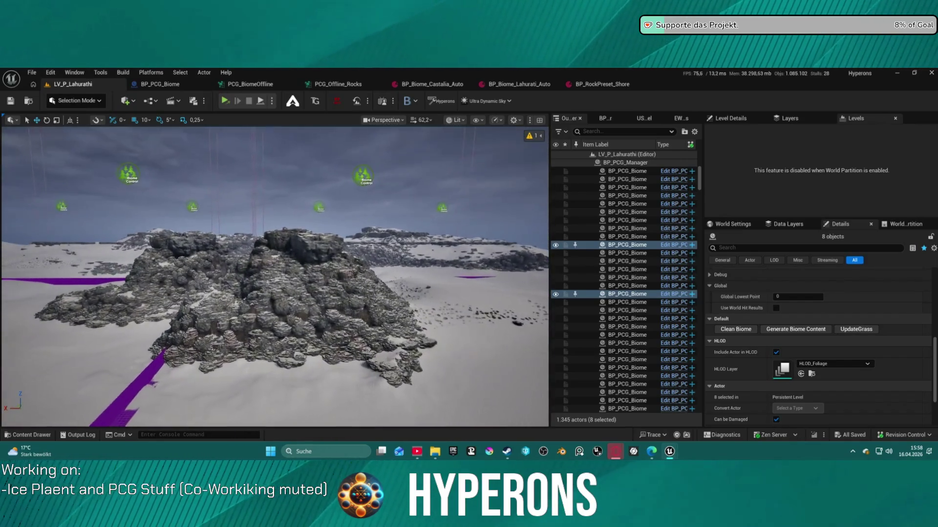
{"action": "key", "text": "w"}
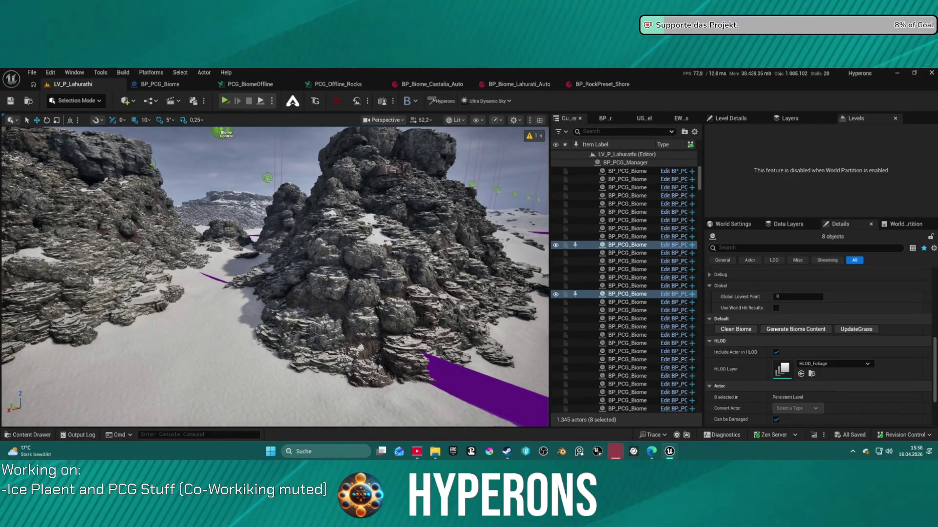
{"action": "key", "text": "w"}
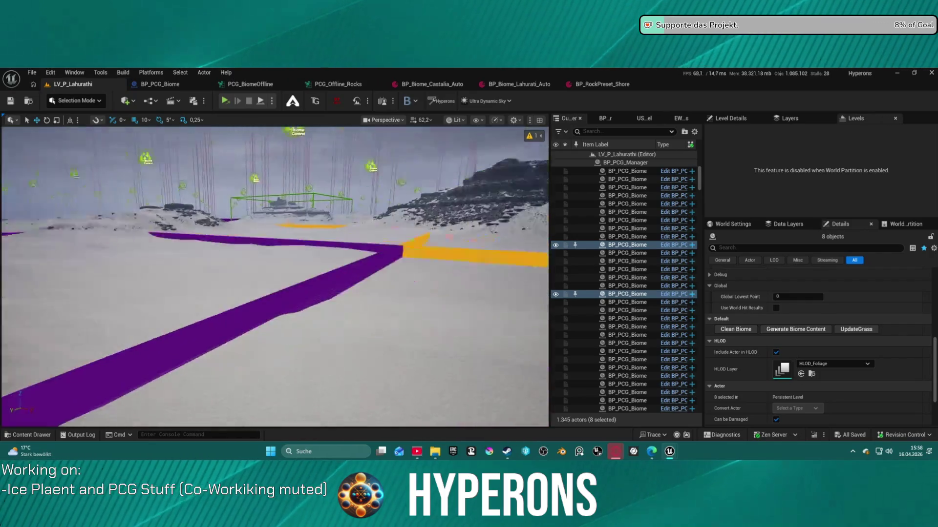
{"action": "key", "text": "w"}
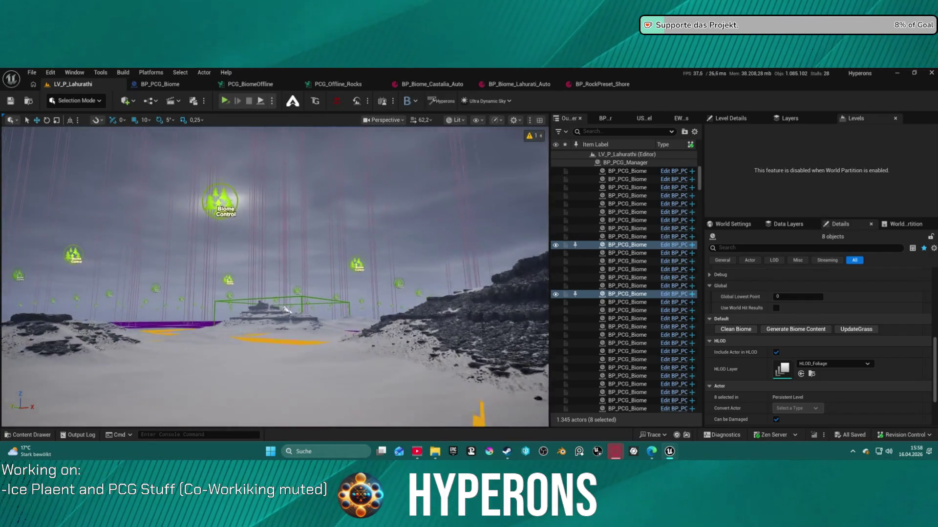
{"action": "key", "text": "w"}
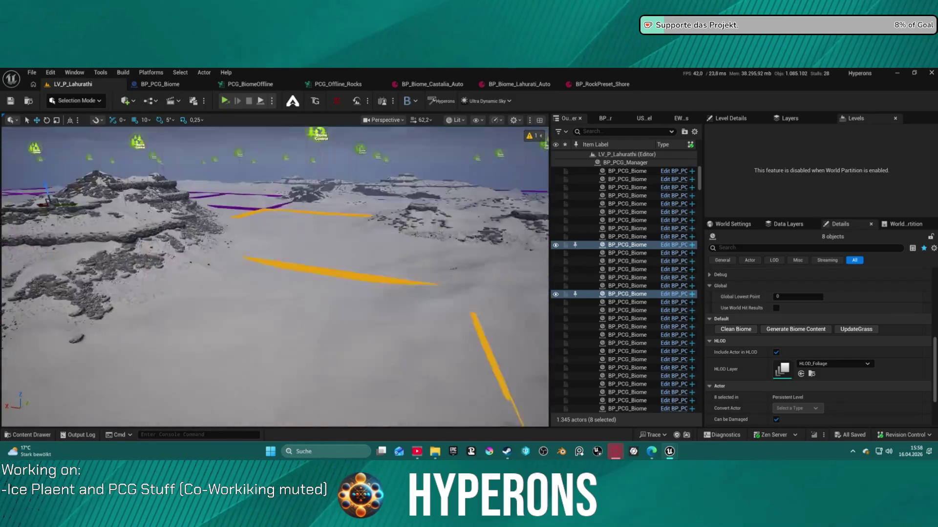
{"action": "key", "text": "w"}
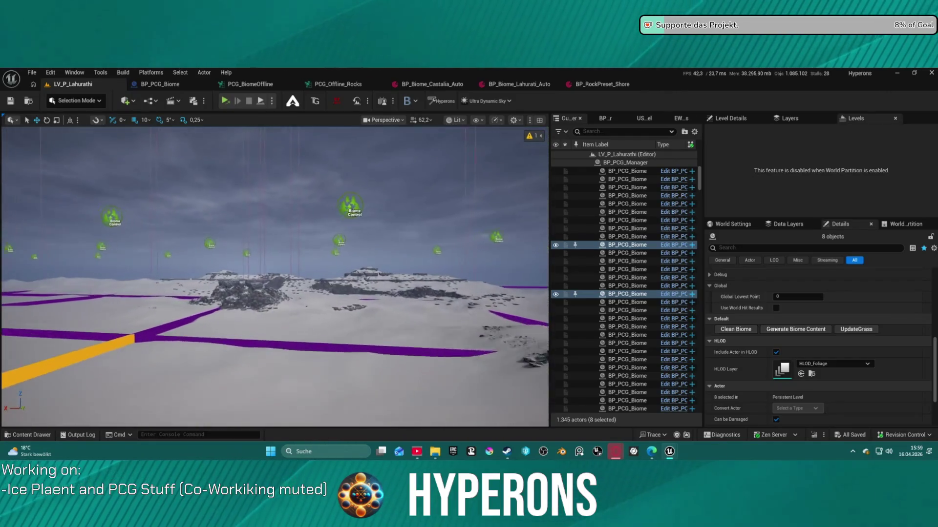
{"action": "key", "text": "w"}
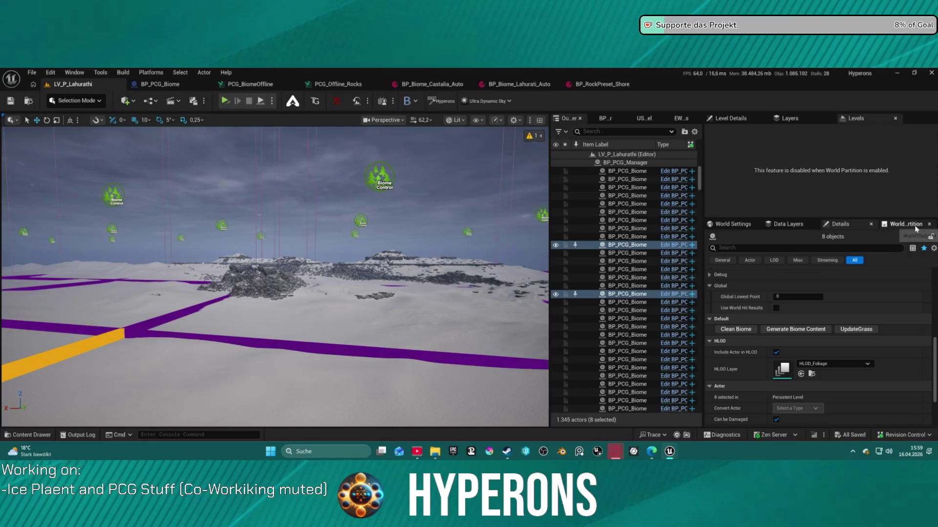
{"action": "mouse_move", "coordinate": [670, 453]}
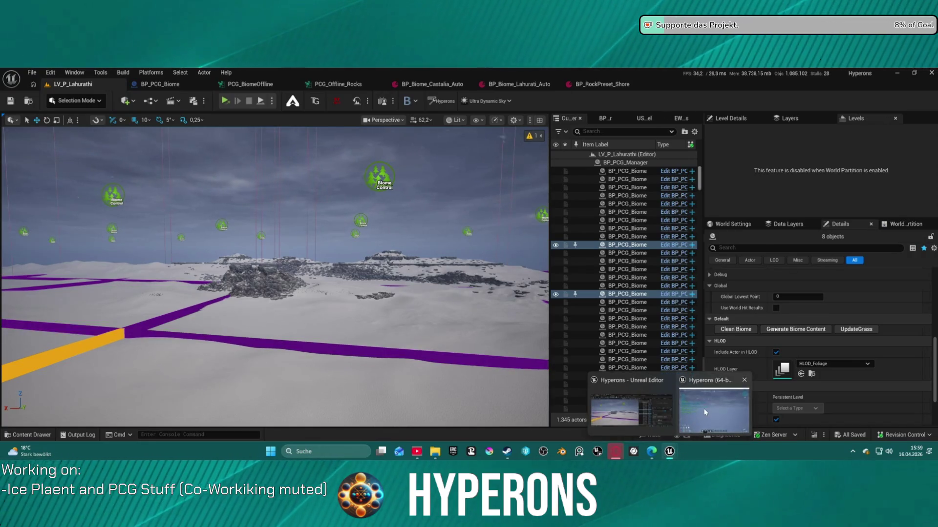
In the game window, use Unstuck from the pause menu, then Exit Game.
{"action": "left_click", "coordinate": [705, 412]}
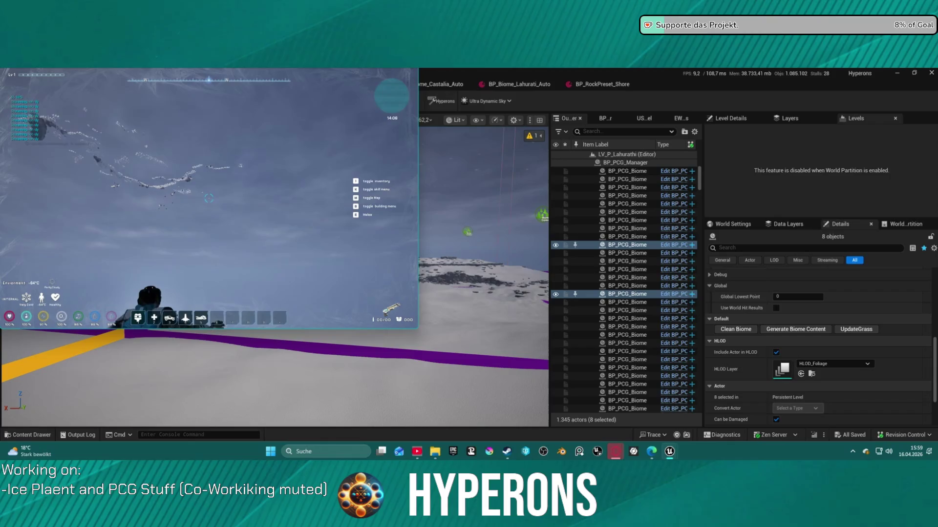
{"action": "key", "text": "Escape"}
{"action": "left_click", "coordinate": [220, 287]}
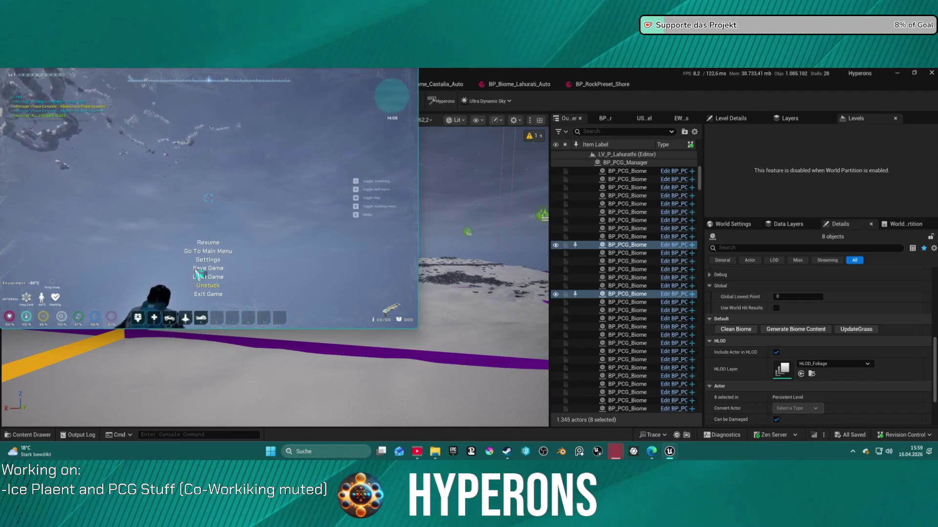
{"action": "left_click", "coordinate": [230, 299]}
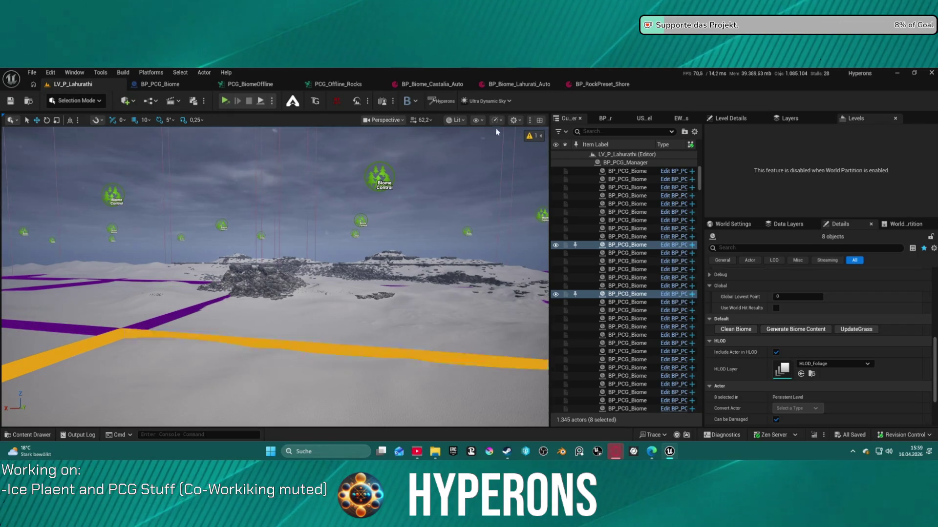
{"action": "scroll", "coordinate": [801, 264], "scroll_direction": "up", "scroll_amount": 5}
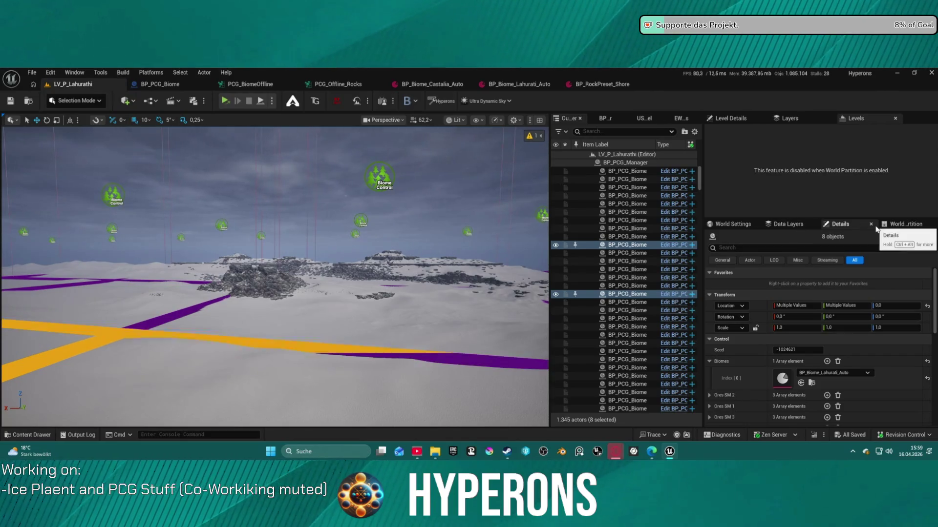
{"action": "left_click", "coordinate": [740, 224]}
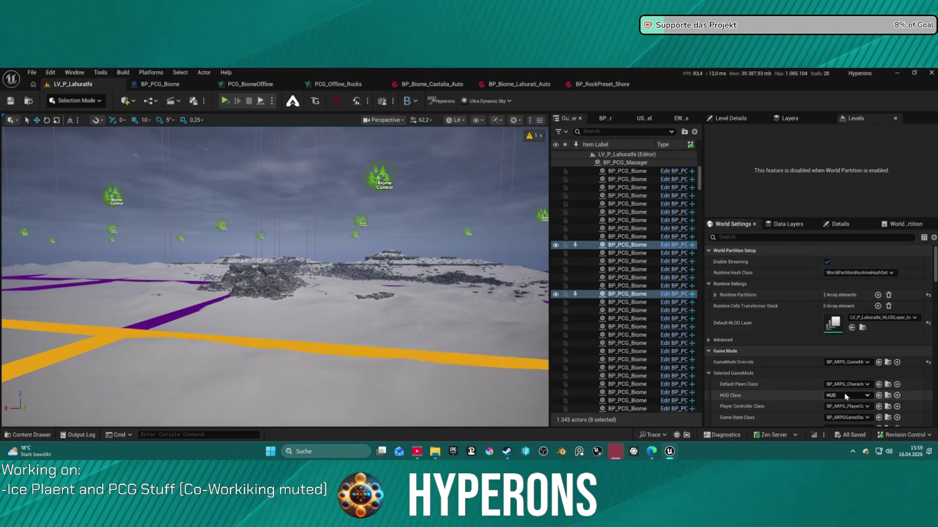
{"action": "left_click", "coordinate": [888, 417]}
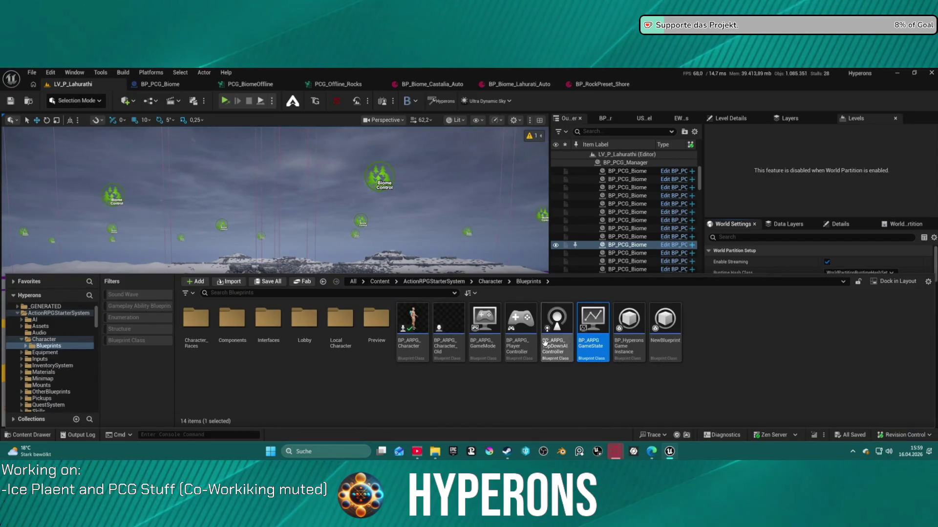
{"action": "left_click", "coordinate": [491, 346]}
{"action": "double_click", "coordinate": [490, 347]}
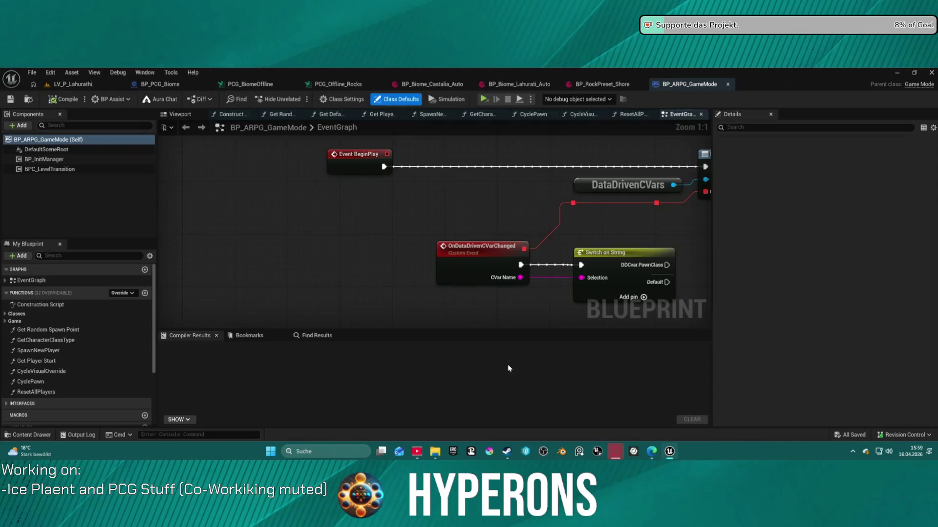
{"action": "scroll", "coordinate": [526, 258], "scroll_direction": "up", "scroll_amount": 13}
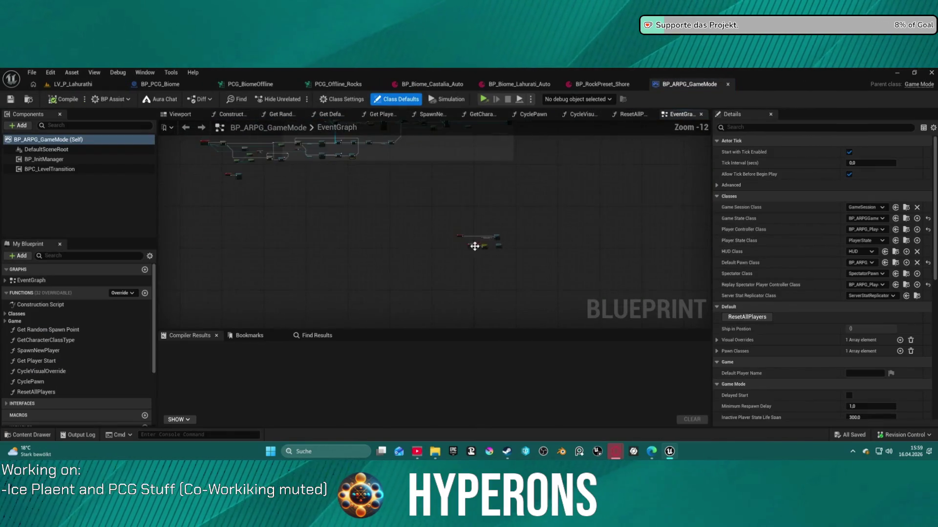
{"action": "left_click_drag", "start_coordinate": [512, 266], "coordinate": [502, 324]}
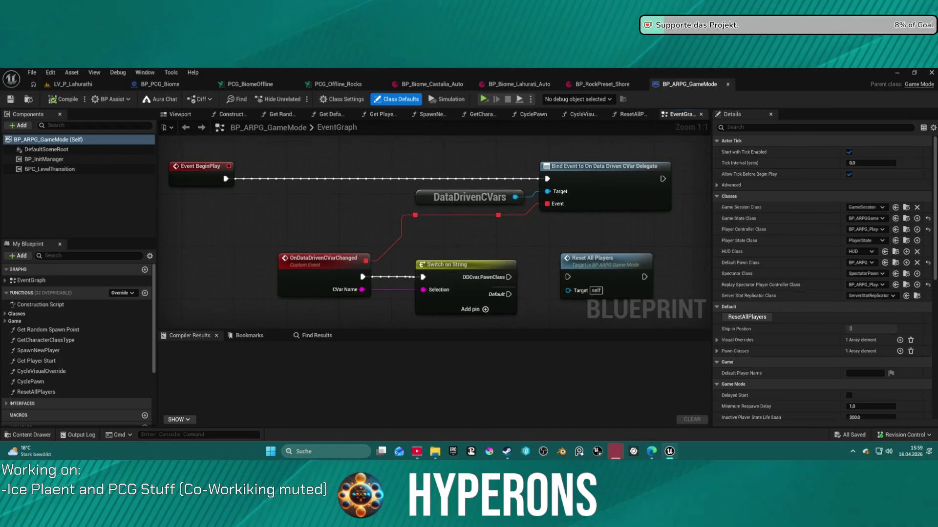
{"action": "scroll", "coordinate": [502, 325], "scroll_direction": "down", "scroll_amount": 2}
{"action": "scroll", "coordinate": [434, 229], "scroll_direction": "down", "scroll_amount": 6}
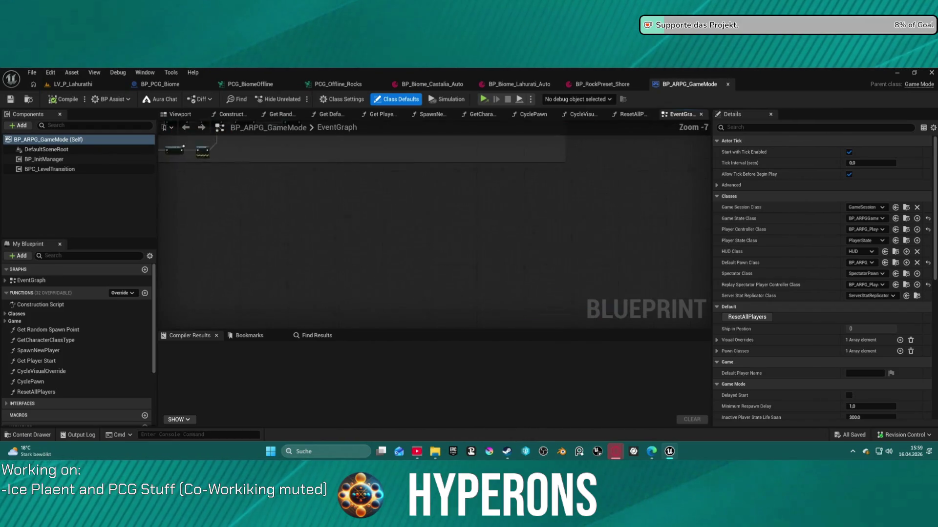
{"action": "scroll", "coordinate": [621, 251], "scroll_direction": "up", "scroll_amount": 6}
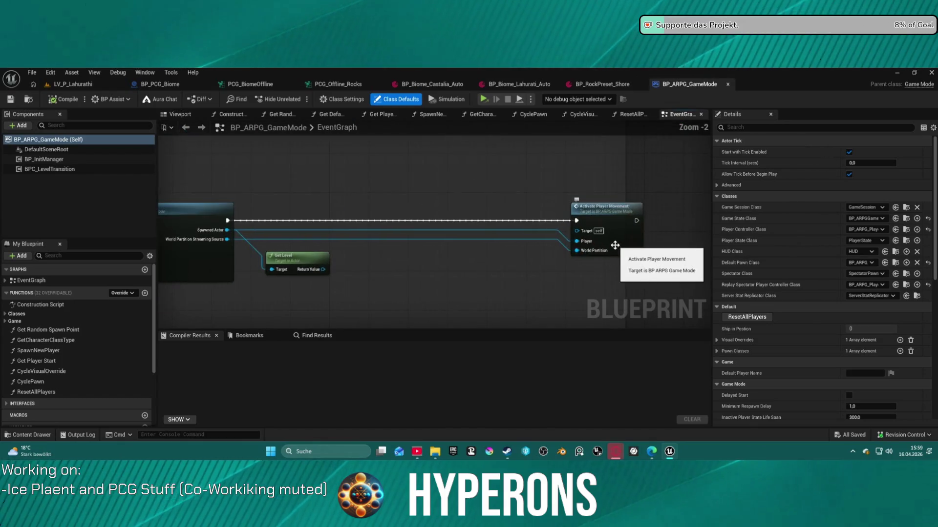
{"action": "mouse_move", "coordinate": [610, 258]}
{"action": "left_mouse_down"}
{"action": "mouse_move", "coordinate": [352, 259]}
{"action": "mouse_move", "coordinate": [846, 243]}
{"action": "left_mouse_up"}
{"action": "left_click_drag", "start_coordinate": [470, 247], "coordinate": [38, 247]}
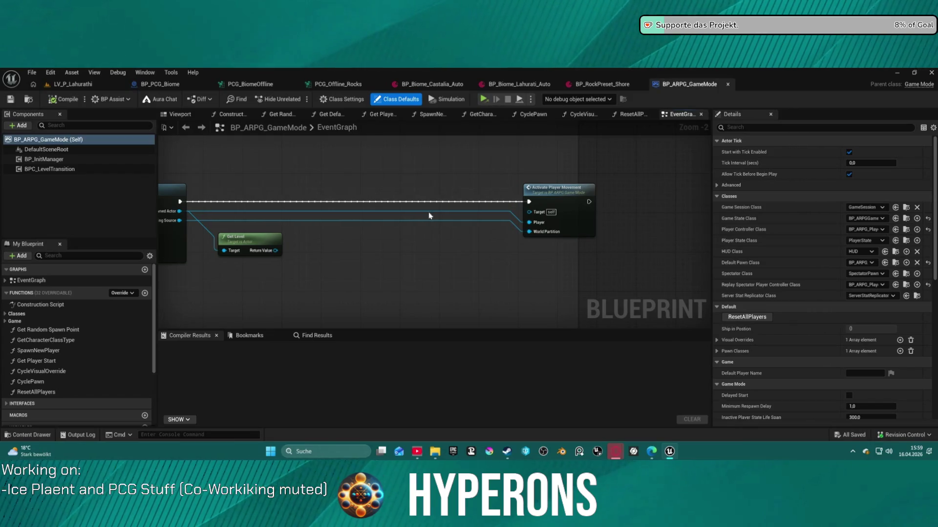
{"action": "scroll", "coordinate": [429, 215], "scroll_direction": "down", "scroll_amount": 4}
{"action": "scroll", "coordinate": [587, 180], "scroll_direction": "up", "scroll_amount": 4}
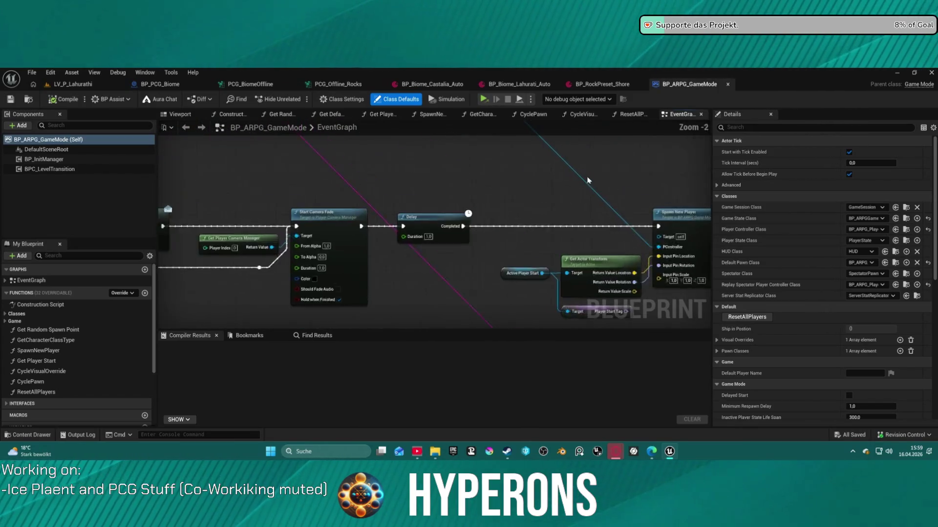
{"action": "scroll", "coordinate": [588, 180], "scroll_direction": "up", "scroll_amount": 2}
{"action": "mouse_move", "coordinate": [588, 180]}
{"action": "left_mouse_down"}
{"action": "mouse_move", "coordinate": [538, 176]}
{"action": "mouse_move", "coordinate": [875, 146]}
{"action": "left_mouse_up"}
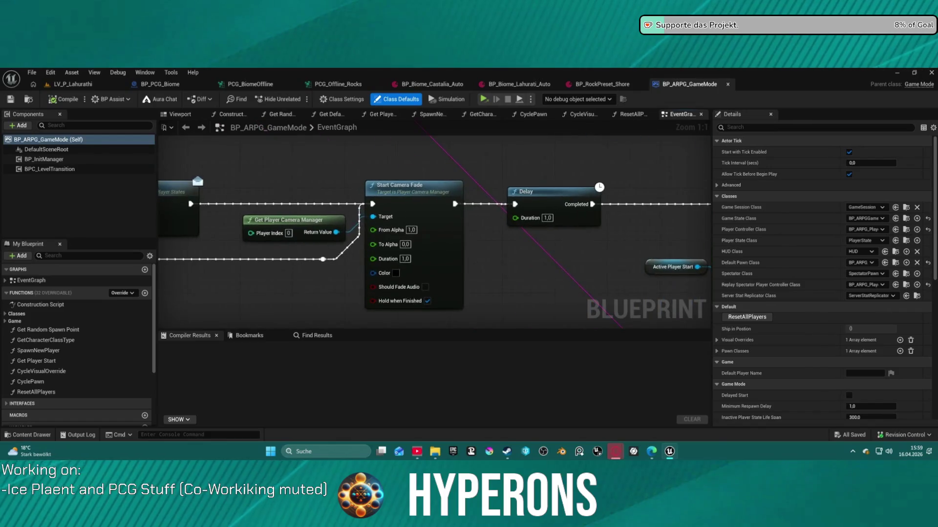
{"action": "scroll", "coordinate": [369, 203], "scroll_direction": "down", "scroll_amount": 3}
{"action": "left_click_drag", "start_coordinate": [368, 204], "coordinate": [472, 205]}
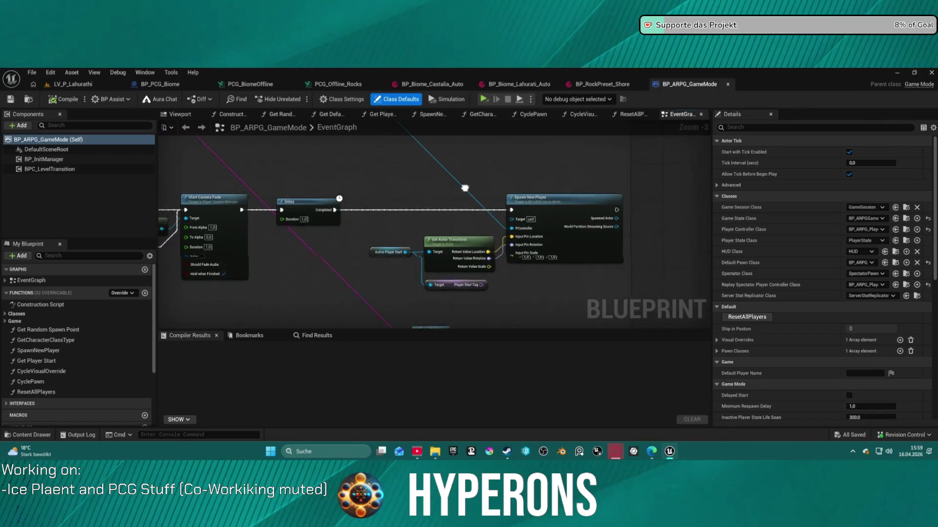
{"action": "scroll", "coordinate": [444, 174], "scroll_direction": "down", "scroll_amount": 5}
{"action": "scroll", "coordinate": [390, 256], "scroll_direction": "up", "scroll_amount": 7}
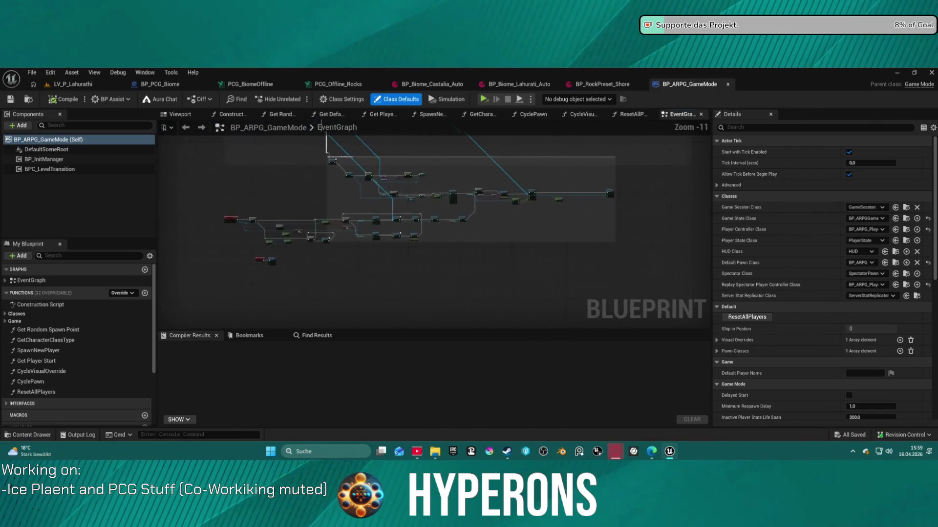
{"action": "mouse_move", "coordinate": [390, 256]}
{"action": "left_mouse_down"}
{"action": "mouse_move", "coordinate": [386, 235]}
{"action": "mouse_move", "coordinate": [400, 317]}
{"action": "left_mouse_up"}
{"action": "mouse_move", "coordinate": [488, 274]}
{"action": "left_mouse_down"}
{"action": "mouse_move", "coordinate": [552, 273]}
{"action": "mouse_move", "coordinate": [533, 286]}
{"action": "mouse_move", "coordinate": [237, 300]}
{"action": "mouse_move", "coordinate": [215, 258]}
{"action": "mouse_move", "coordinate": [308, 268]}
{"action": "left_mouse_up"}
{"action": "left_click_drag", "start_coordinate": [694, 161], "coordinate": [474, 188]}
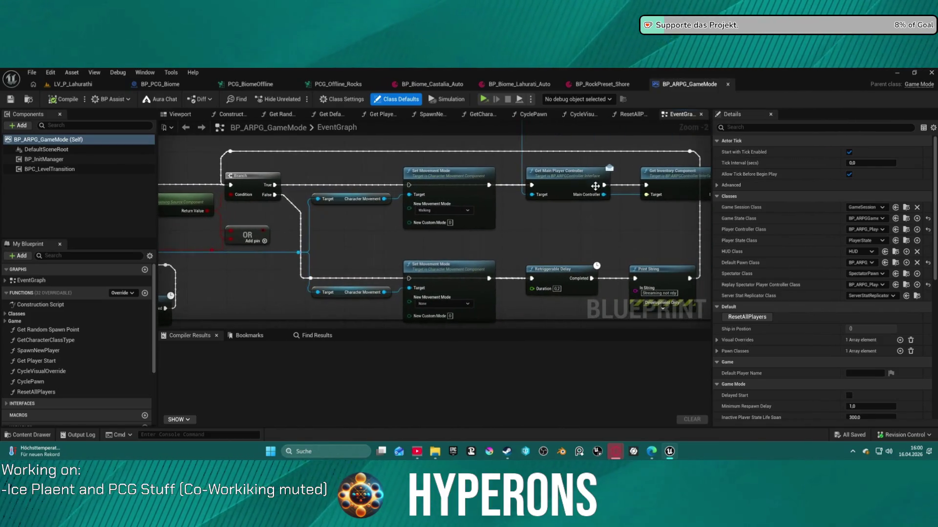
{"action": "mouse_move", "coordinate": [507, 225]}
{"action": "left_mouse_down"}
{"action": "mouse_move", "coordinate": [552, 216]}
{"action": "mouse_move", "coordinate": [586, 156]}
{"action": "mouse_move", "coordinate": [654, 304]}
{"action": "mouse_move", "coordinate": [472, 305]}
{"action": "left_mouse_up"}
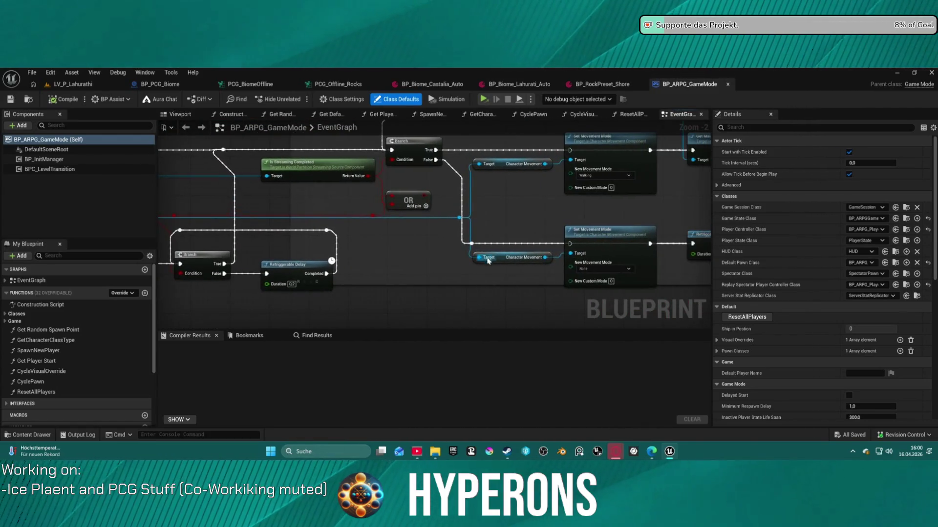
{"action": "left_click_drag", "start_coordinate": [460, 218], "coordinate": [508, 211]}
Add a Get Character Mover node wired into a new Queue Next Movement Mode node.
{"action": "type", "text": "c"}
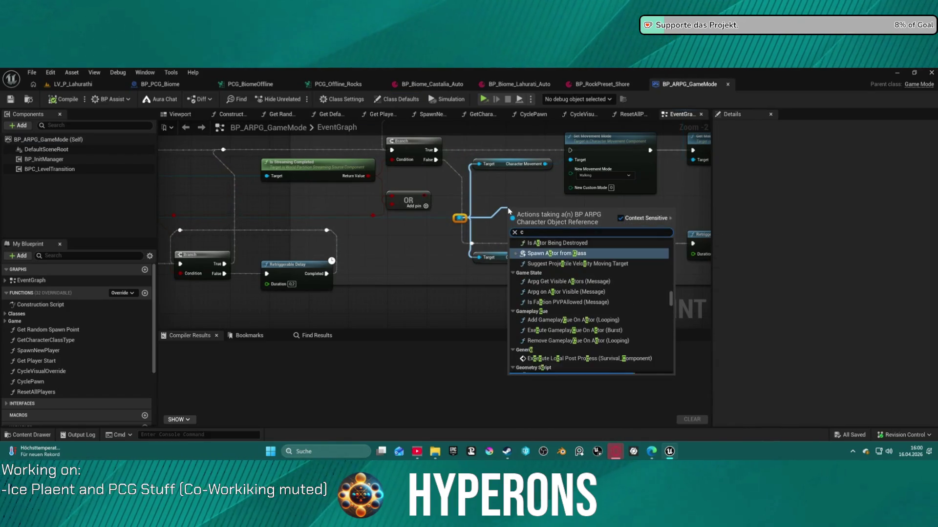
{"action": "type", "text": "hara mover"}
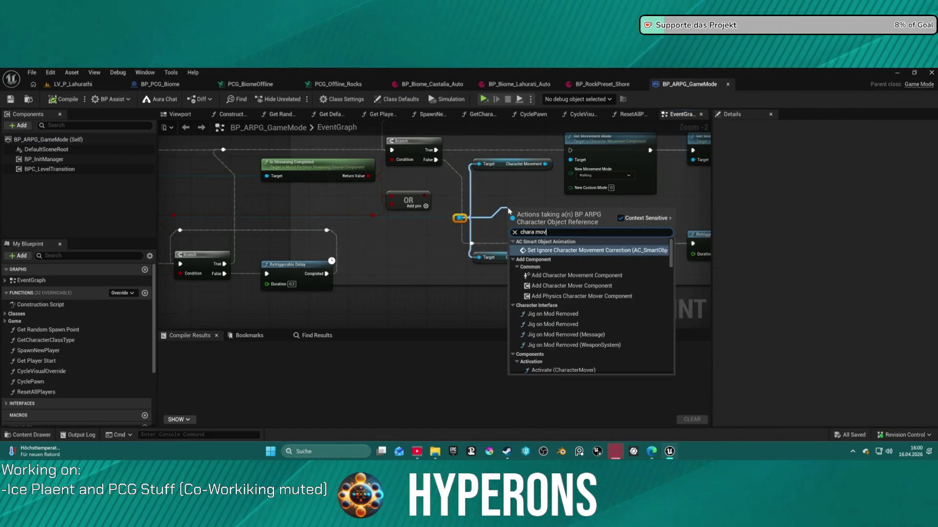
{"action": "left_click", "coordinate": [545, 360]}
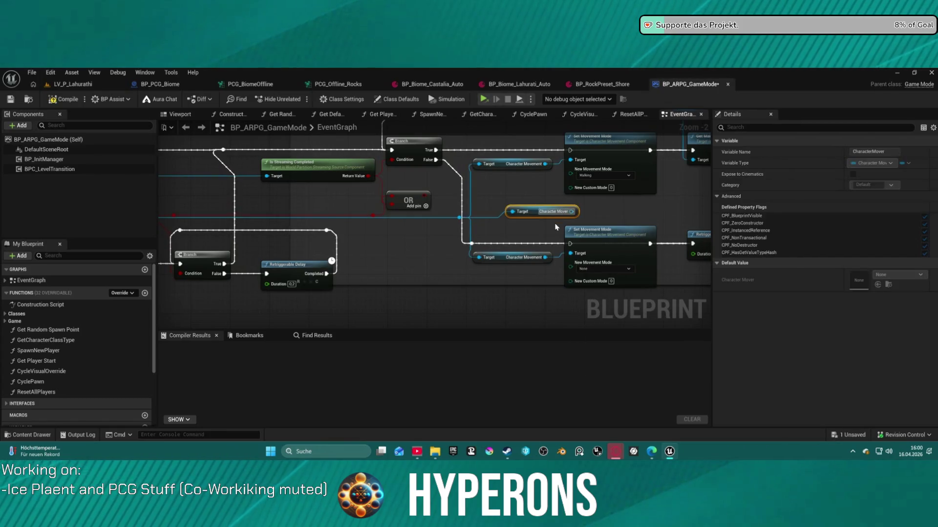
{"action": "mouse_move", "coordinate": [524, 220]}
{"action": "left_mouse_down"}
{"action": "mouse_move", "coordinate": [386, 293]}
{"action": "mouse_move", "coordinate": [459, 322]}
{"action": "left_mouse_up"}
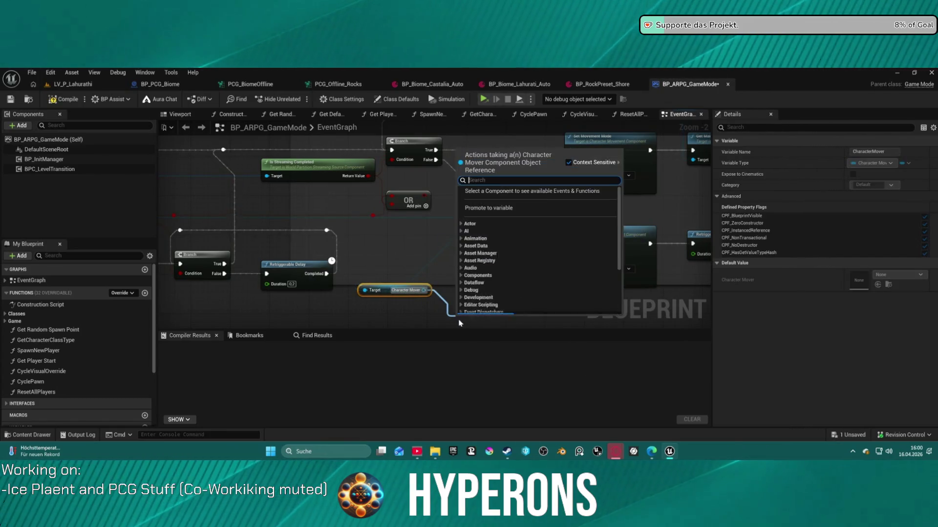
{"action": "type", "text": "que"}
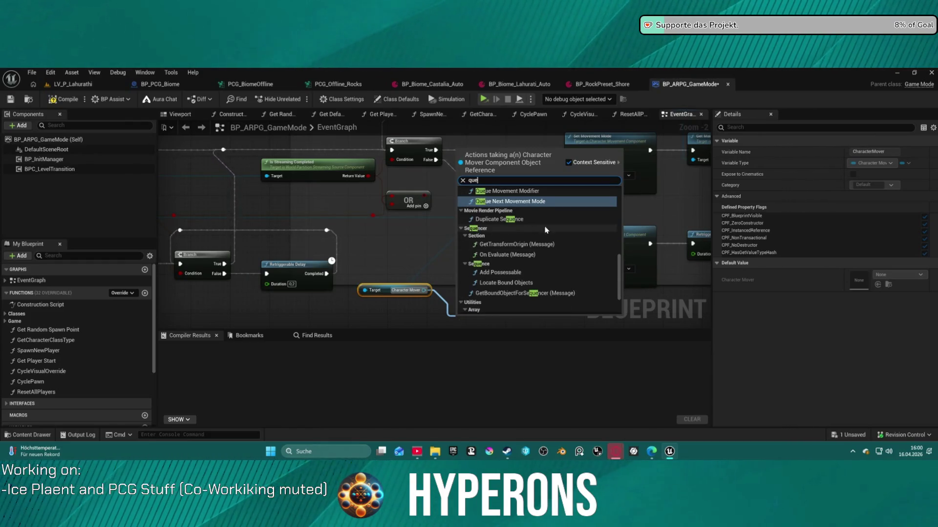
{"action": "left_click", "coordinate": [525, 201]}
Return to the LV_P_Lahurathi level and pick the BP_ARPG_Character blueprint in the Content Drawer.
{"action": "scroll", "coordinate": [474, 261], "scroll_direction": "up", "scroll_amount": 2}
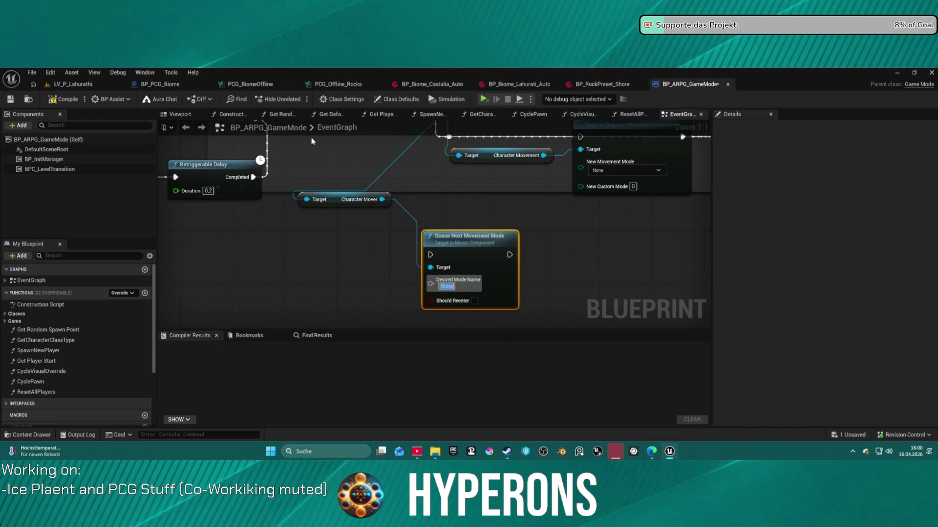
{"action": "key", "text": "ctrl+space"}
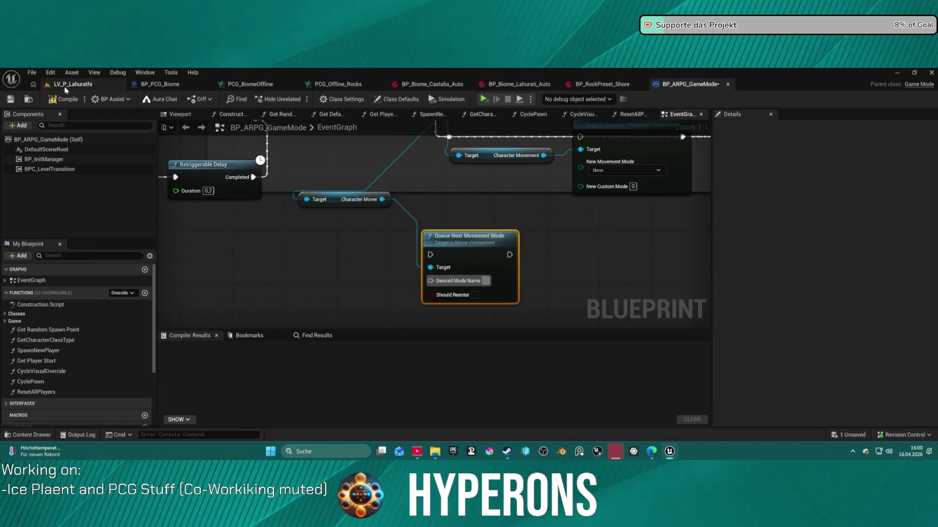
{"action": "left_click", "coordinate": [72, 84]}
{"action": "left_click", "coordinate": [888, 384]}
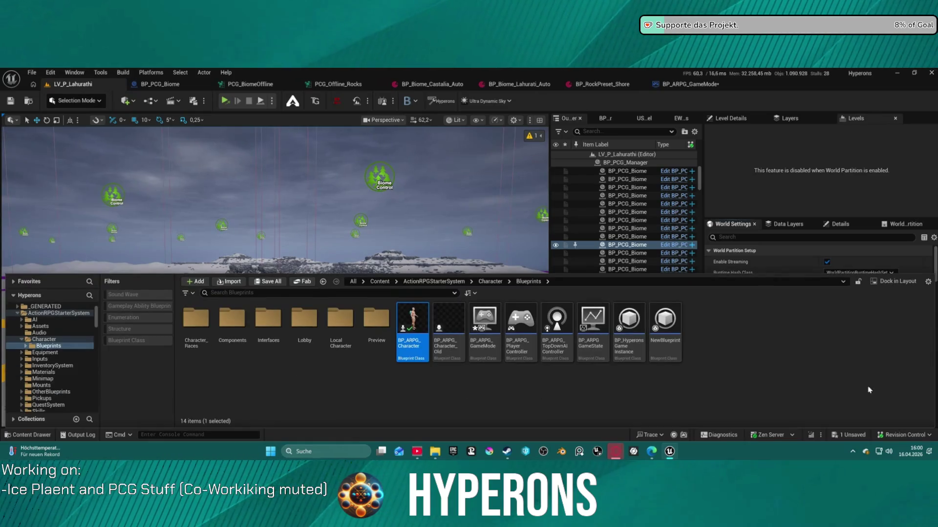
Open BP_ARPG_Character and select its CharacterMover component.
{"action": "double_click", "coordinate": [419, 314]}
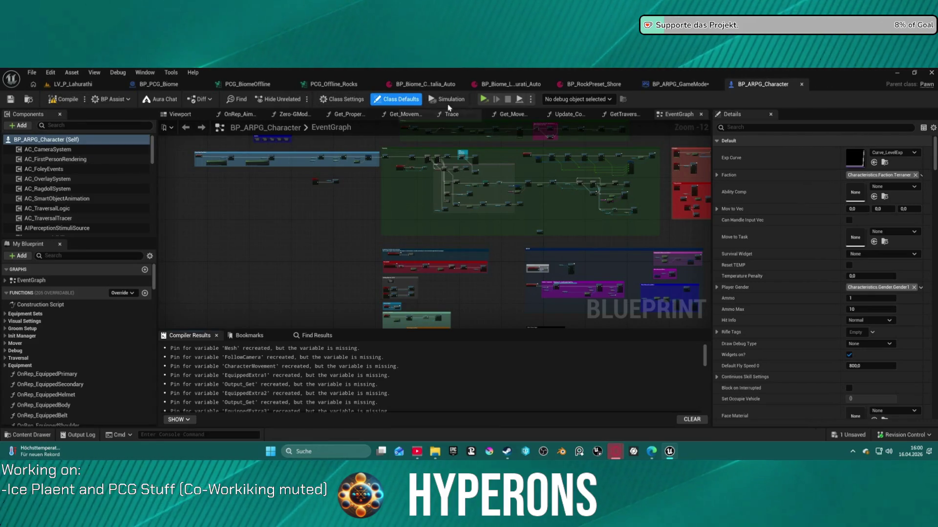
{"action": "scroll", "coordinate": [55, 208], "scroll_direction": "down", "scroll_amount": 10}
{"action": "scroll", "coordinate": [55, 207], "scroll_direction": "down", "scroll_amount": 5}
{"action": "left_click", "coordinate": [44, 153]}
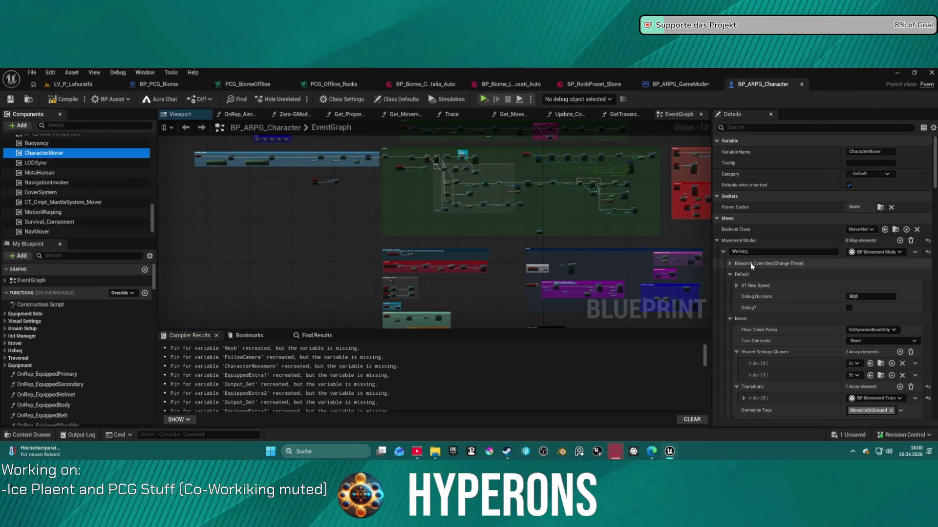
{"action": "scroll", "coordinate": [762, 283], "scroll_direction": "down", "scroll_amount": 3}
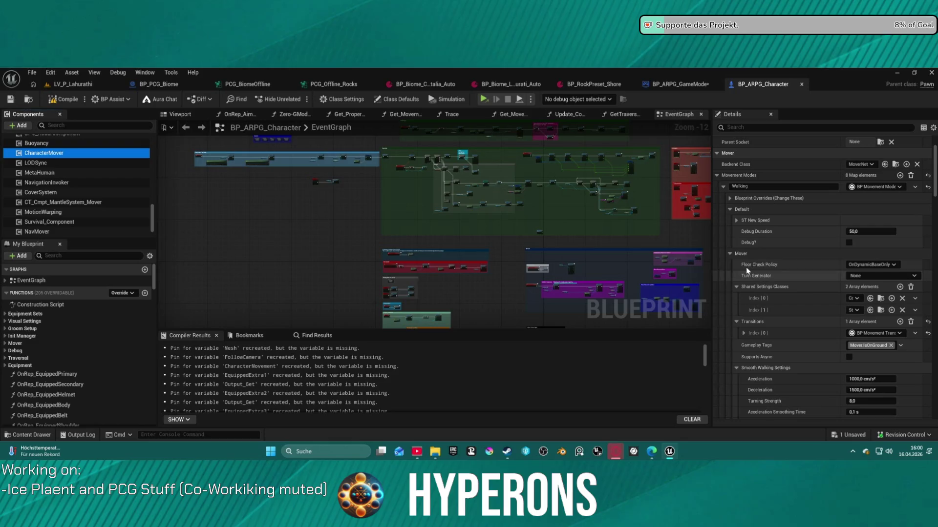
Collapse the Walking, Falling and Flying entries to read the mode names, then return to BP_ARPG_GameMode.
{"action": "left_click", "coordinate": [723, 186]}
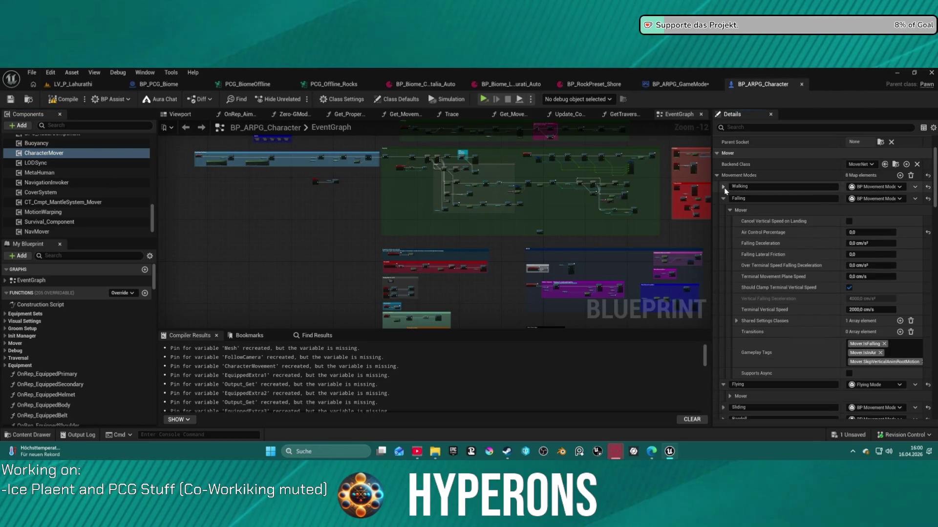
{"action": "left_click", "coordinate": [724, 199]}
{"action": "left_click", "coordinate": [723, 210]}
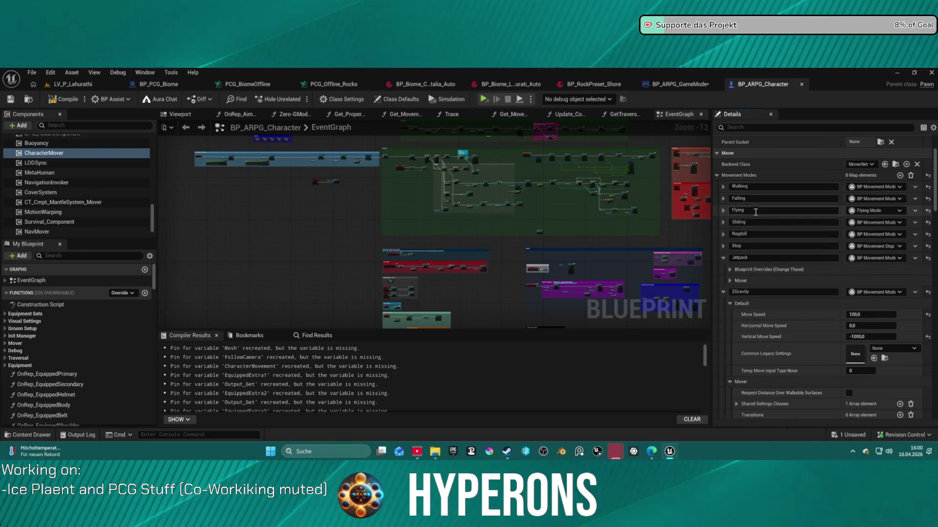
{"action": "scroll", "coordinate": [767, 213], "scroll_direction": "down", "scroll_amount": 1}
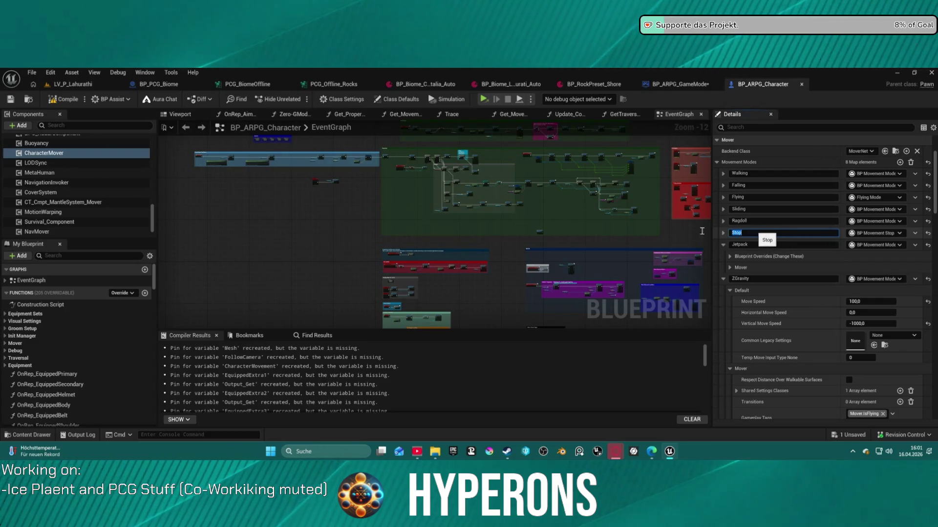
{"action": "left_click", "coordinate": [683, 84]}
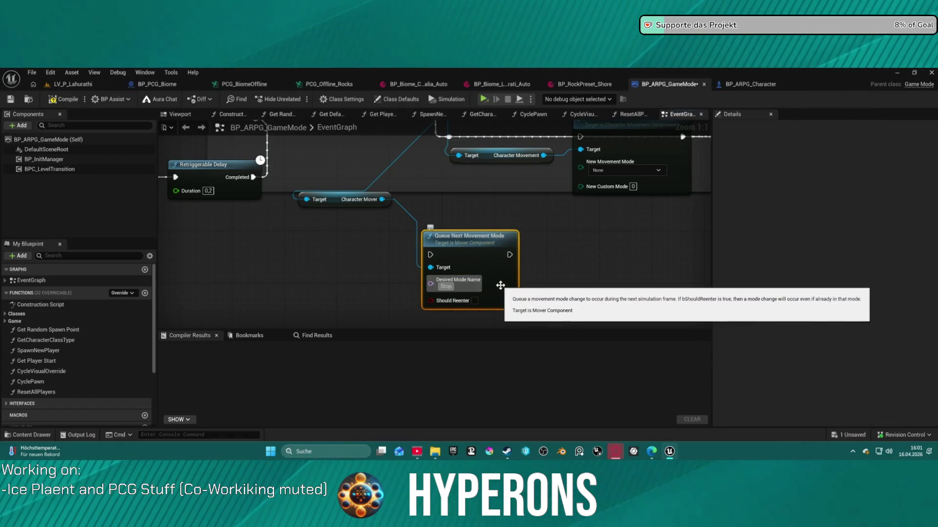
Undo the recent edit and move the Queue Next Movement Mode node up to the movement row.
{"action": "left_click", "coordinate": [446, 287]}
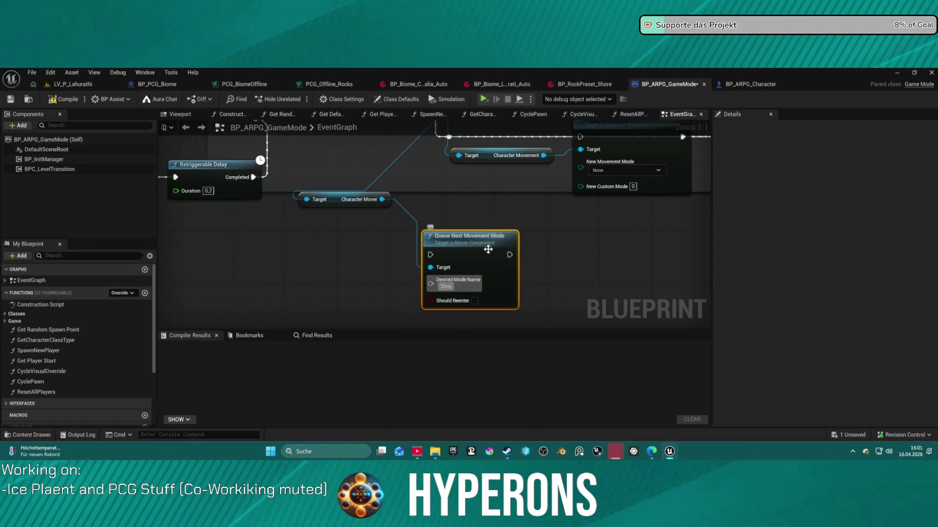
{"action": "key", "text": "ctrl+z"}
{"action": "mouse_move", "coordinate": [527, 214]}
{"action": "left_mouse_down"}
{"action": "mouse_move", "coordinate": [528, 310]}
{"action": "mouse_move", "coordinate": [635, 344]}
{"action": "left_mouse_up"}
{"action": "mouse_move", "coordinate": [658, 269]}
{"action": "left_mouse_down"}
{"action": "mouse_move", "coordinate": [621, 241]}
{"action": "mouse_move", "coordinate": [611, 244]}
{"action": "mouse_move", "coordinate": [611, 171]}
{"action": "mouse_move", "coordinate": [585, 112]}
{"action": "left_mouse_up"}
{"action": "left_click", "coordinate": [537, 229]}
{"action": "mouse_move", "coordinate": [536, 228]}
{"action": "left_mouse_down"}
{"action": "mouse_move", "coordinate": [533, 138]}
{"action": "mouse_move", "coordinate": [522, 136]}
{"action": "mouse_move", "coordinate": [505, 161]}
{"action": "mouse_move", "coordinate": [544, 150]}
{"action": "mouse_move", "coordinate": [426, 155]}
{"action": "mouse_move", "coordinate": [582, 192]}
{"action": "left_mouse_up"}
Delete the old Set Movement Mode node and Character Movement getter, placing the queue node and Character Mover getter there.
{"action": "left_click", "coordinate": [446, 198]}
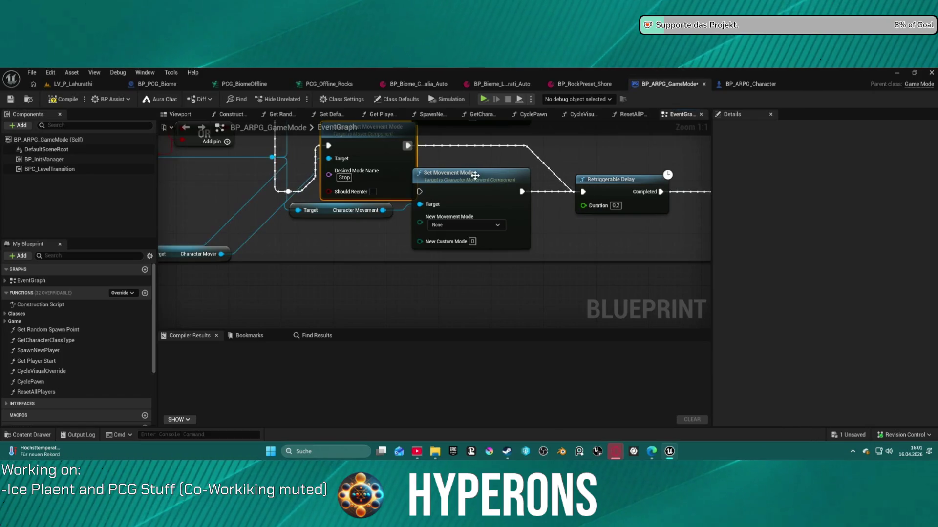
{"action": "key", "text": "Delete"}
{"action": "left_click", "coordinate": [351, 210]}
{"action": "key", "text": "Delete"}
{"action": "mouse_move", "coordinate": [391, 170]}
{"action": "left_mouse_down"}
{"action": "mouse_move", "coordinate": [398, 218]}
{"action": "mouse_move", "coordinate": [529, 266]}
{"action": "mouse_move", "coordinate": [558, 300]}
{"action": "mouse_move", "coordinate": [486, 201]}
{"action": "left_mouse_up"}
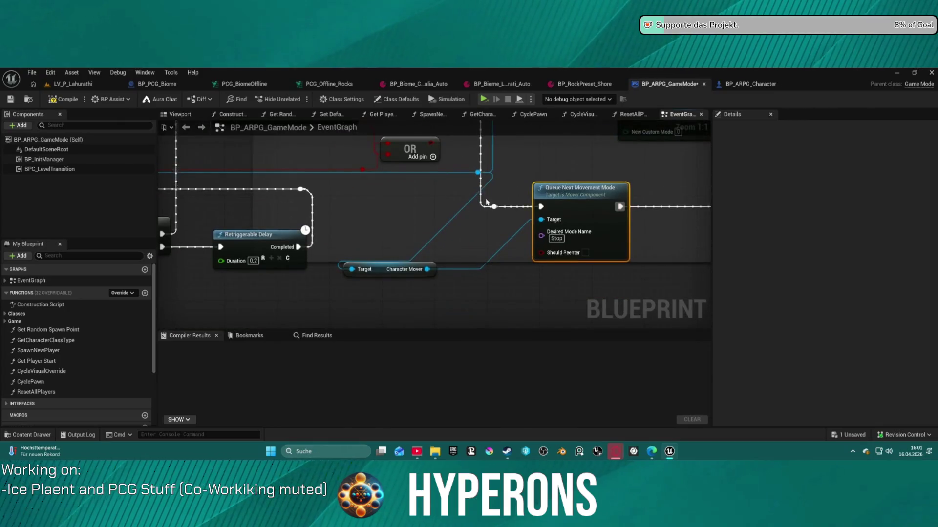
{"action": "left_click_drag", "start_coordinate": [384, 268], "coordinate": [455, 270]}
{"action": "left_click_drag", "start_coordinate": [528, 151], "coordinate": [510, 217]}
Paste a copy of the queue node and getter, wired from Branch True into Set Movement Mode.
{"action": "left_click", "coordinate": [545, 224]}
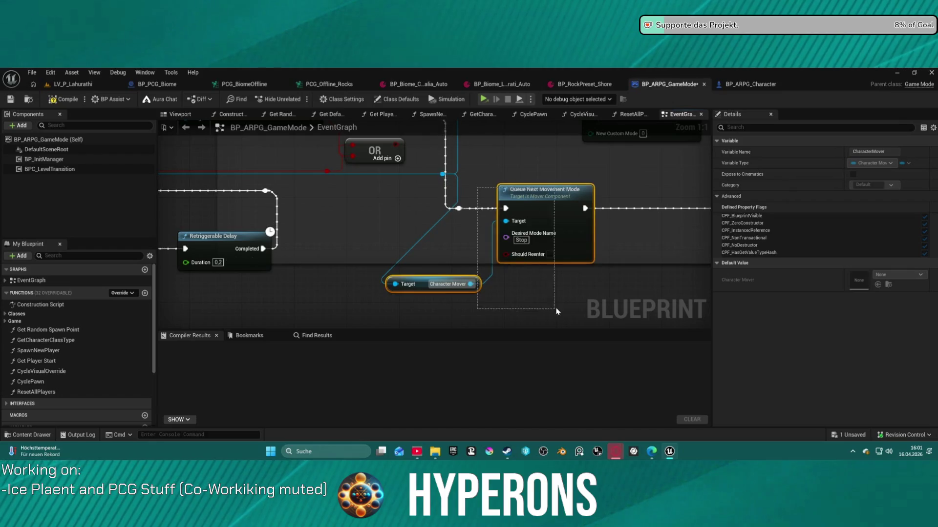
{"action": "left_click_drag", "start_coordinate": [510, 135], "coordinate": [485, 225]}
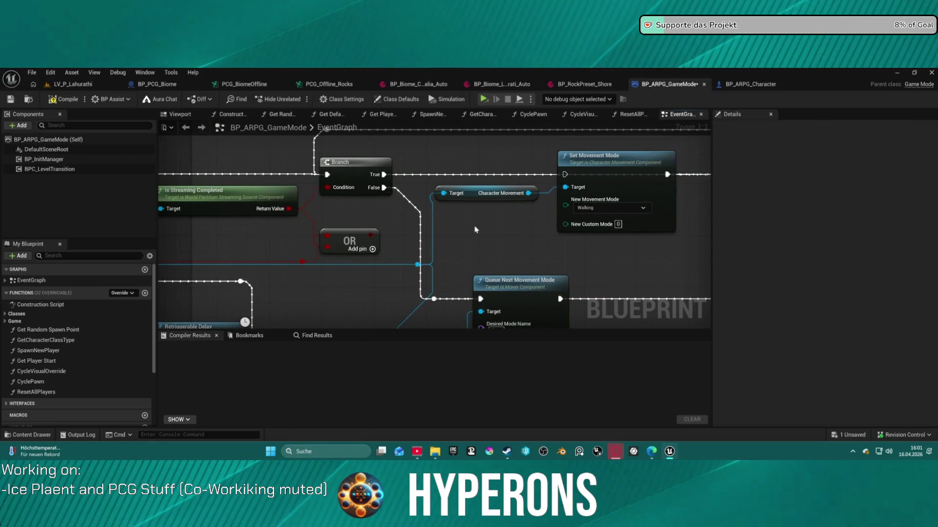
{"action": "key", "text": "ctrl+v"}
{"action": "left_click_drag", "start_coordinate": [495, 194], "coordinate": [475, 194]}
{"action": "mouse_move", "coordinate": [384, 175]}
{"action": "left_mouse_down"}
{"action": "mouse_move", "coordinate": [464, 191]}
{"action": "mouse_move", "coordinate": [462, 200]}
{"action": "left_mouse_up"}
{"action": "left_click_drag", "start_coordinate": [540, 200], "coordinate": [565, 174]}
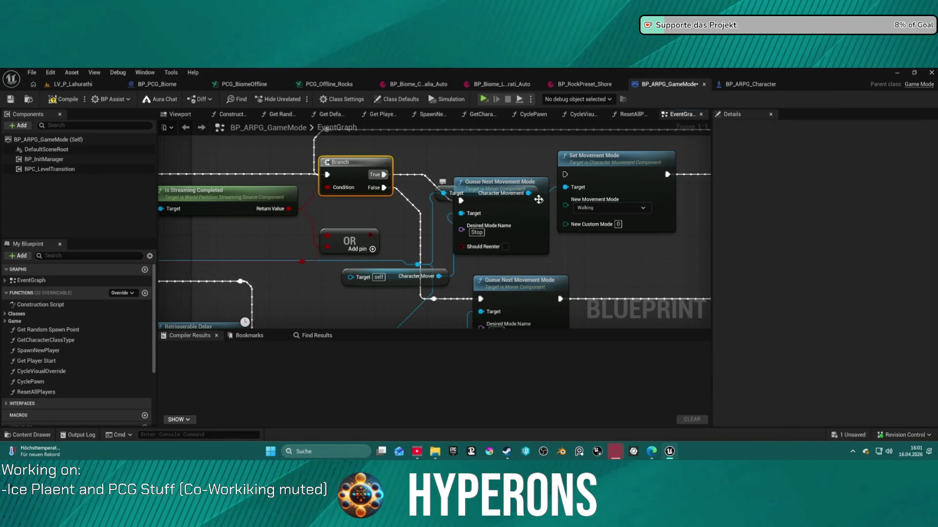
{"action": "left_click", "coordinate": [503, 186]}
{"action": "left_click_drag", "start_coordinate": [459, 181], "coordinate": [452, 156]}
Set the copied node's Desired Mode Name to Falling and tick Should Reenter.
{"action": "type", "text": "Fall"}
{"action": "key", "text": "Return"}
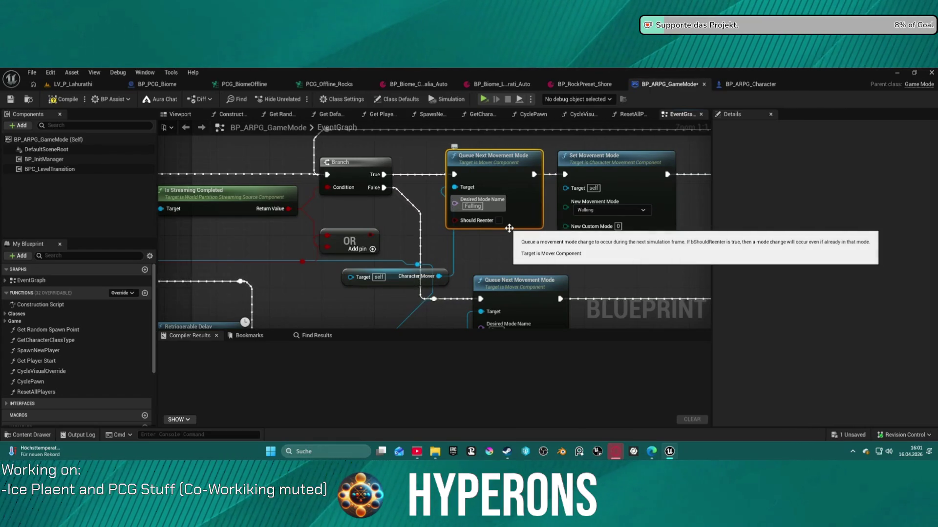
{"action": "left_click", "coordinate": [498, 221]}
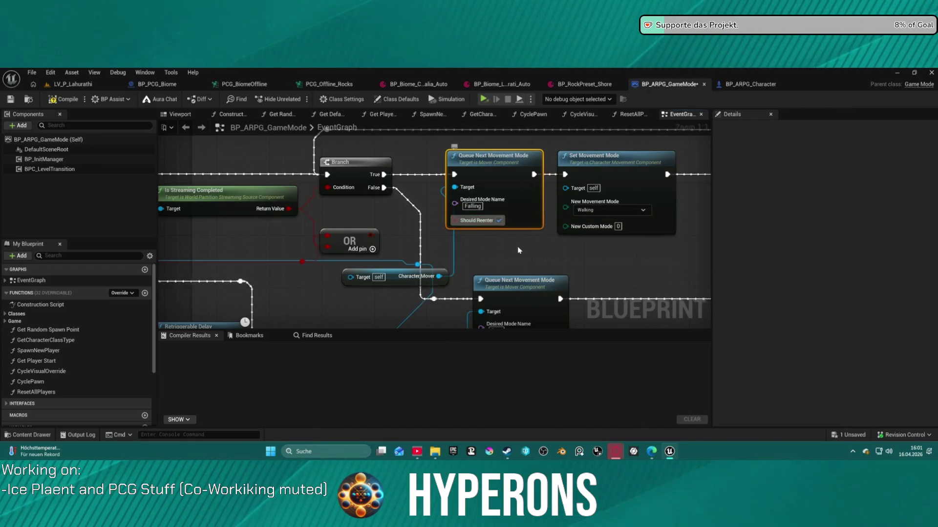
{"action": "left_click_drag", "start_coordinate": [522, 250], "coordinate": [506, 227]}
{"action": "mouse_move", "coordinate": [356, 226]}
{"action": "left_mouse_down"}
{"action": "mouse_move", "coordinate": [308, 257]}
{"action": "mouse_move", "coordinate": [337, 256]}
{"action": "mouse_move", "coordinate": [289, 266]}
{"action": "left_mouse_up"}
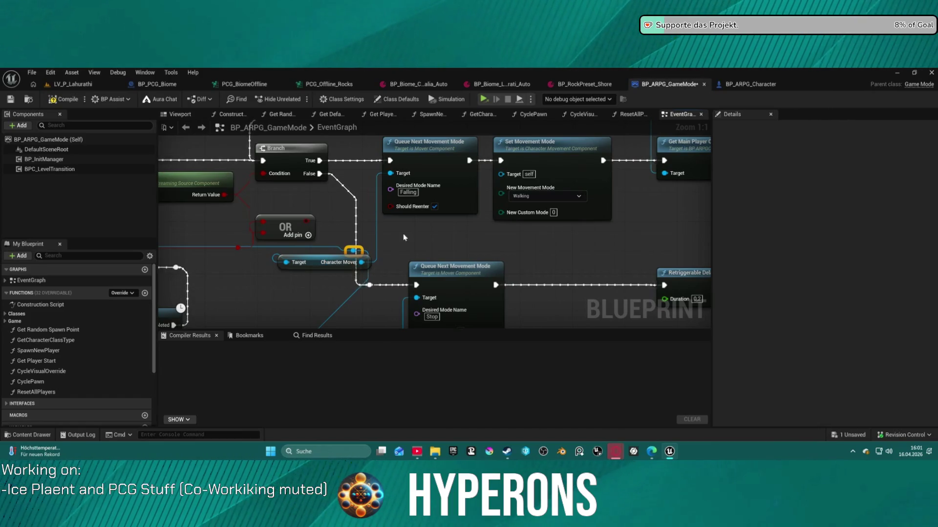
{"action": "scroll", "coordinate": [404, 237], "scroll_direction": "down", "scroll_amount": 10}
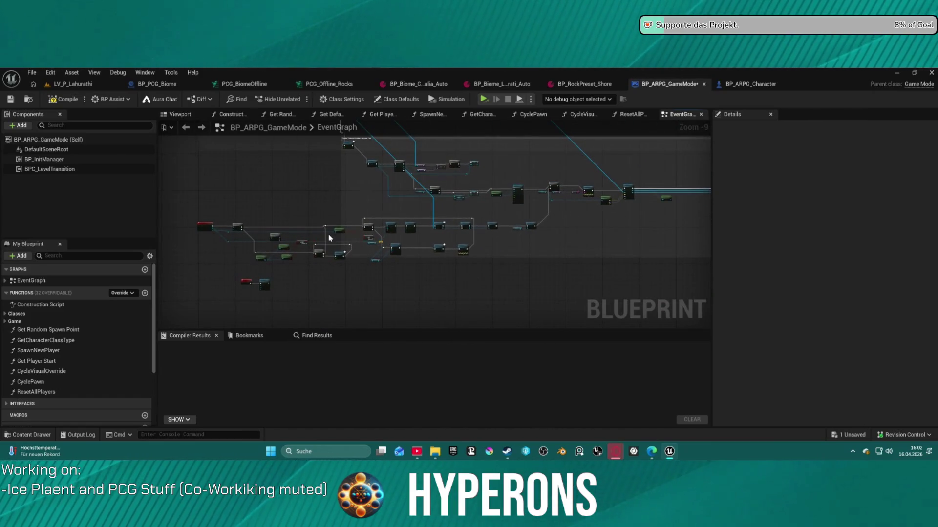
{"action": "scroll", "coordinate": [328, 238], "scroll_direction": "up", "scroll_amount": 7}
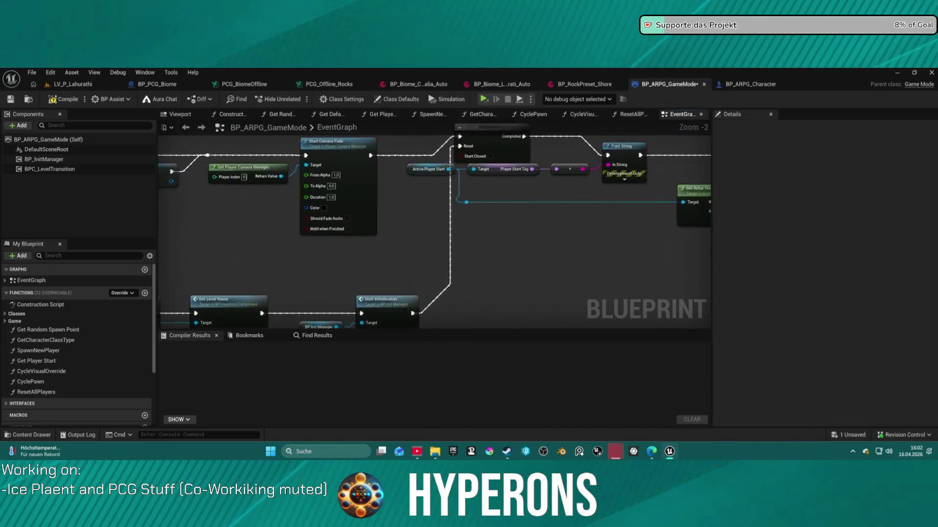
{"action": "left_click_drag", "start_coordinate": [473, 155], "coordinate": [473, 175]}
{"action": "mouse_move", "coordinate": [319, 278]}
{"action": "left_mouse_down"}
{"action": "mouse_move", "coordinate": [410, 245]}
{"action": "mouse_move", "coordinate": [707, 224]}
{"action": "left_mouse_up"}
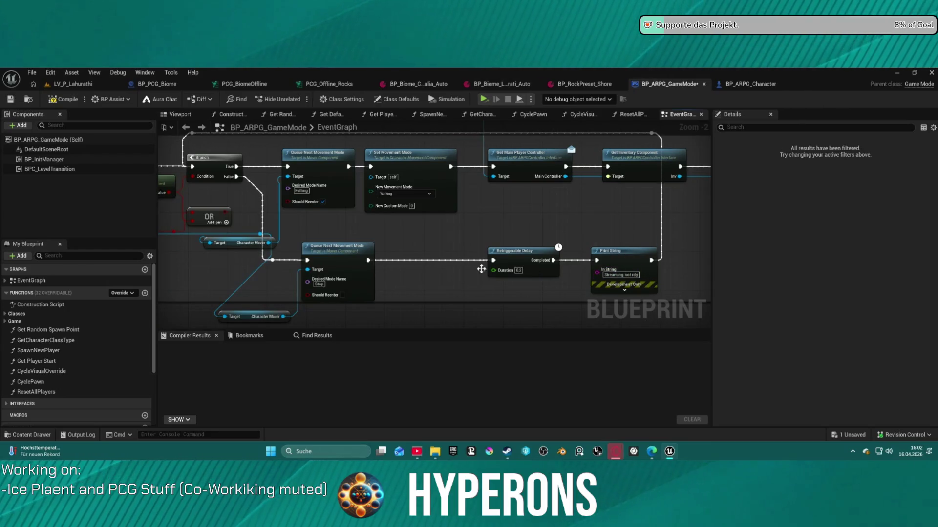
{"action": "scroll", "coordinate": [470, 242], "scroll_direction": "down", "scroll_amount": 1}
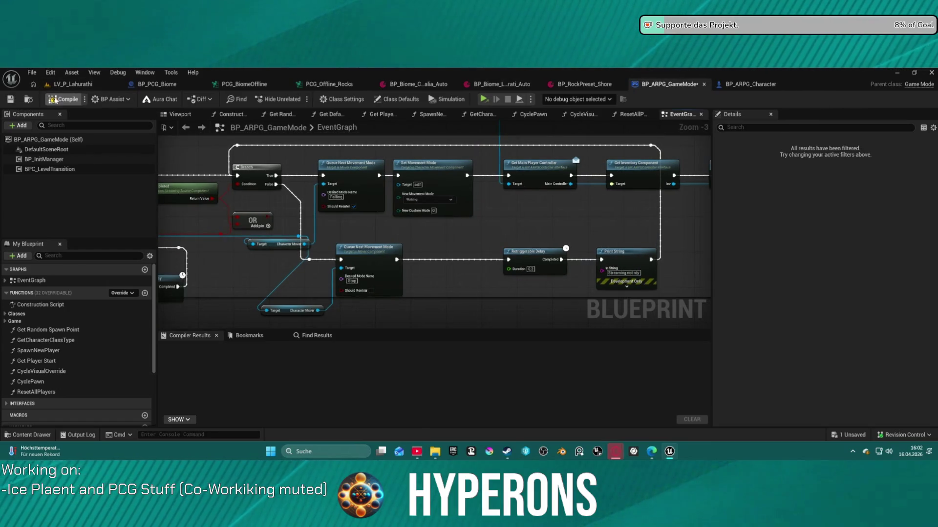
Compile, reroute the Falling node's exec wire past Set Movement Mode, and delete that erroring node.
{"action": "key", "text": "F7"}
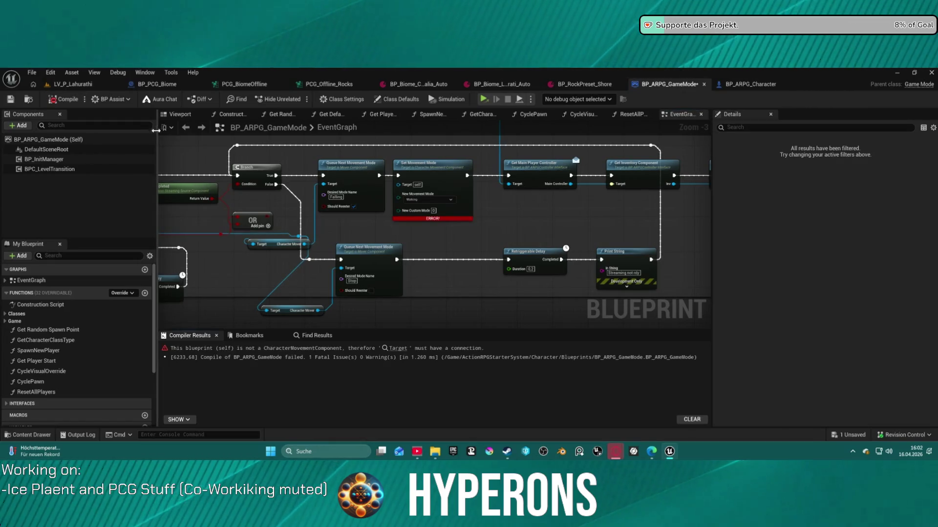
{"action": "scroll", "coordinate": [399, 196], "scroll_direction": "down", "scroll_amount": 1}
{"action": "left_click", "coordinate": [361, 186]}
{"action": "left_click_drag", "start_coordinate": [449, 177], "coordinate": [478, 178]}
{"action": "left_click", "coordinate": [415, 170]}
{"action": "key", "text": "Delete"}
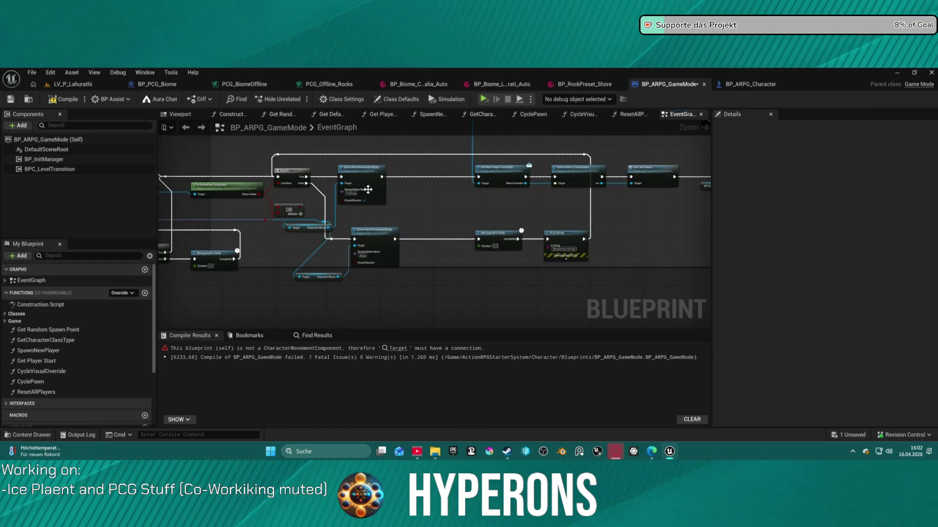
Recompile BP_ARPG_GameMode and save it.
{"action": "left_click", "coordinate": [56, 101]}
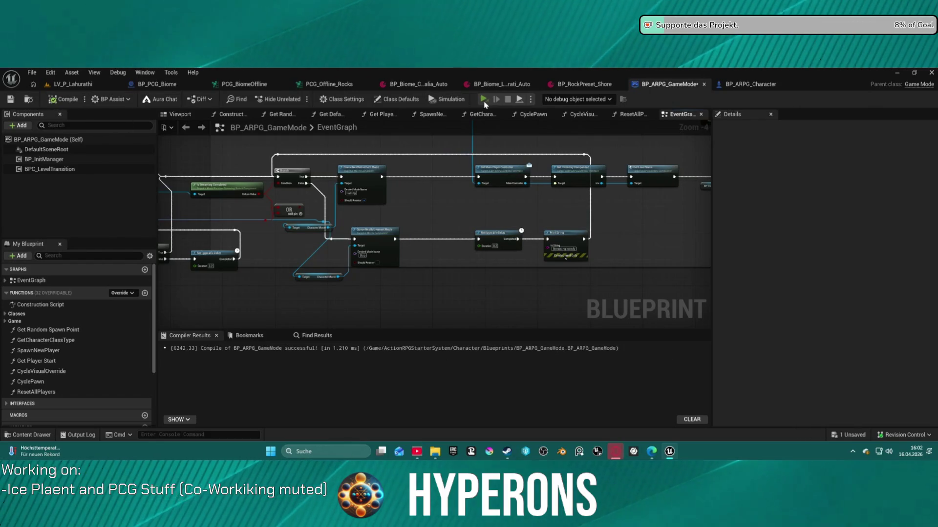
{"action": "key", "text": "ctrl+shift+s"}
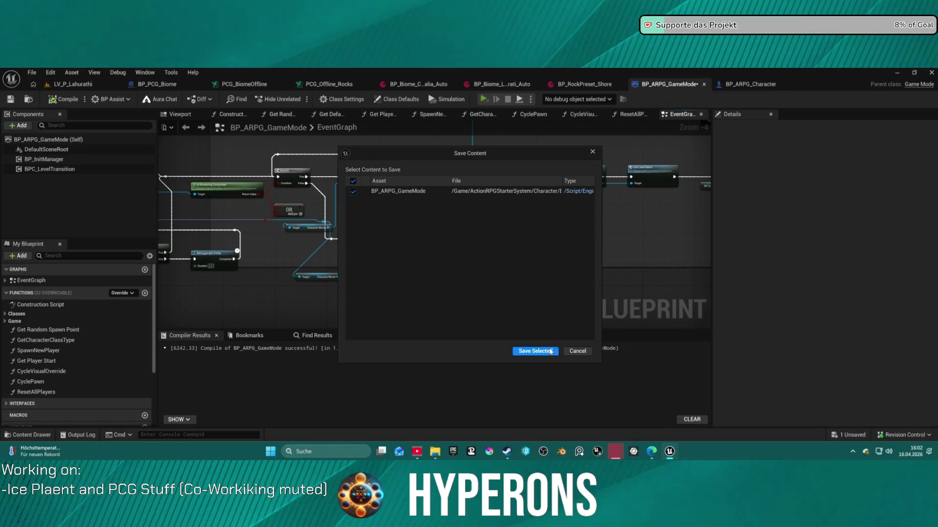
{"action": "left_click", "coordinate": [523, 348]}
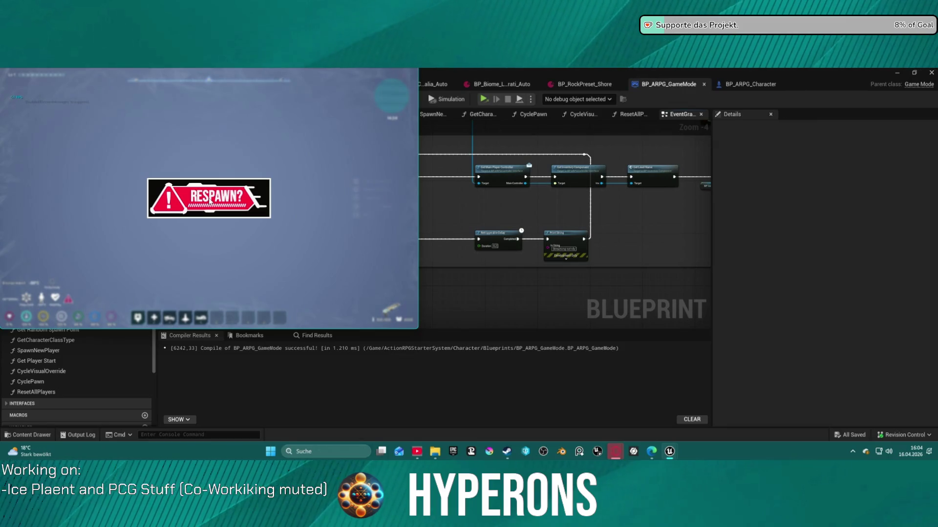
Respawn the character in the standalone game and bring up the pause menu.
{"action": "left_click", "coordinate": [209, 200]}
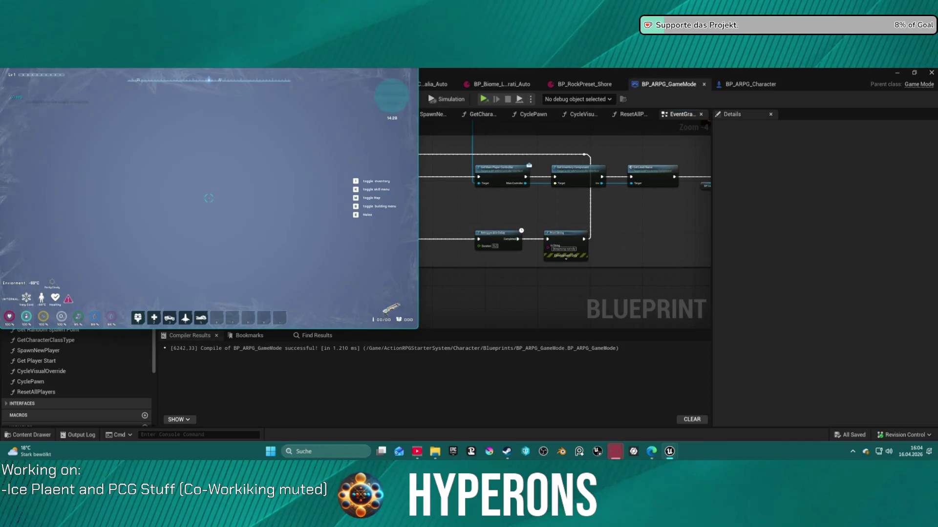
{"action": "key", "text": "Escape"}
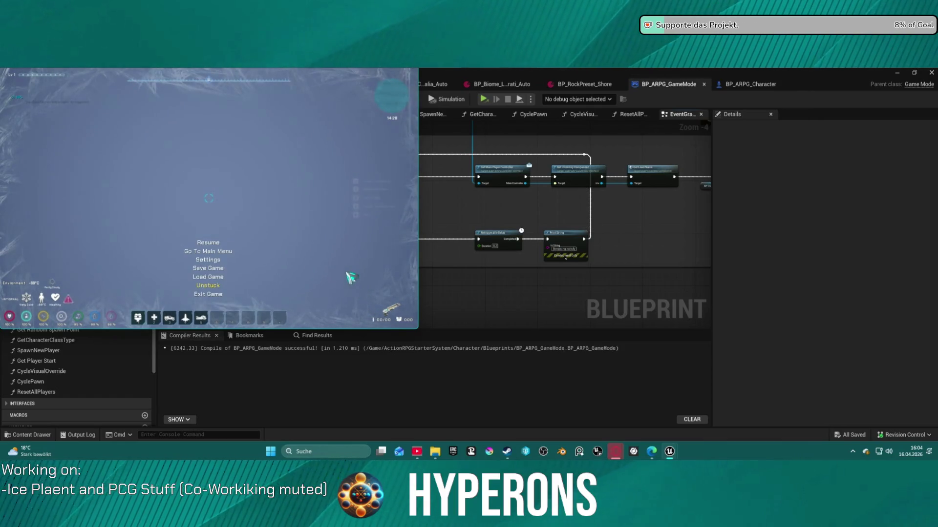
{"action": "left_click", "coordinate": [210, 286]}
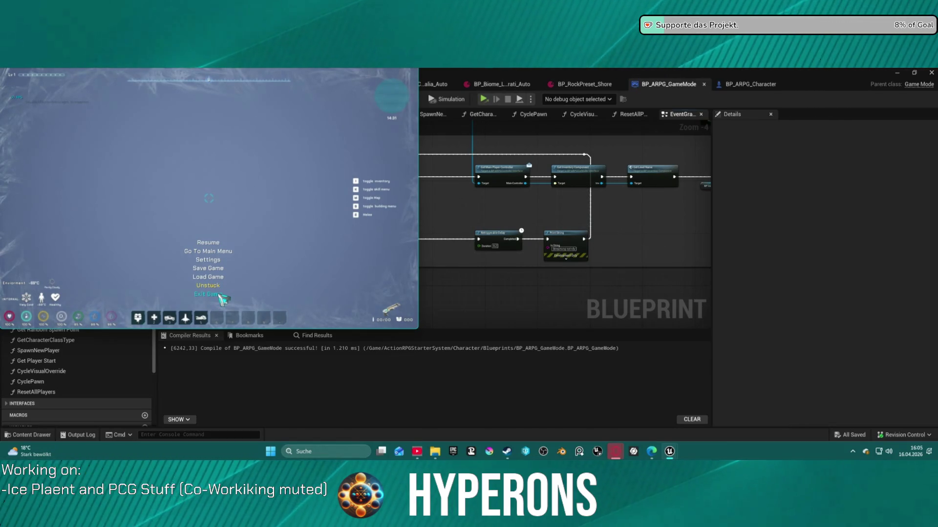
Exit the standalone game test.
{"action": "left_click", "coordinate": [219, 295]}
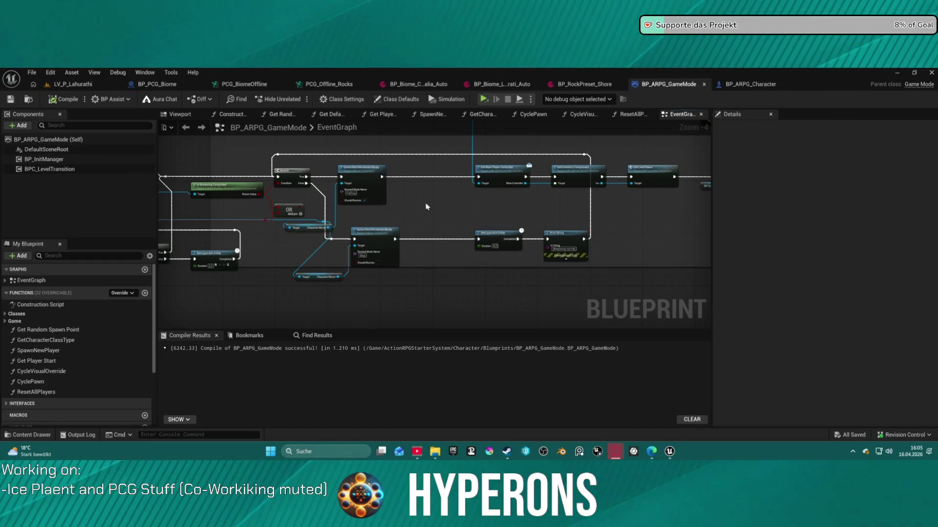
{"action": "scroll", "coordinate": [426, 207], "scroll_direction": "up", "scroll_amount": 4}
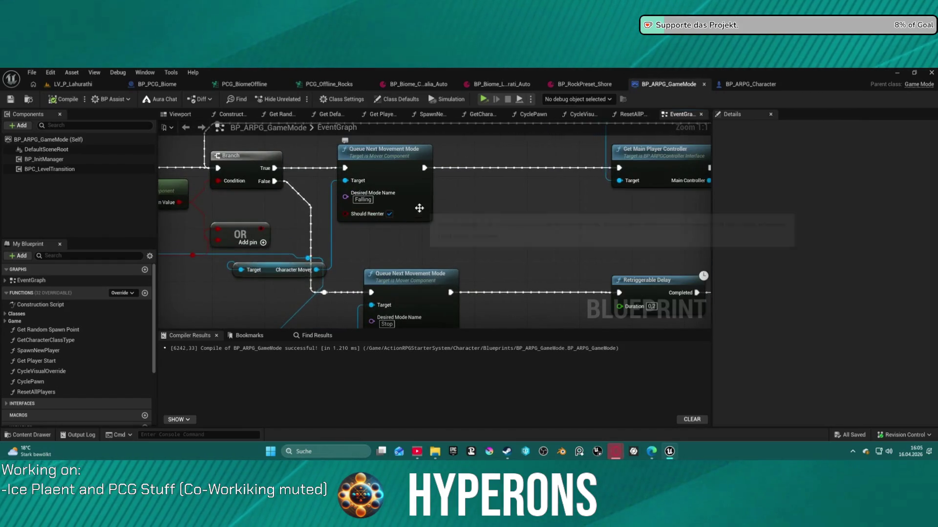
{"action": "scroll", "coordinate": [419, 208], "scroll_direction": "down", "scroll_amount": 3}
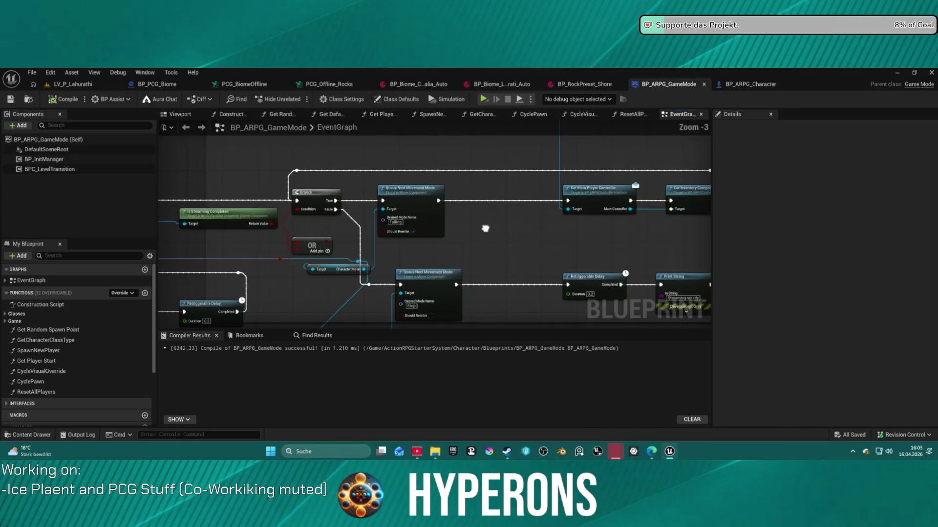
Focus and orbit on PlayerStart in LV_P_Lahurathi, then go back to BP_ARPG_GameMode.
{"action": "left_click", "coordinate": [72, 84]}
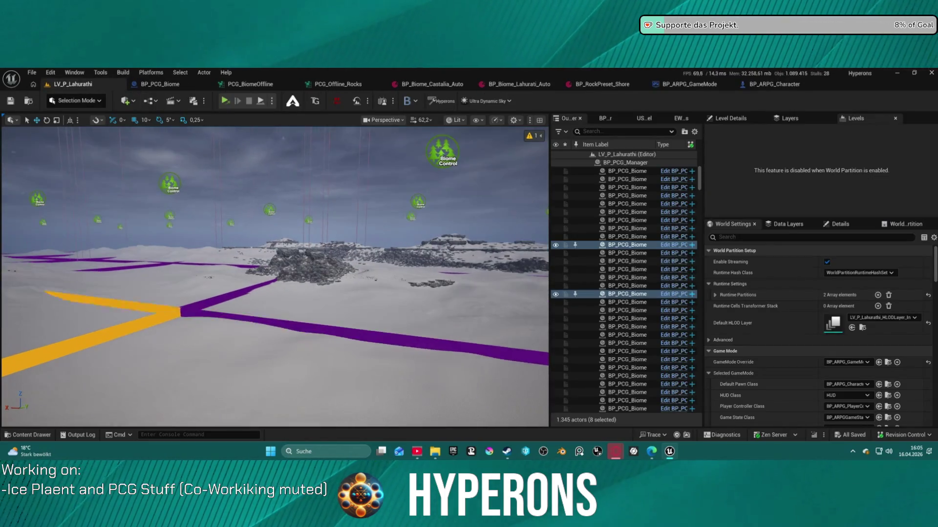
{"action": "scroll", "coordinate": [612, 286], "scroll_direction": "down", "scroll_amount": 20}
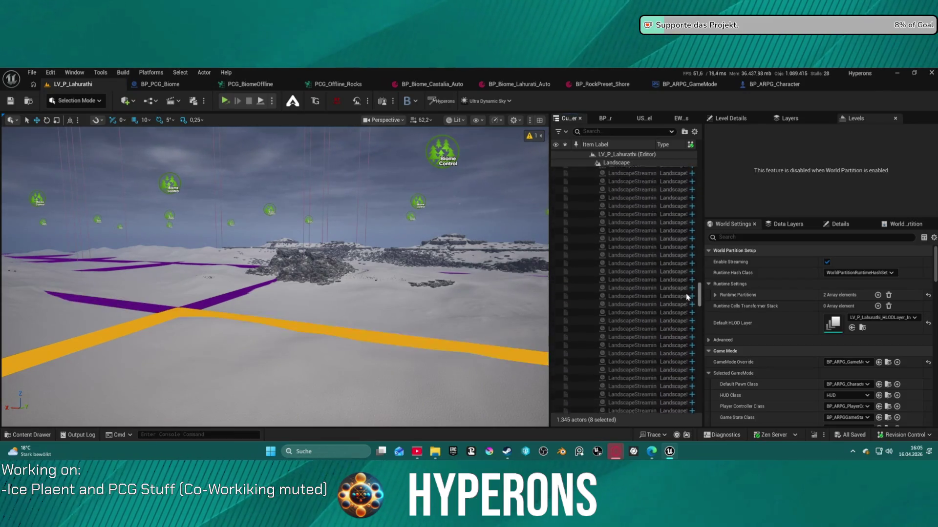
{"action": "left_click", "coordinate": [586, 352]}
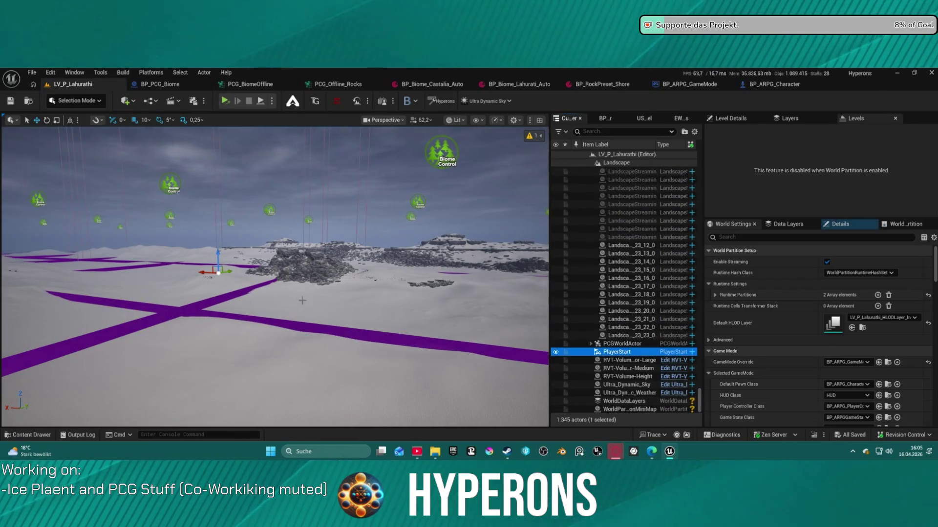
{"action": "key", "text": "f"}
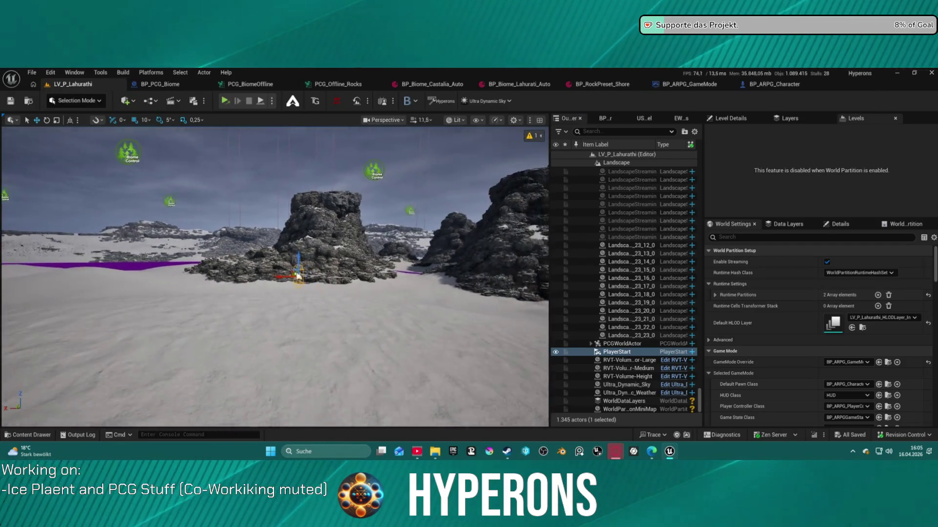
{"action": "mouse_move", "coordinate": [375, 163]}
{"action": "left_mouse_down"}
{"action": "mouse_move", "coordinate": [361, 166]}
{"action": "mouse_move", "coordinate": [391, 162]}
{"action": "mouse_move", "coordinate": [375, 163]}
{"action": "left_mouse_up"}
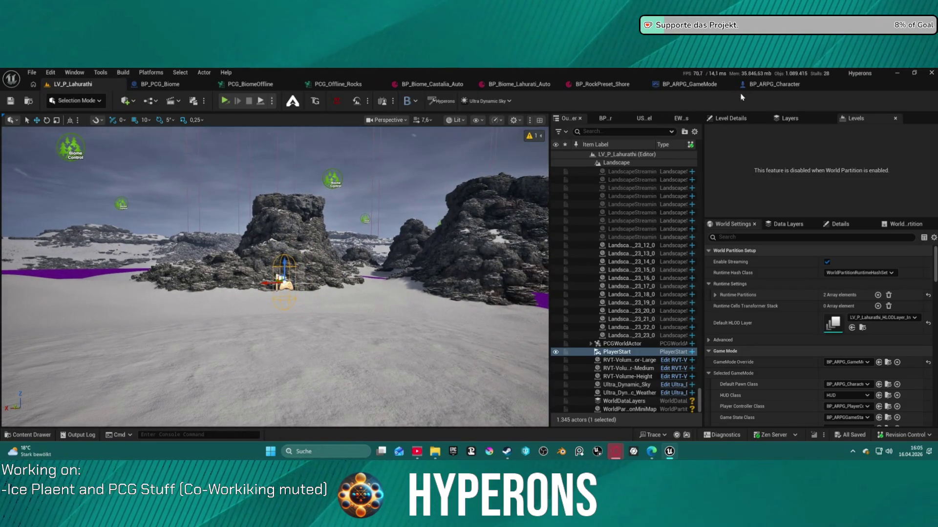
{"action": "left_click", "coordinate": [710, 84]}
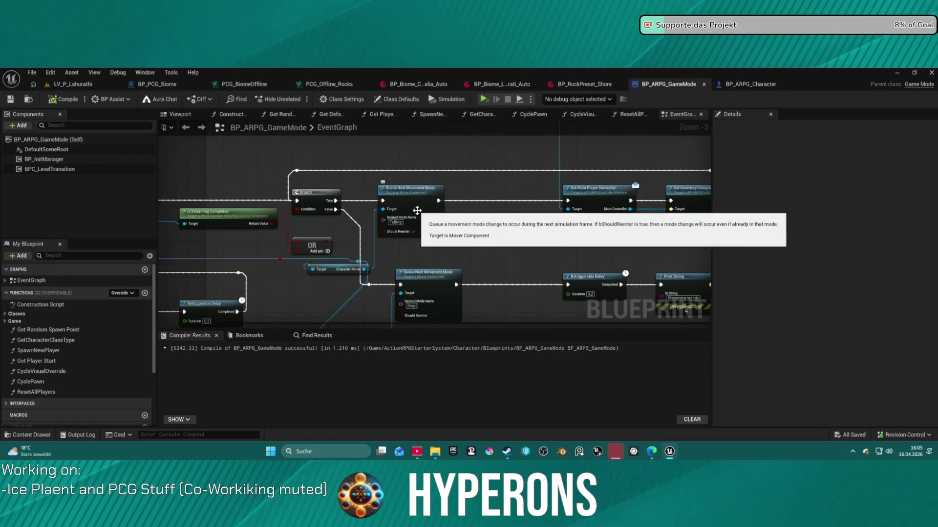
Pan the GameMode graph, then switch to BP_ARPG_Character to view its eight Mover movement modes.
{"action": "mouse_move", "coordinate": [498, 238]}
{"action": "left_mouse_down"}
{"action": "mouse_move", "coordinate": [517, 202]}
{"action": "mouse_move", "coordinate": [847, 202]}
{"action": "left_mouse_up"}
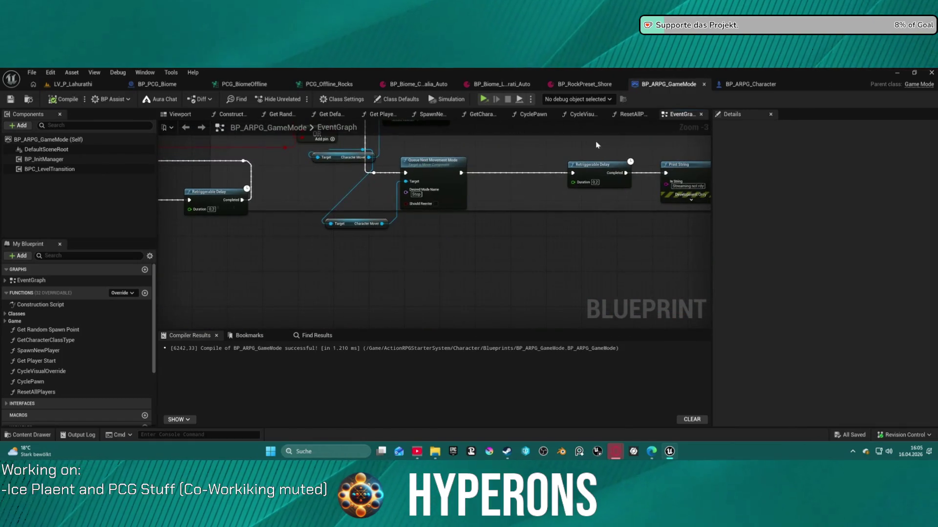
{"action": "left_click", "coordinate": [748, 84]}
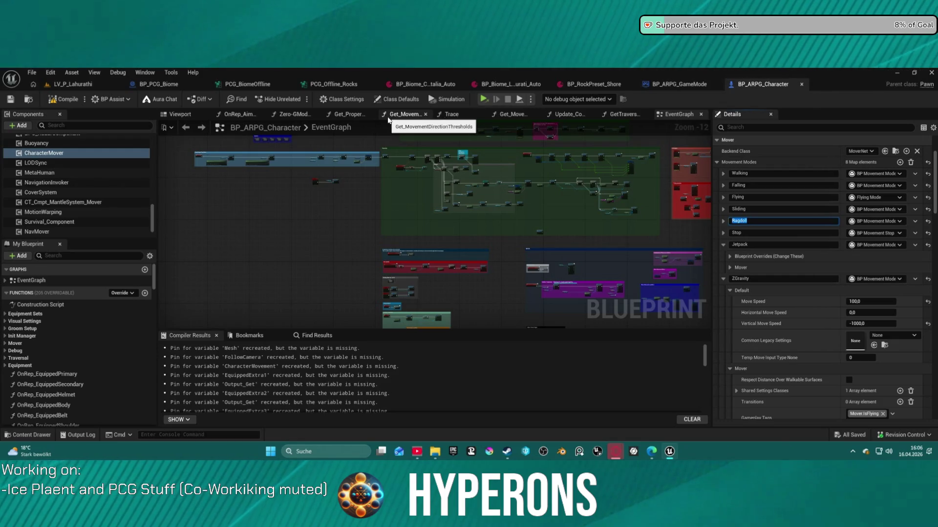
In BP_ARPG_Character's Begin Play chain, set Queue Next Movement Mode's Desired Mode Name to Falling.
{"action": "left_click_drag", "start_coordinate": [298, 172], "coordinate": [414, 250]}
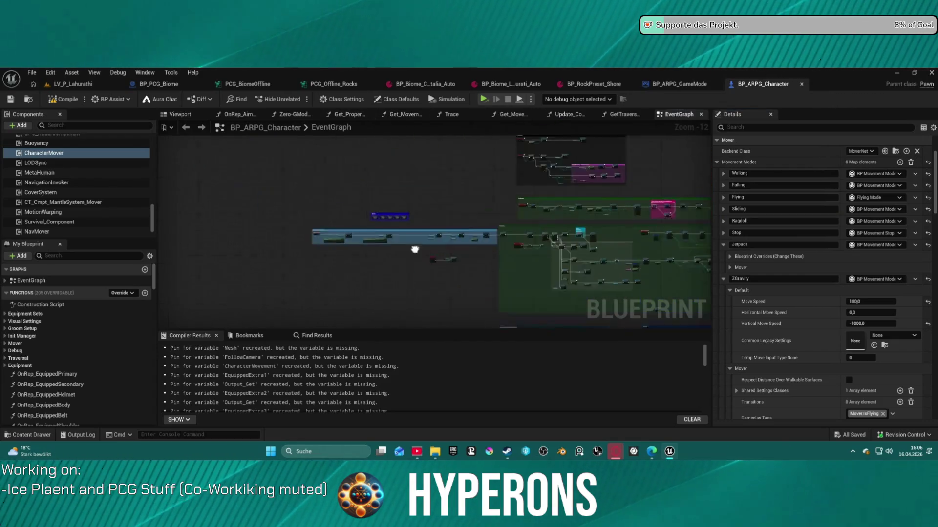
{"action": "scroll", "coordinate": [342, 244], "scroll_direction": "up", "scroll_amount": 11}
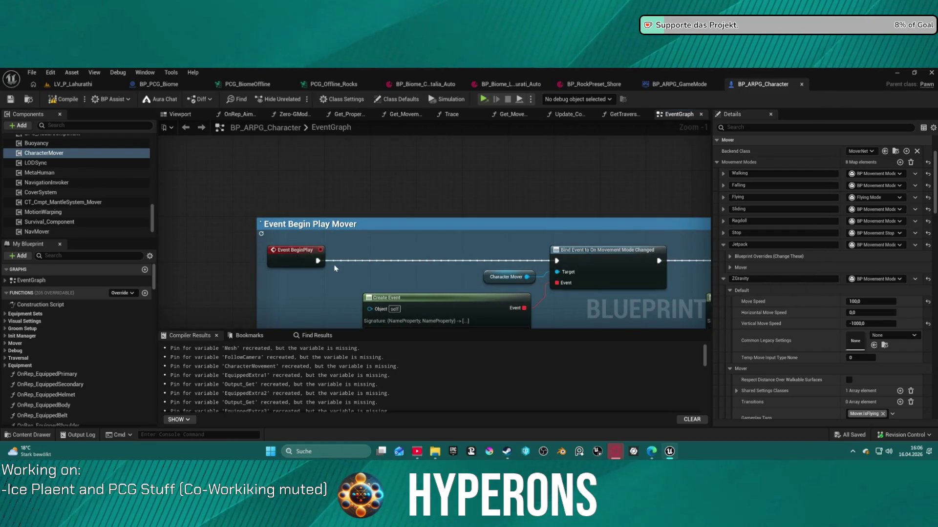
{"action": "scroll", "coordinate": [424, 272], "scroll_direction": "down", "scroll_amount": 2}
{"action": "mouse_move", "coordinate": [422, 277]}
{"action": "left_mouse_down"}
{"action": "mouse_move", "coordinate": [461, 272]}
{"action": "mouse_move", "coordinate": [430, 263]}
{"action": "mouse_move", "coordinate": [312, 272]}
{"action": "left_mouse_up"}
{"action": "scroll", "coordinate": [473, 270], "scroll_direction": "down", "scroll_amount": 2}
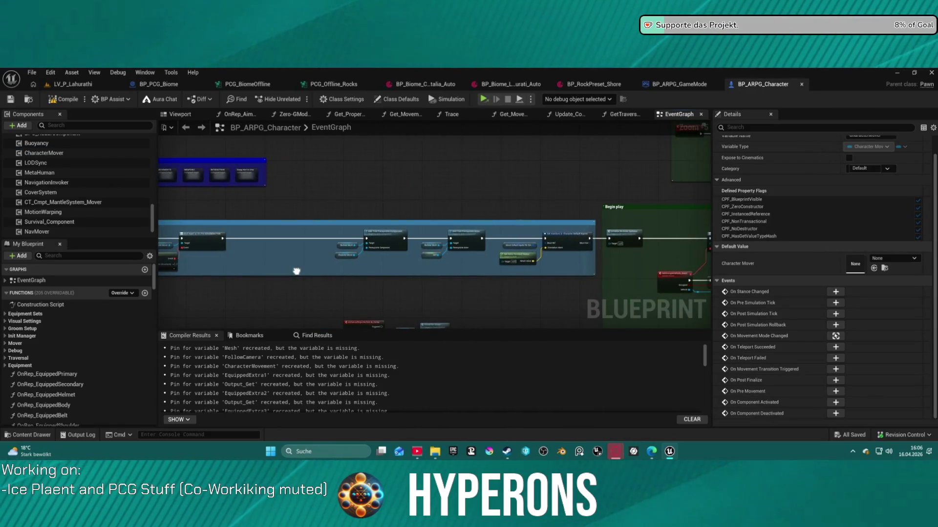
{"action": "scroll", "coordinate": [439, 264], "scroll_direction": "up", "scroll_amount": 2}
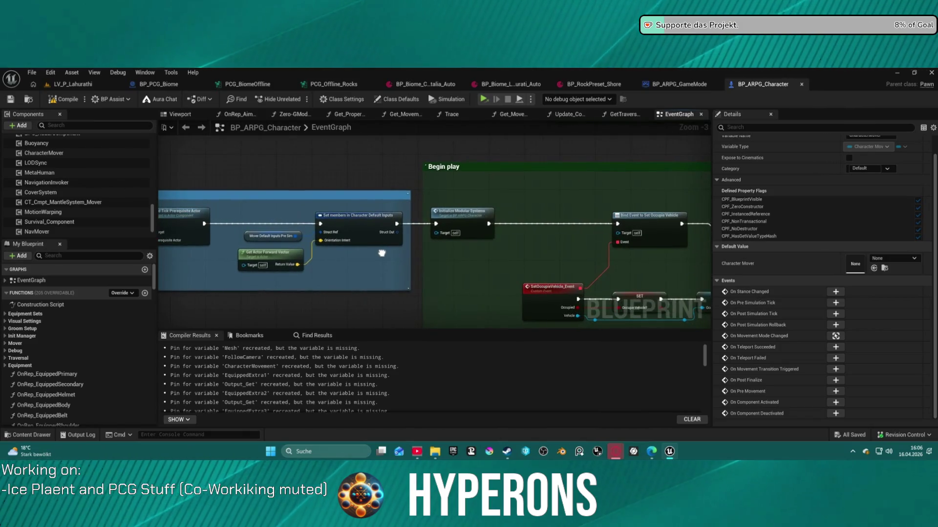
{"action": "scroll", "coordinate": [448, 257], "scroll_direction": "down", "scroll_amount": 3}
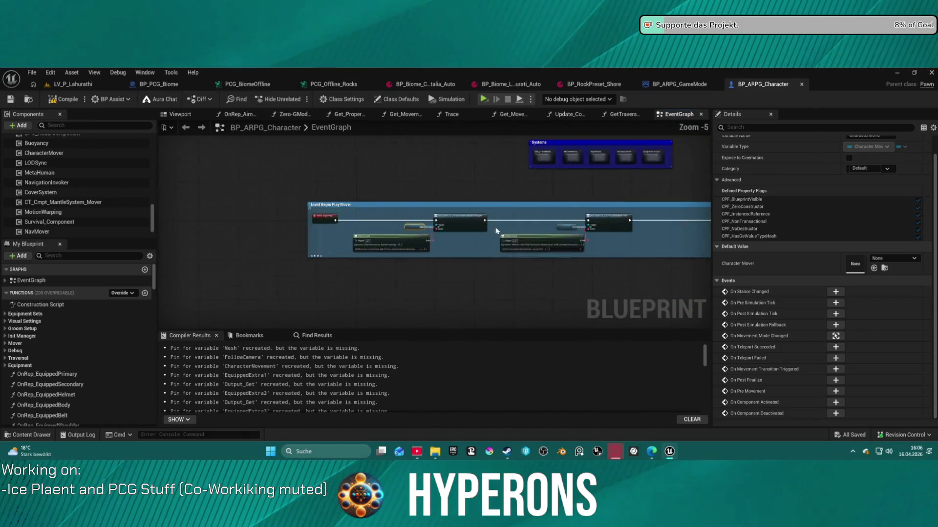
{"action": "scroll", "coordinate": [439, 230], "scroll_direction": "up", "scroll_amount": 2}
{"action": "scroll", "coordinate": [440, 229], "scroll_direction": "down", "scroll_amount": 3}
{"action": "scroll", "coordinate": [429, 219], "scroll_direction": "up", "scroll_amount": 2}
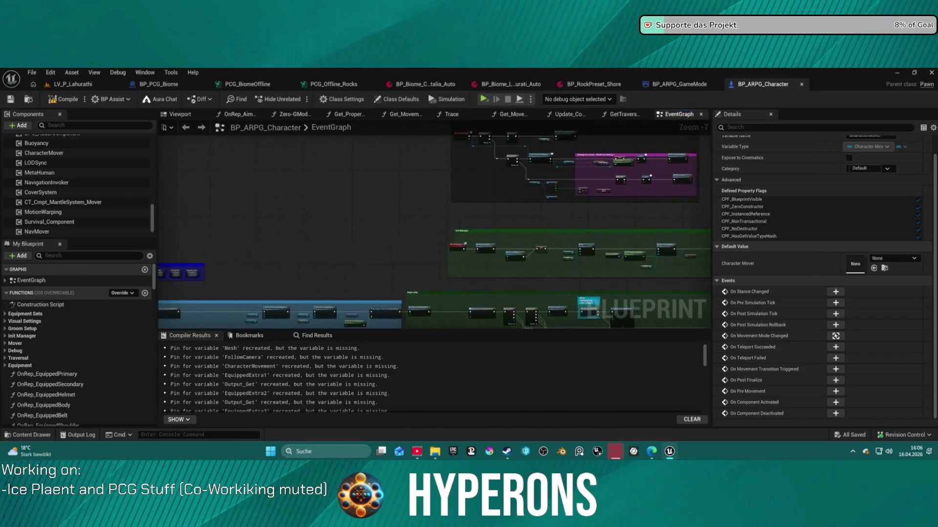
{"action": "scroll", "coordinate": [430, 222], "scroll_direction": "up", "scroll_amount": 2}
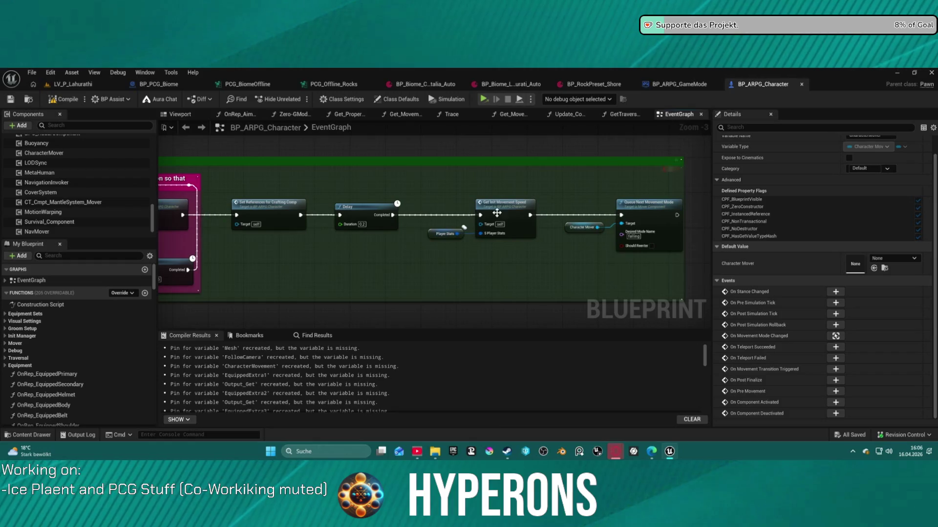
{"action": "left_click", "coordinate": [633, 237]}
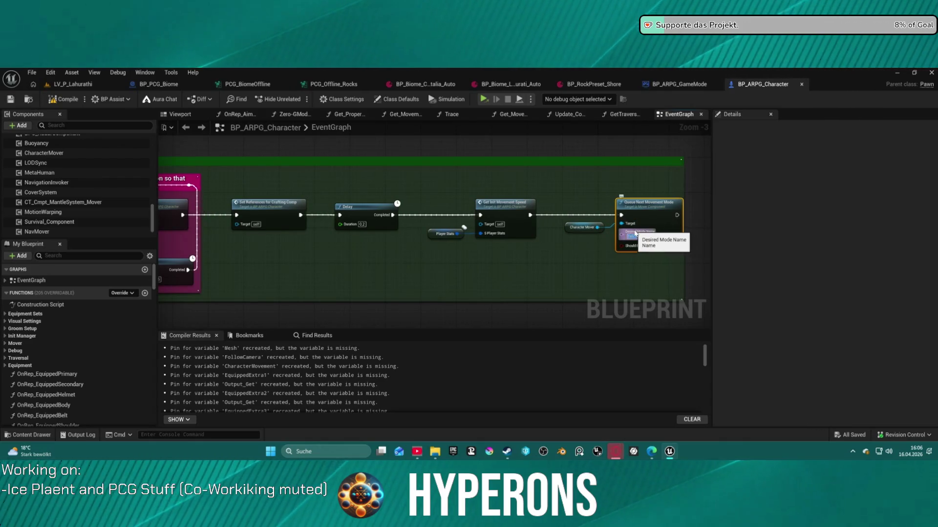
{"action": "left_click", "coordinate": [624, 235]}
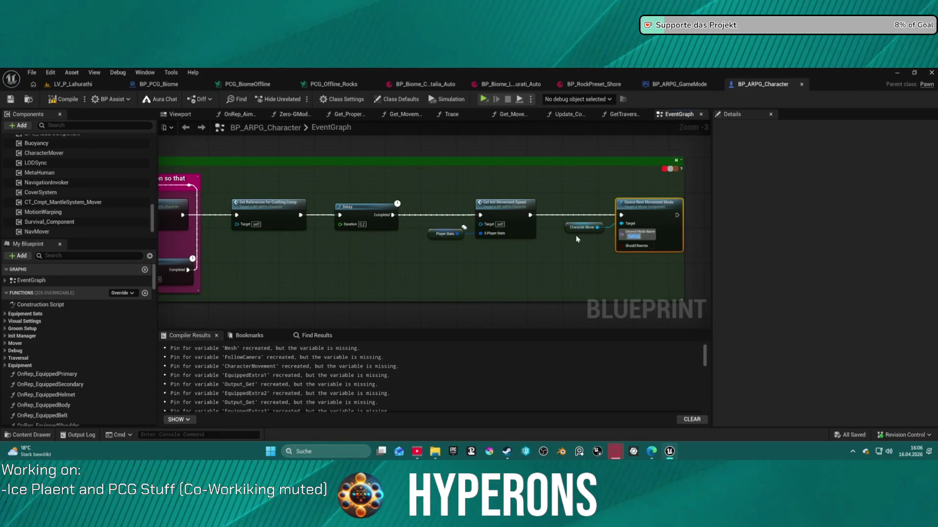
{"action": "left_click", "coordinate": [532, 220]}
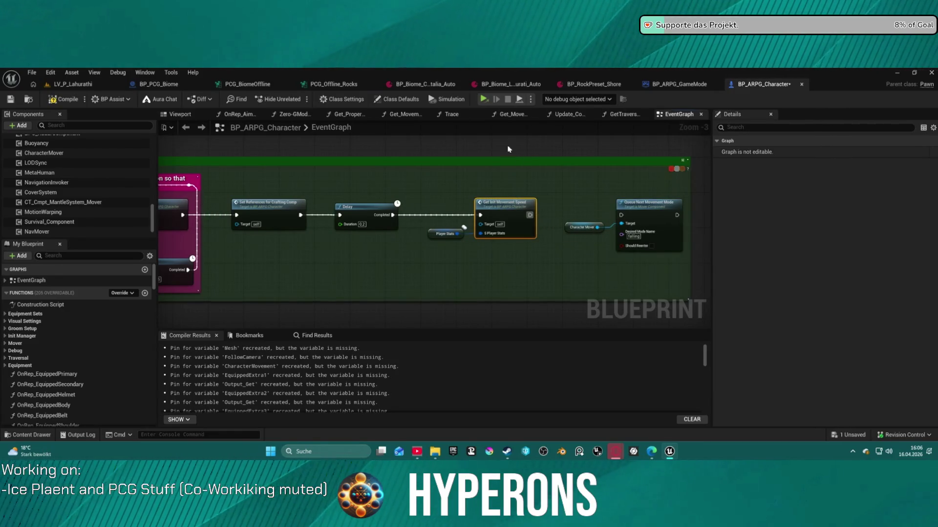
{"action": "left_click", "coordinate": [531, 99]}
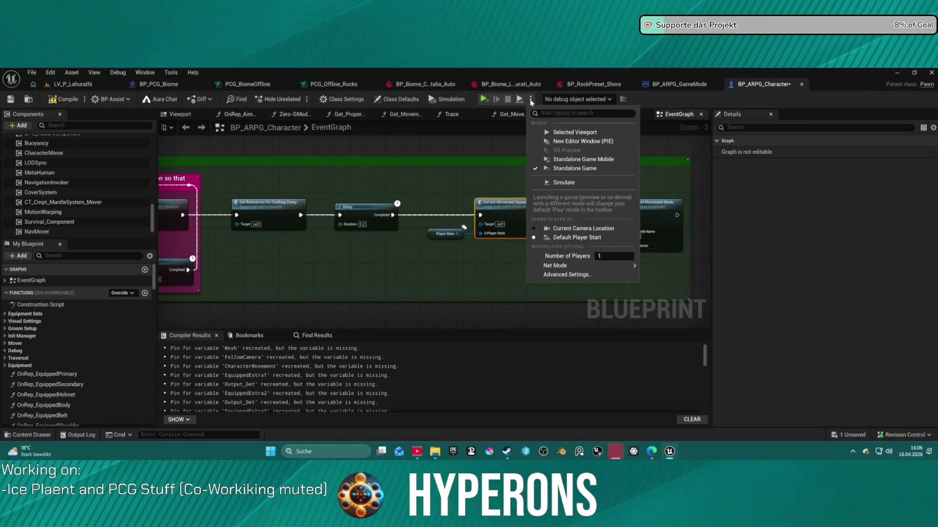
{"action": "left_click", "coordinate": [550, 135]}
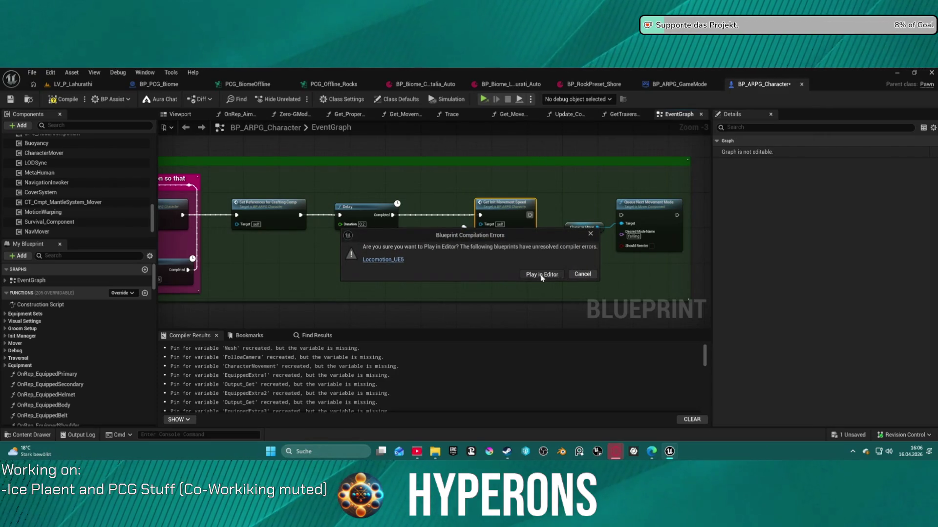
{"action": "left_click", "coordinate": [547, 275]}
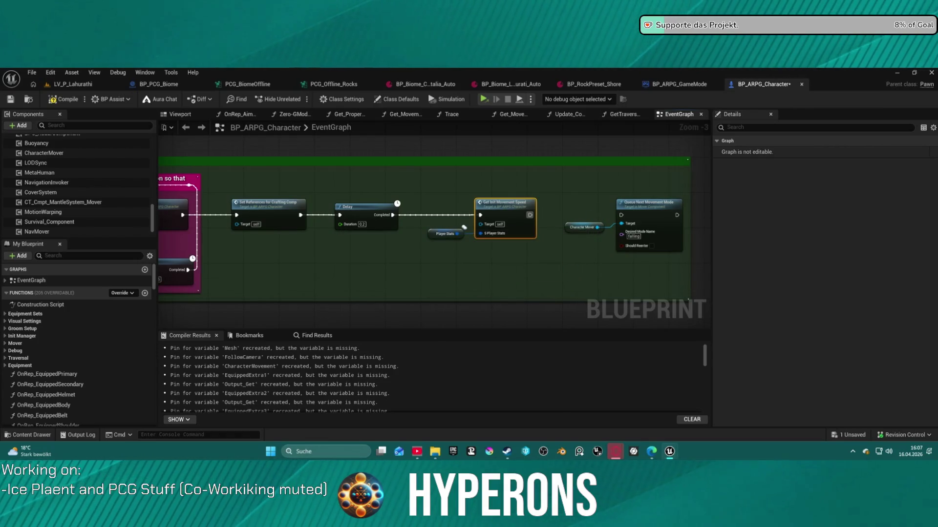
{"action": "key", "text": "w"}
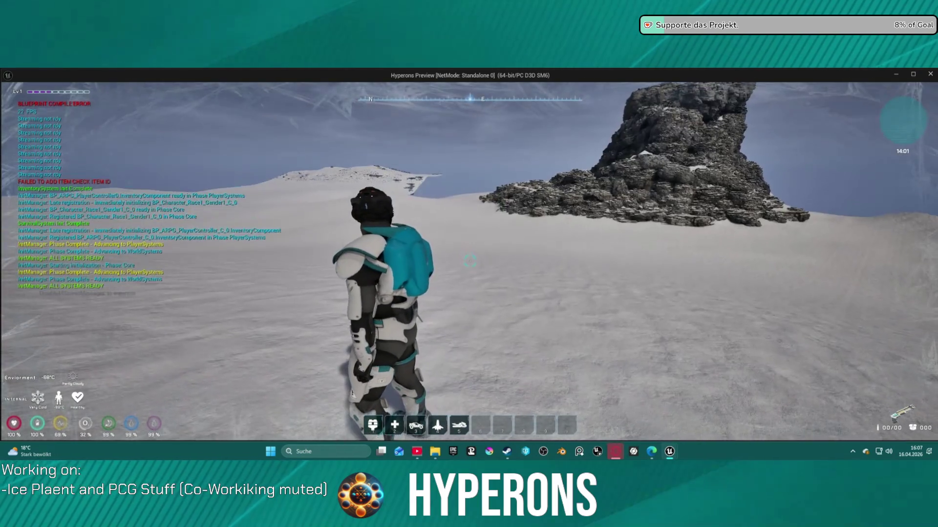
{"action": "key", "text": "w"}
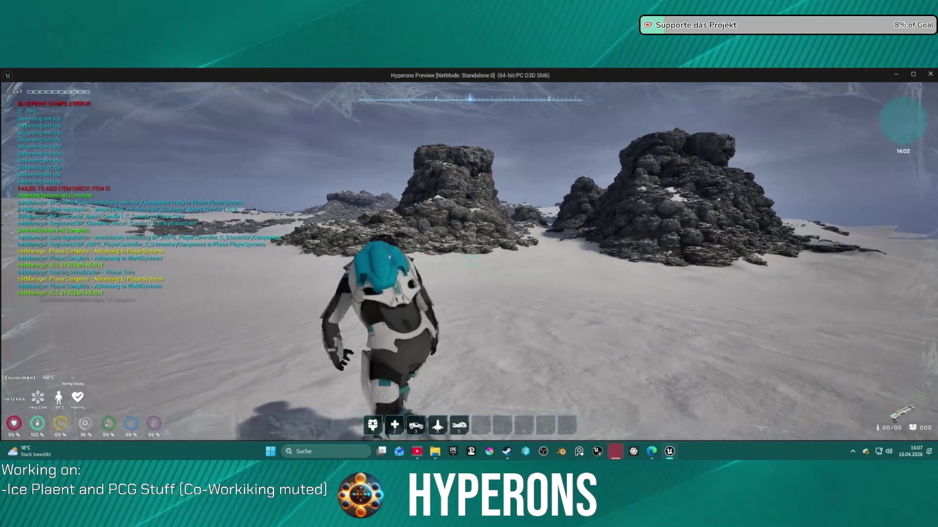
{"action": "key", "text": "w"}
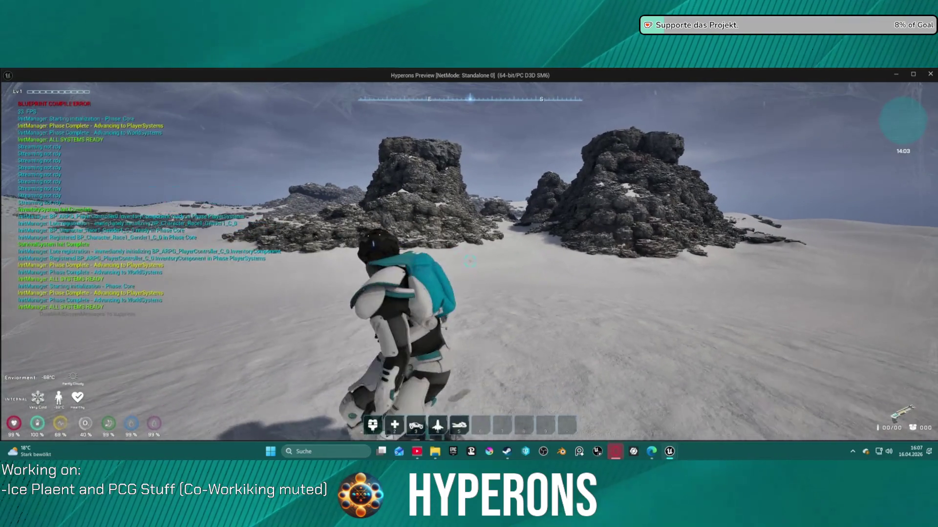
{"action": "key", "text": "w"}
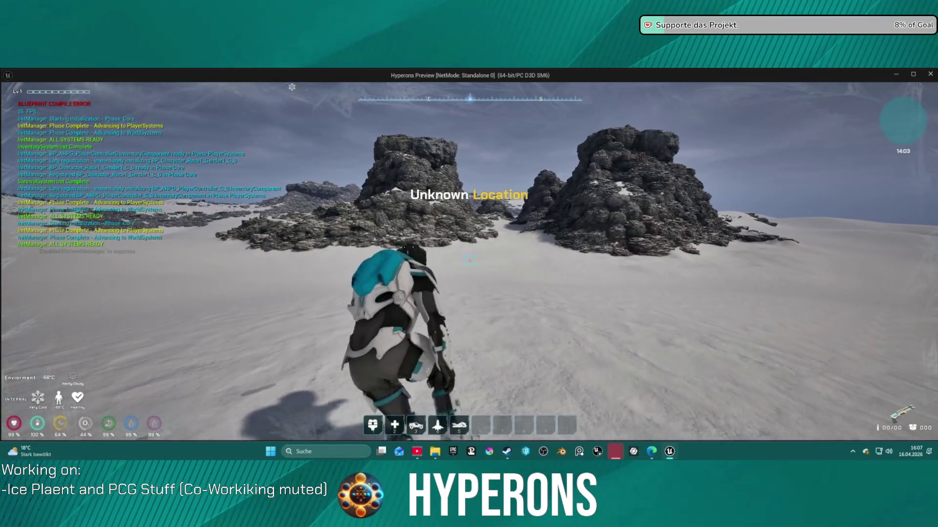
{"action": "key", "text": "Escape"}
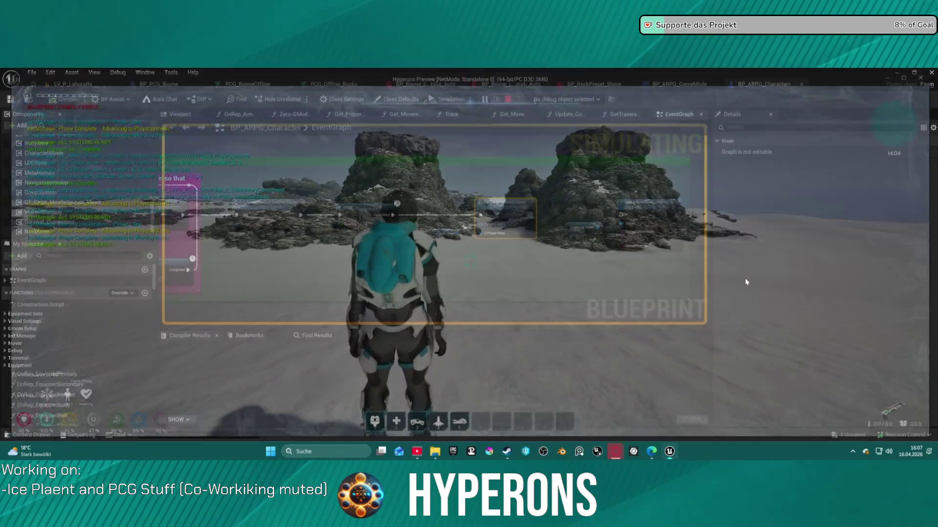
In BP_ARPG_GameMode, expand Print String's advanced pins, enter 0 in Duration, and launch the standalone game.
{"action": "scroll", "coordinate": [552, 195], "scroll_direction": "down", "scroll_amount": 4}
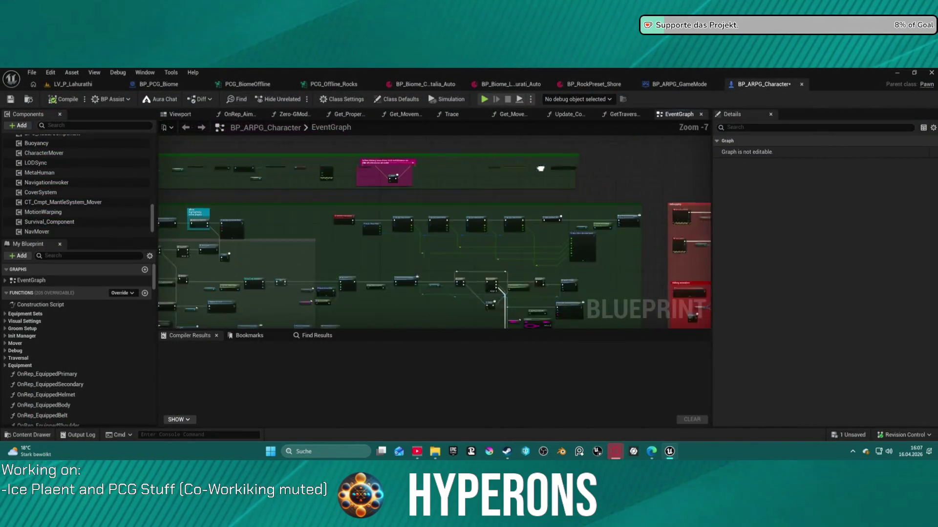
{"action": "scroll", "coordinate": [546, 233], "scroll_direction": "up", "scroll_amount": 6}
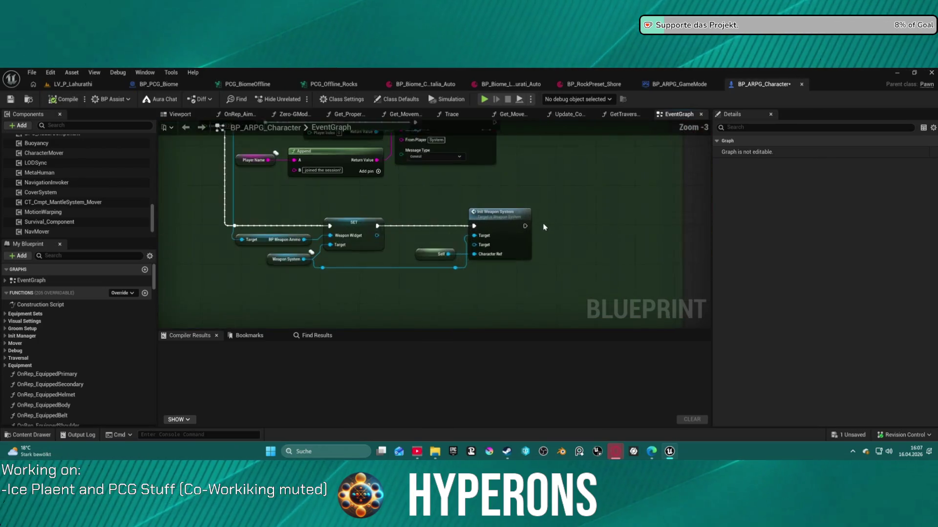
{"action": "left_click", "coordinate": [689, 84]}
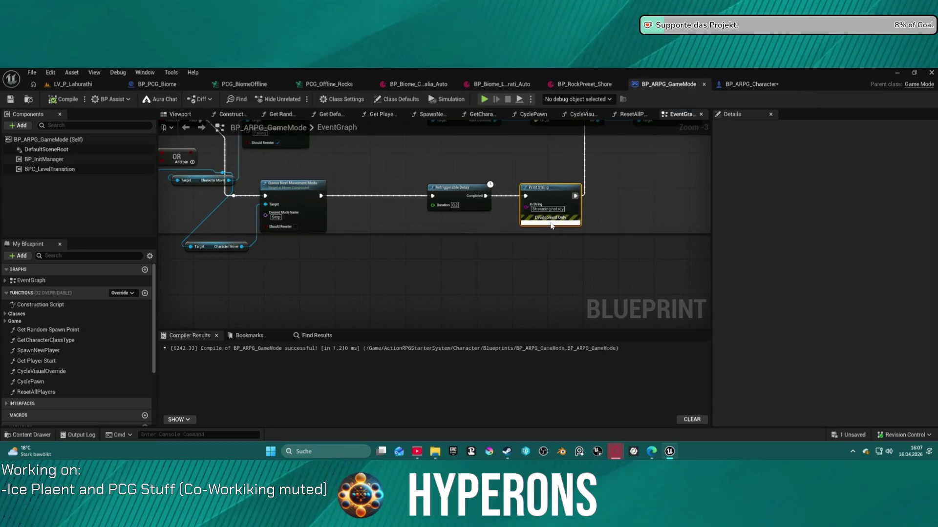
{"action": "left_click", "coordinate": [551, 223]}
{"action": "type", "text": "0.1"}
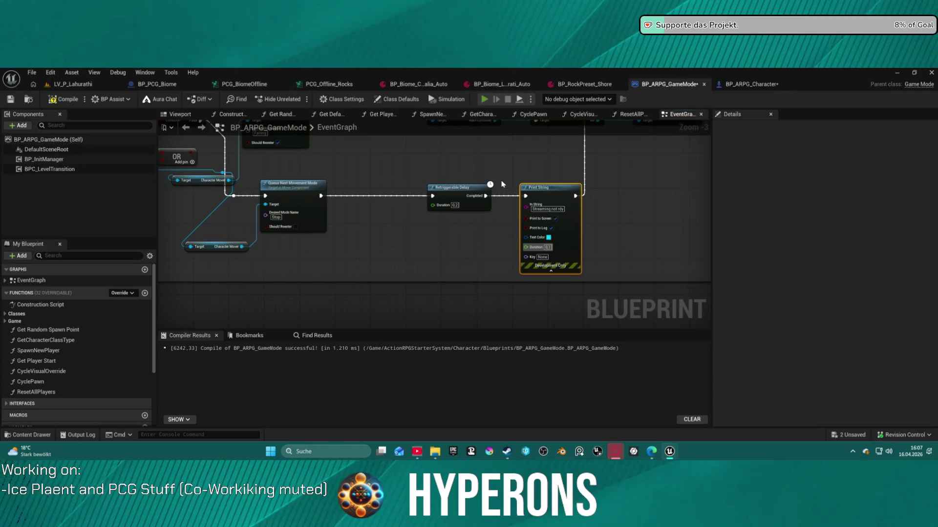
{"action": "key", "text": "alt+p"}
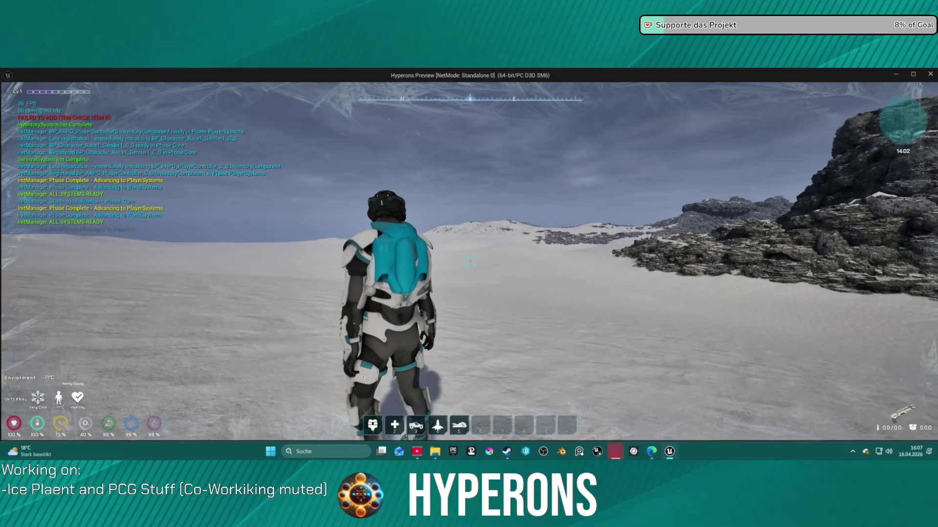
Close the test, change the GameMode queue node's Desired Mode Name from Stop to Ragdoll, and test again.
{"action": "key", "text": "w"}
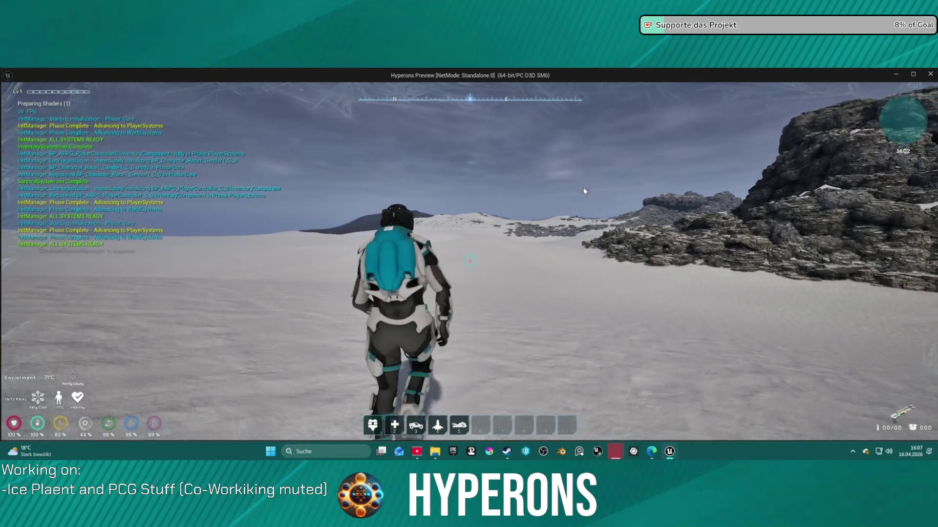
{"action": "key", "text": "Escape"}
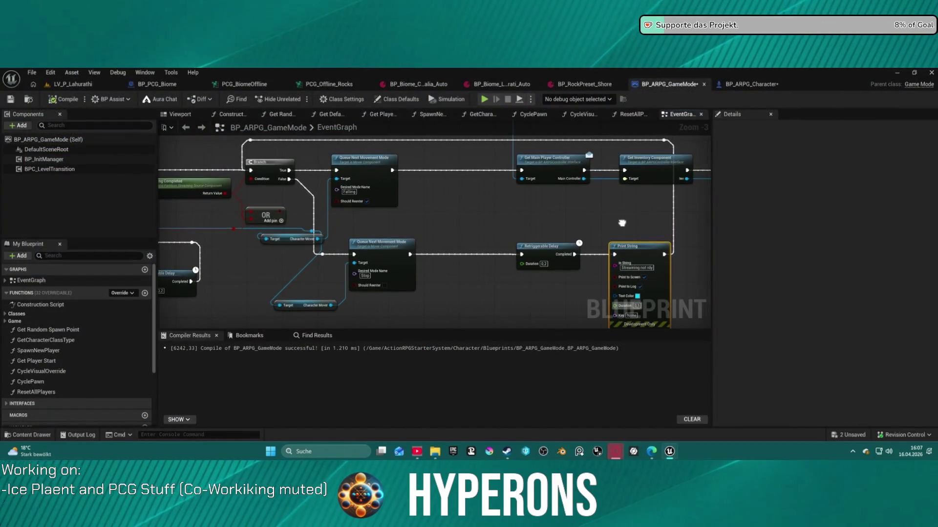
{"action": "left_click_drag", "start_coordinate": [622, 222], "coordinate": [702, 219]}
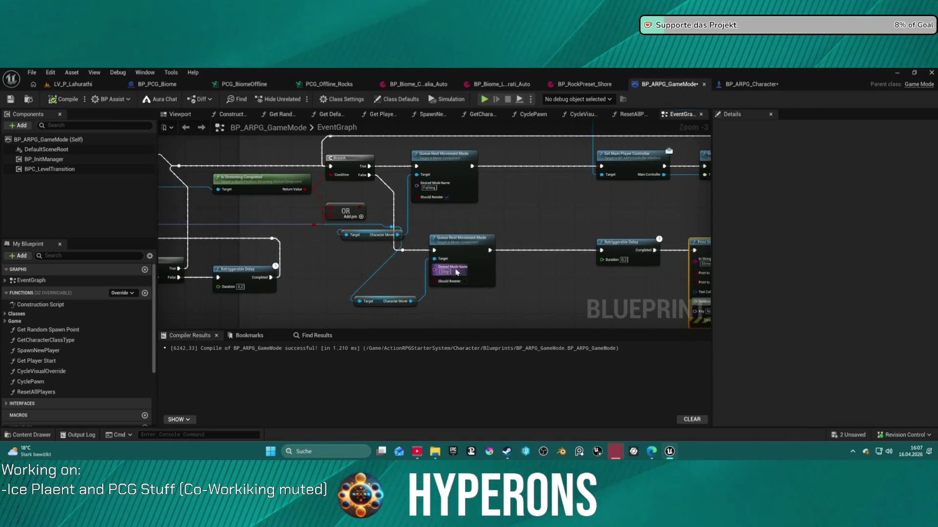
{"action": "scroll", "coordinate": [451, 274], "scroll_direction": "up", "scroll_amount": 3}
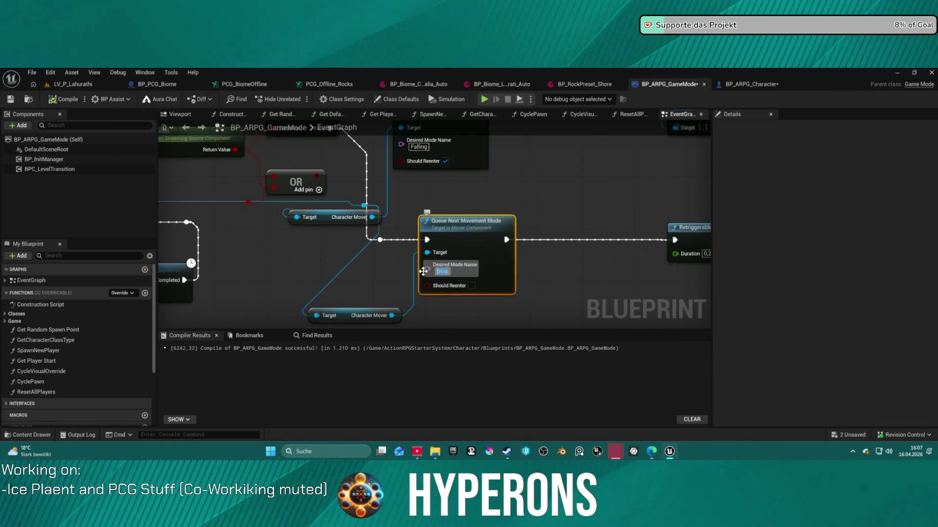
{"action": "type", "text": "Rad"}
{"action": "key", "text": "Return"}
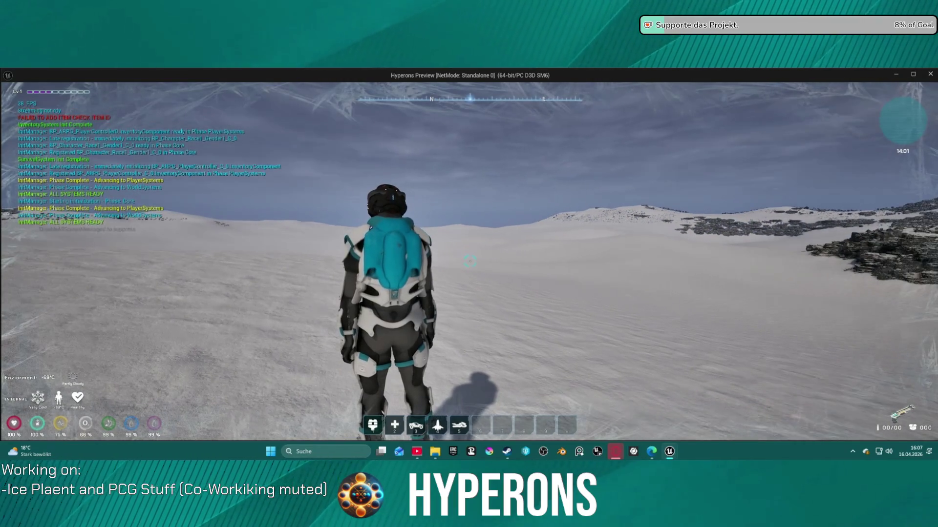
{"action": "key", "text": "w"}
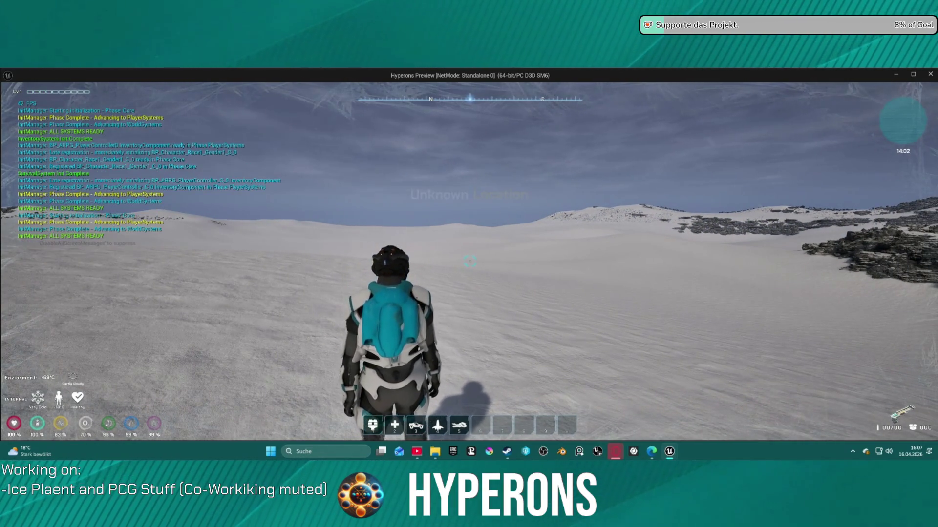